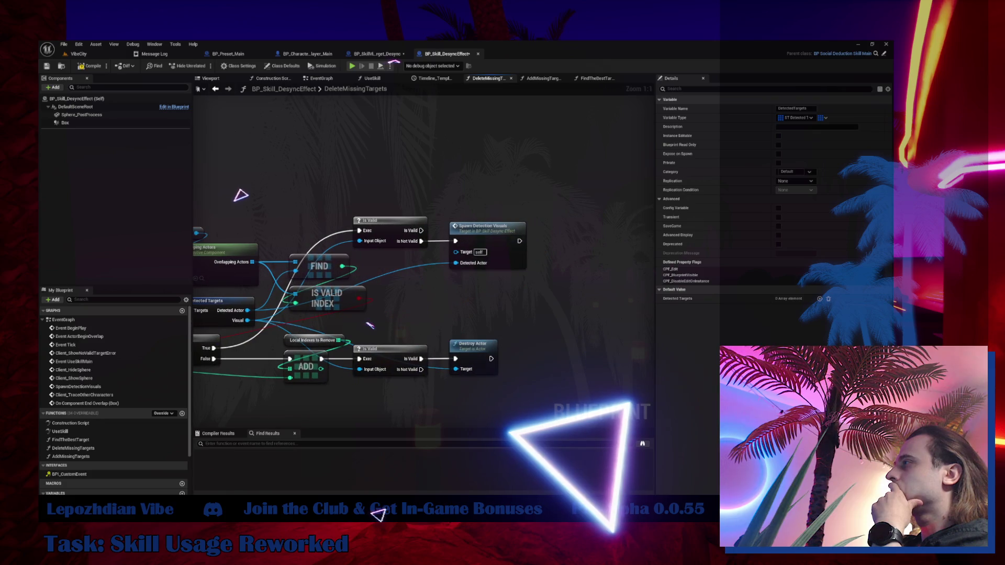
- Turn the Local Indexes to Remove pin in DeleteMissingTargets into a local variable
mouse_move(263, 270)
left_mouse_down()
mouse_move(215, 110)
mouse_move(272, 127)
left_mouse_up()
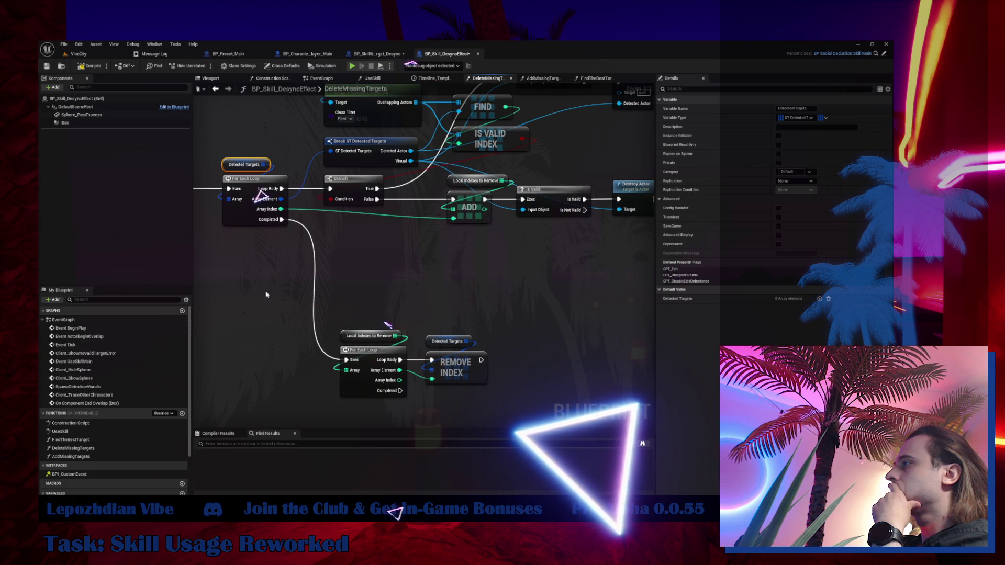
left_click(341, 338)
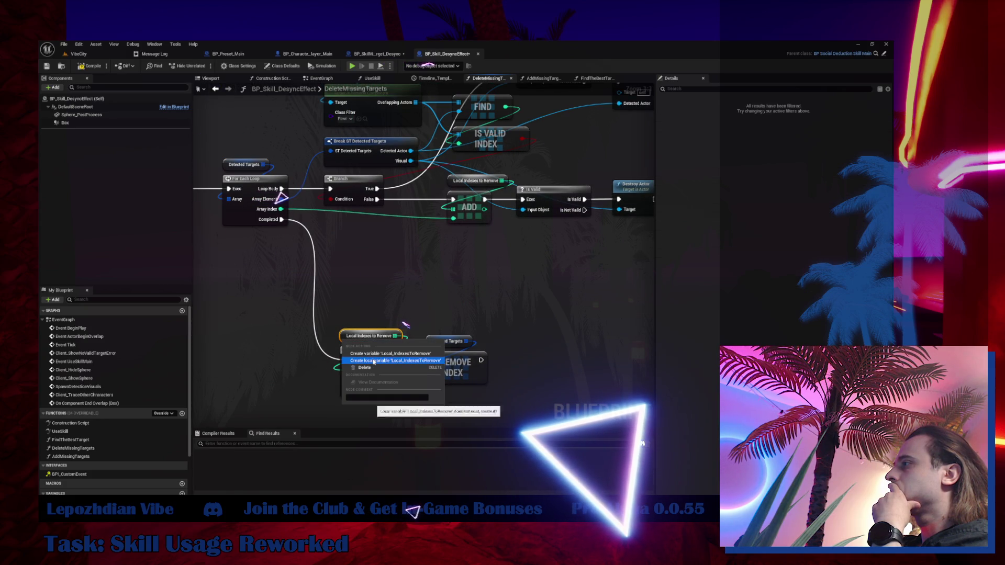
left_click(373, 361)
- Move the cleanup loop nodes up beside the main loop, then bring up BP_SkillVisualTarget_Desync
left_click_drag(381, 367, 358, 269)
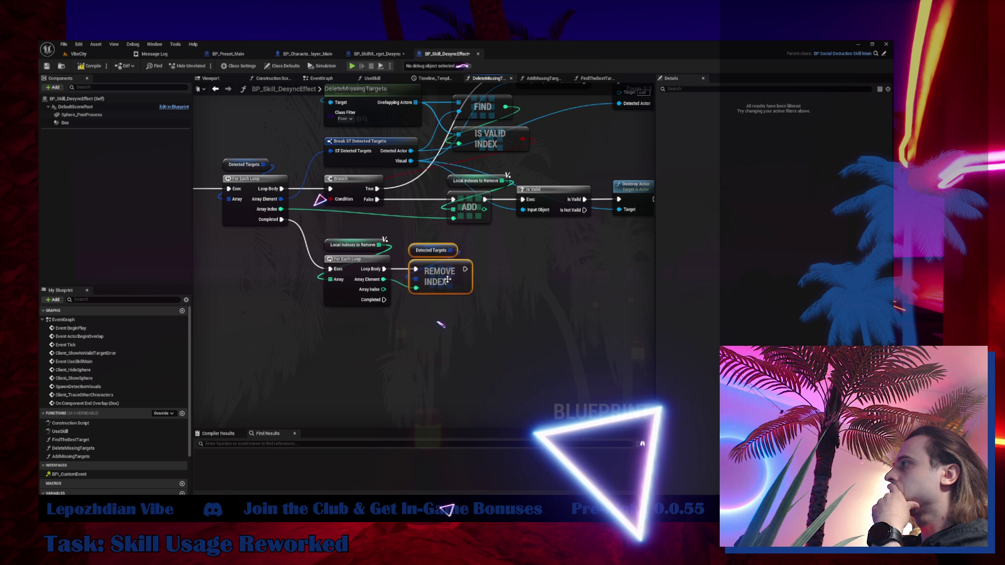
mouse_move(486, 283)
left_mouse_down()
mouse_move(438, 390)
mouse_move(371, 406)
left_mouse_up()
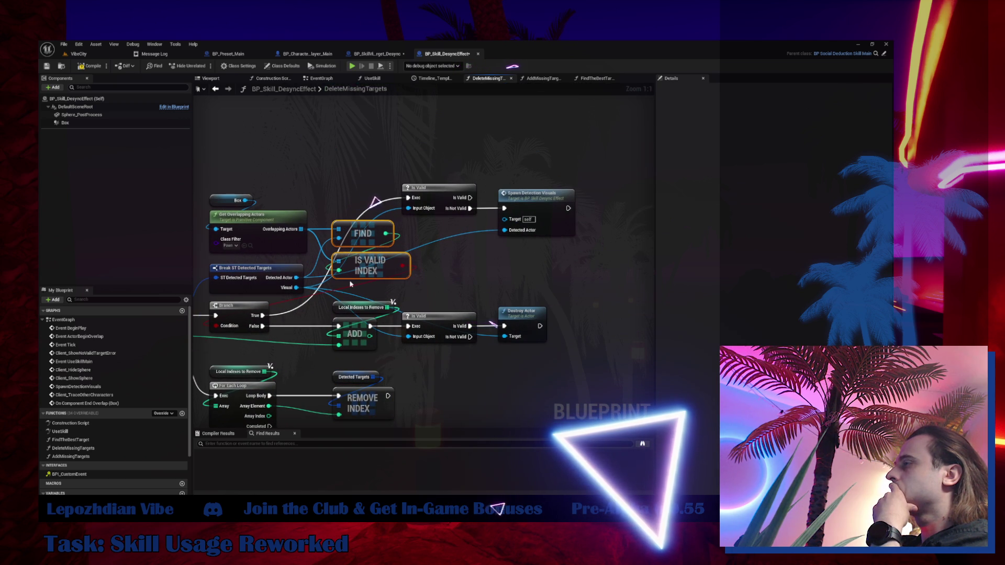
mouse_move(351, 284)
left_mouse_down()
mouse_move(436, 277)
mouse_move(636, 232)
left_mouse_up()
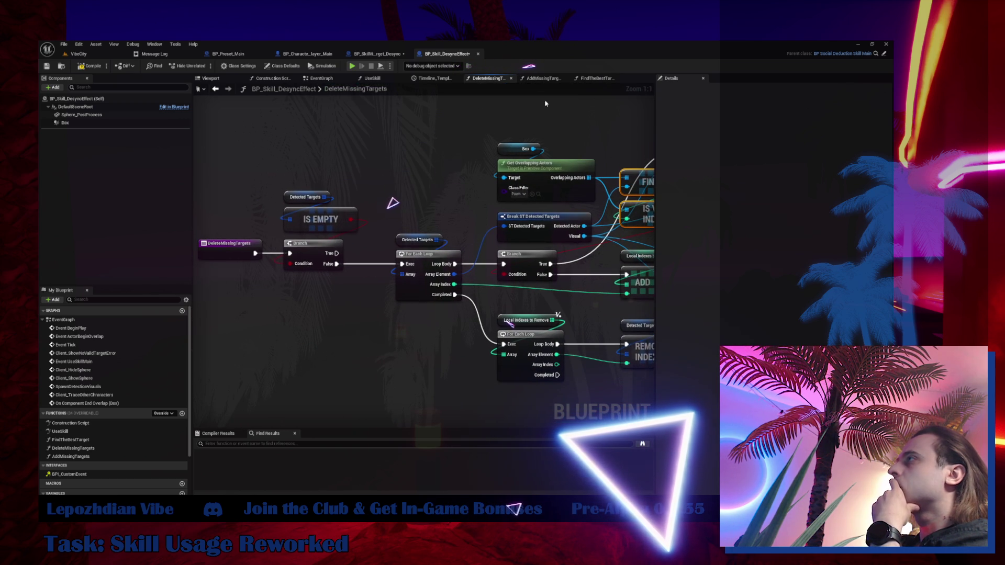
left_click(381, 55)
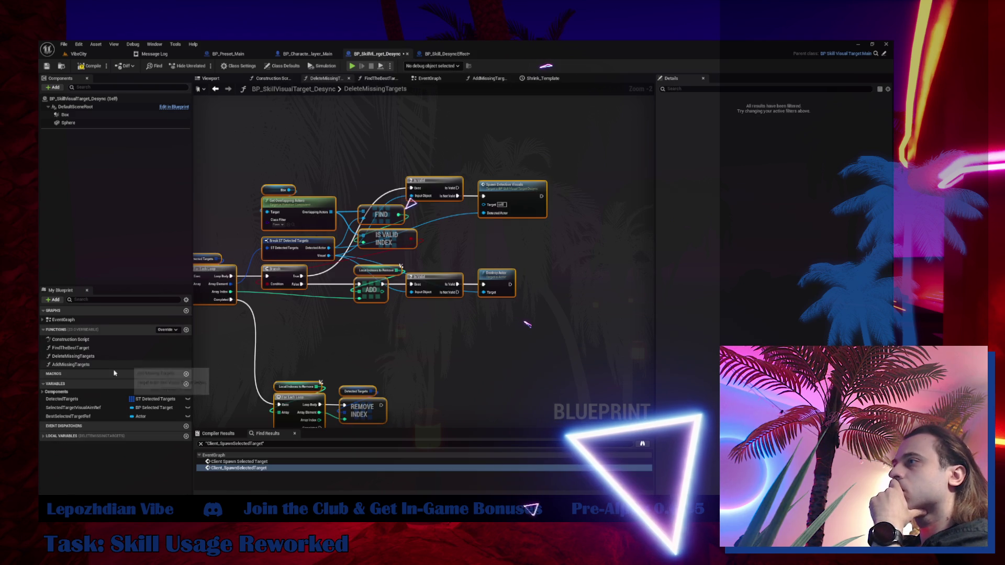
- Open AddMissingTargets in BP_SkillVisualTarget_Desync and BP_Skill_DesyncEffect and compare the two graphs
double_click(78, 365)
scroll(480, 249, "down", 3)
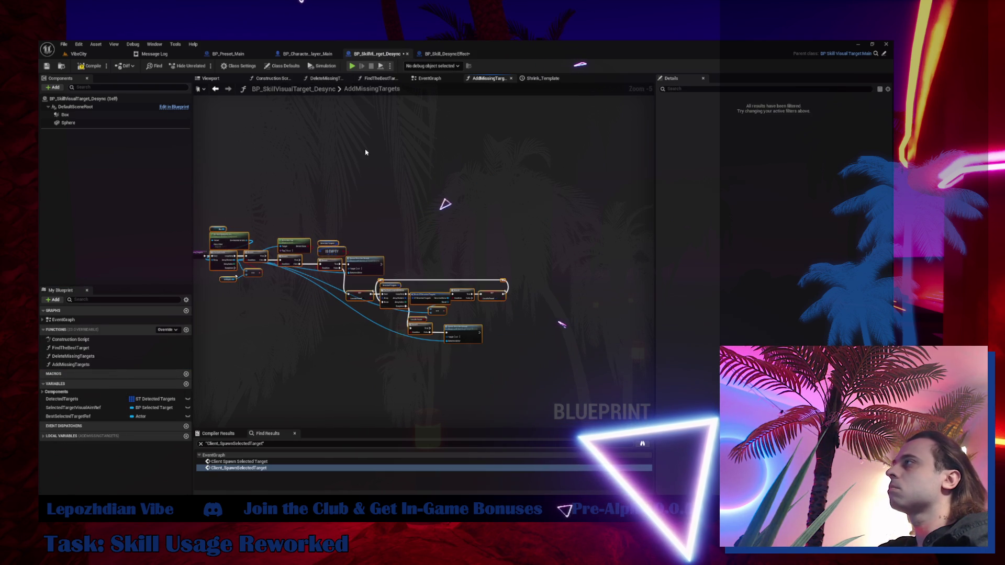
left_click(435, 53)
double_click(95, 458)
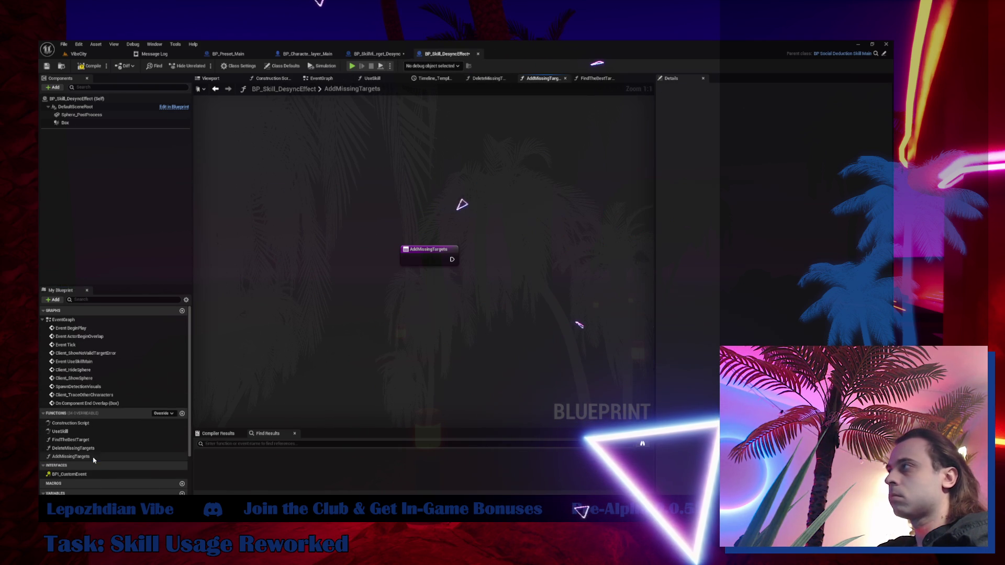
left_click(388, 54)
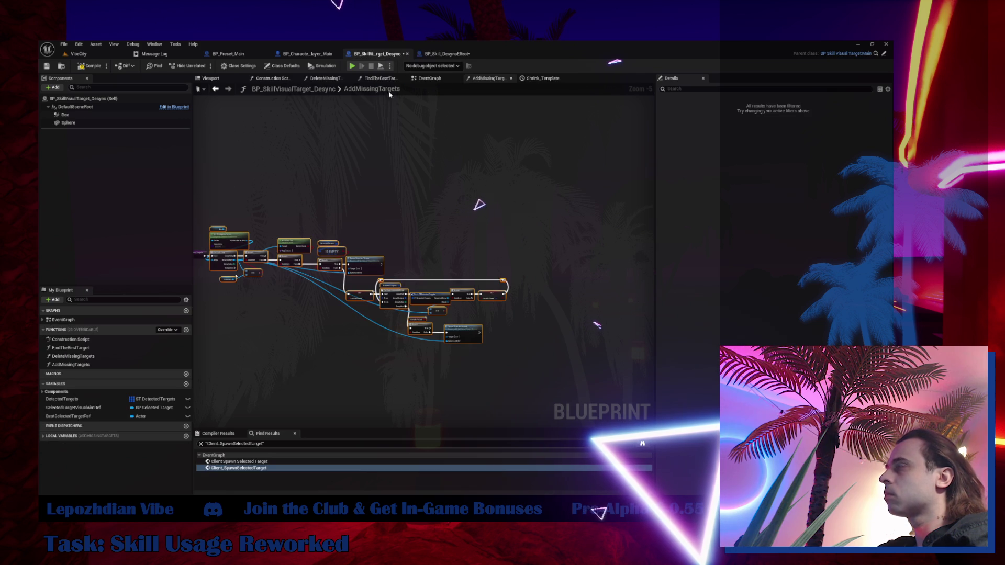
left_click(445, 54)
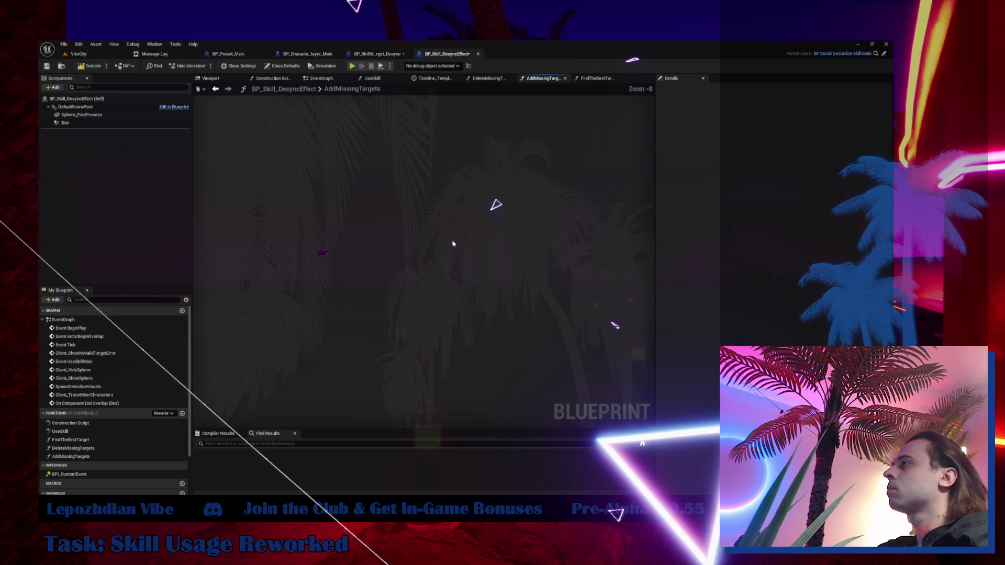
scroll(412, 235, "up", 3)
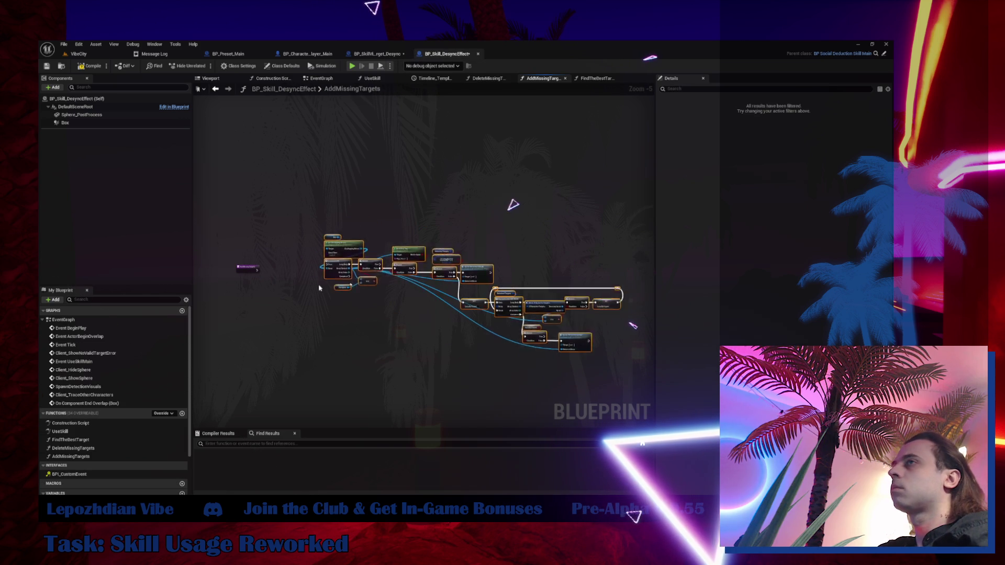
scroll(307, 238, "up", 5)
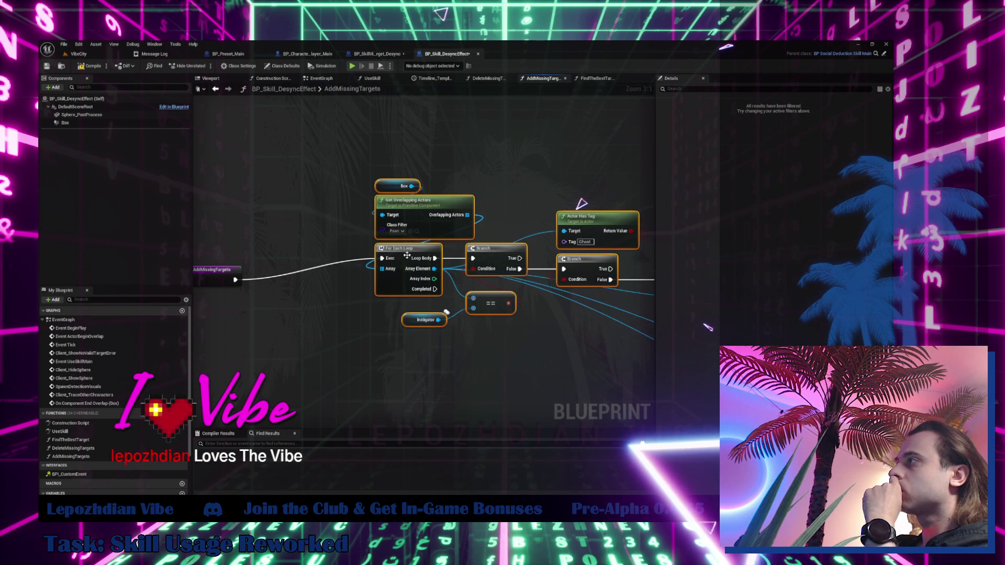
- Move the function's nodes beside the entry node and make Local Is Found a local variable
mouse_move(407, 255)
left_mouse_down()
mouse_move(296, 271)
mouse_move(302, 278)
left_mouse_up()
mouse_move(375, 337)
left_mouse_down()
mouse_move(127, 299)
mouse_move(82, 273)
left_mouse_up()
right_click(376, 322)
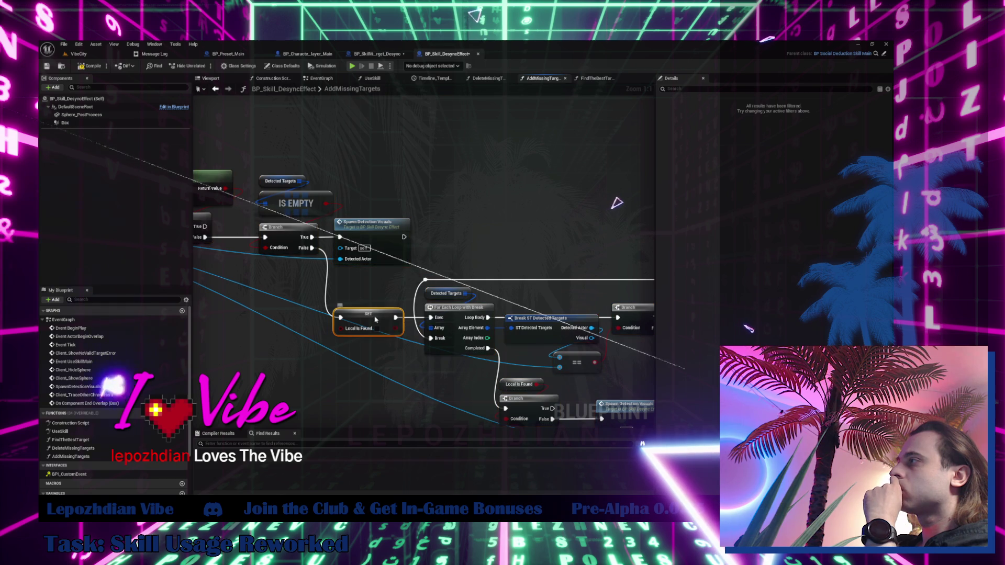
left_click(433, 338)
- Nudge Spawn Detection Visuals into place and save BP_Skill_DesyncEffect
mouse_move(408, 356)
left_mouse_down()
mouse_move(246, 309)
mouse_move(233, 279)
mouse_move(199, 267)
left_mouse_up()
left_click(368, 273)
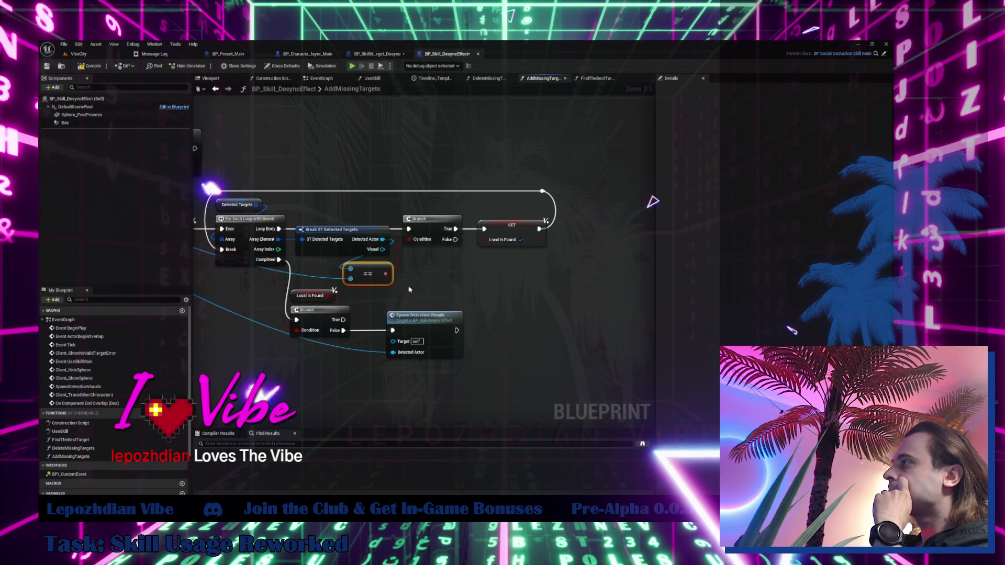
left_click_drag(421, 316, 437, 316)
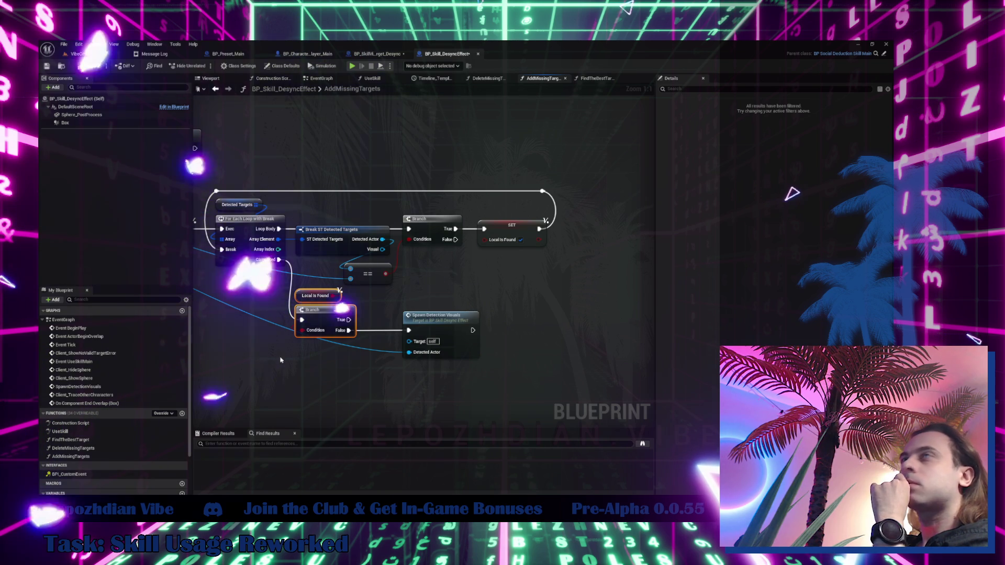
left_click_drag(338, 308, 427, 329)
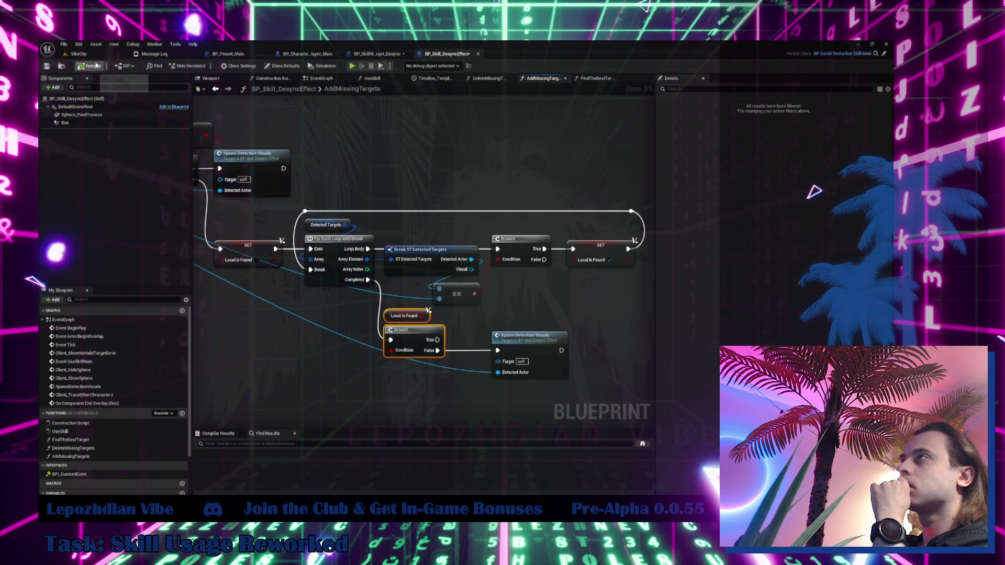
left_click(48, 67)
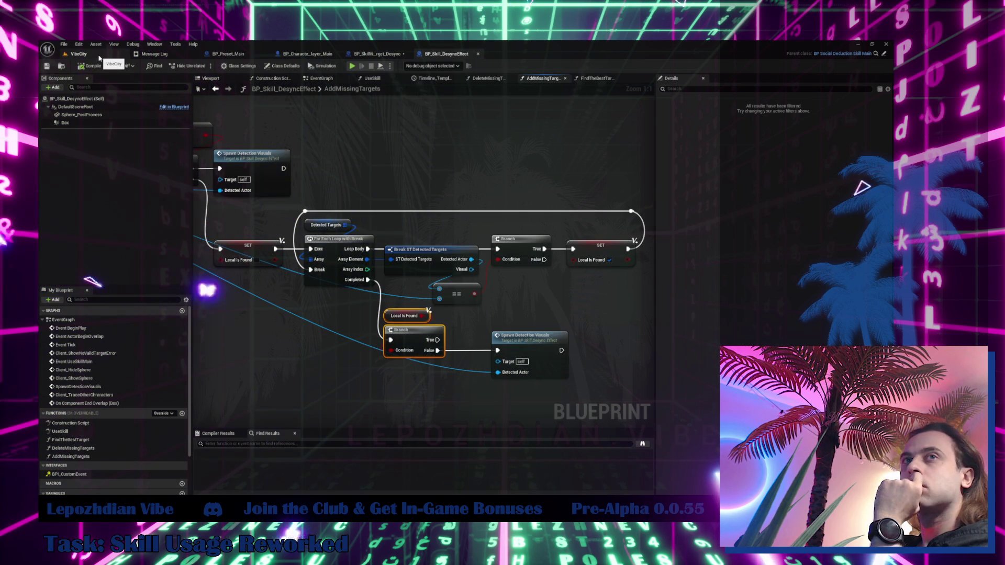
- Use File > Save All from the VibeCity level, then return to BP_Skill_DesyncEffect
left_click(79, 54)
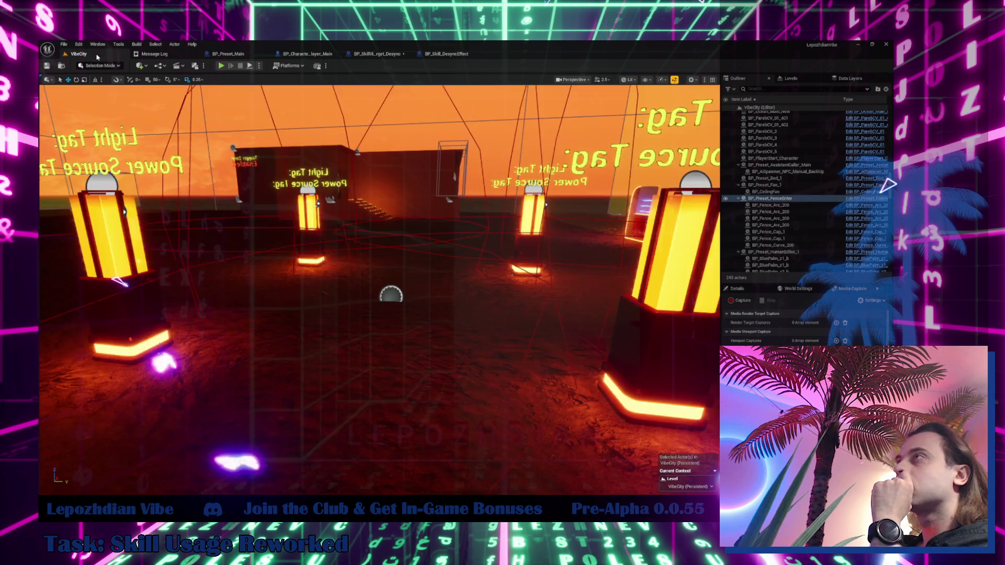
left_click(64, 44)
left_click(102, 142)
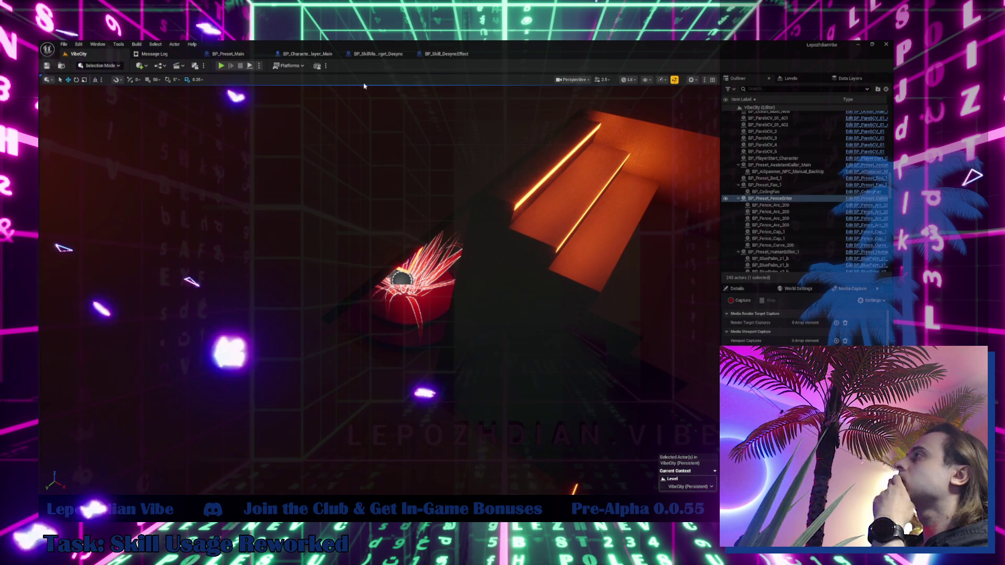
left_click(448, 55)
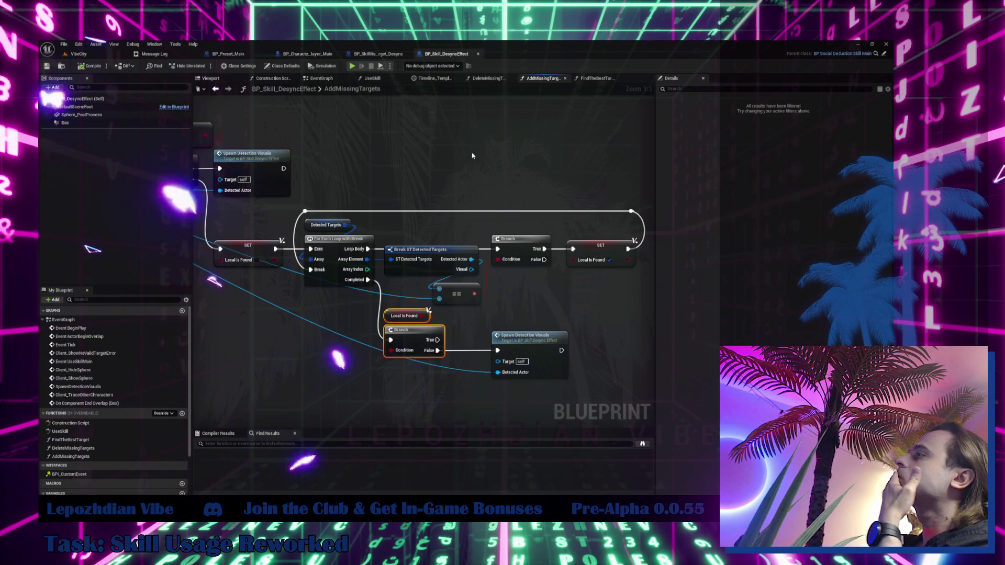
scroll(450, 131, "down", 2)
left_click(386, 55)
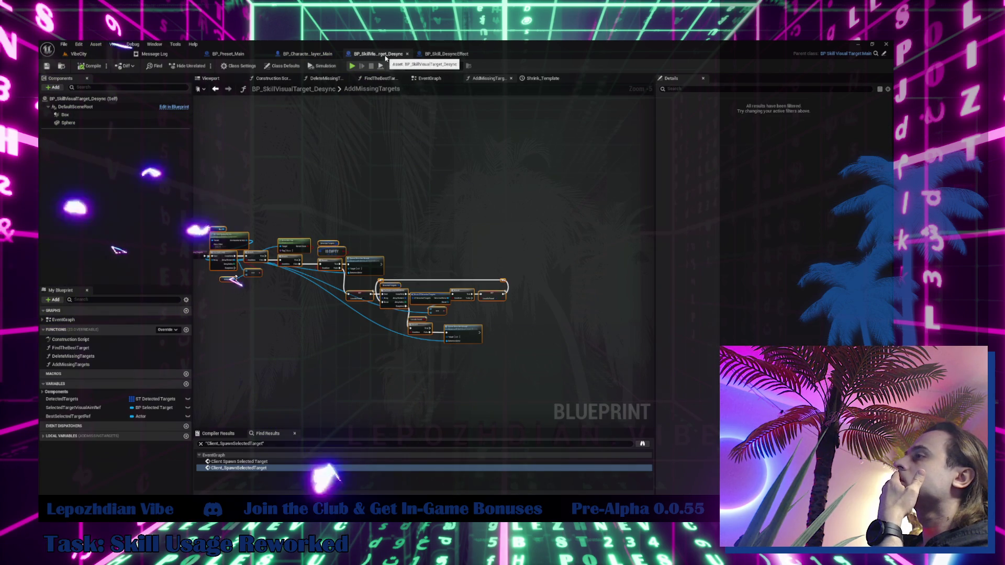
left_click(428, 80)
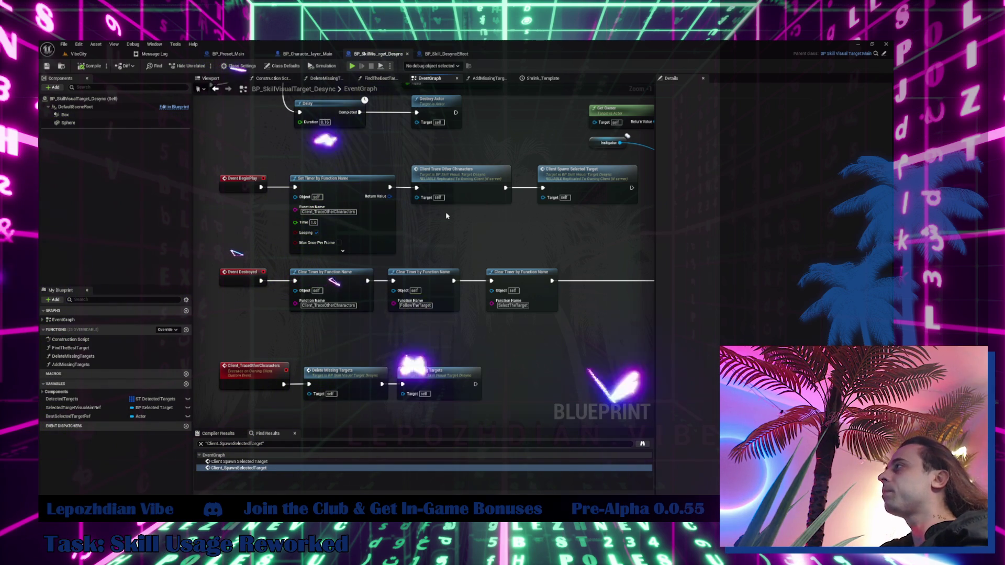
left_click_drag(446, 215, 429, 236)
double_click(448, 187)
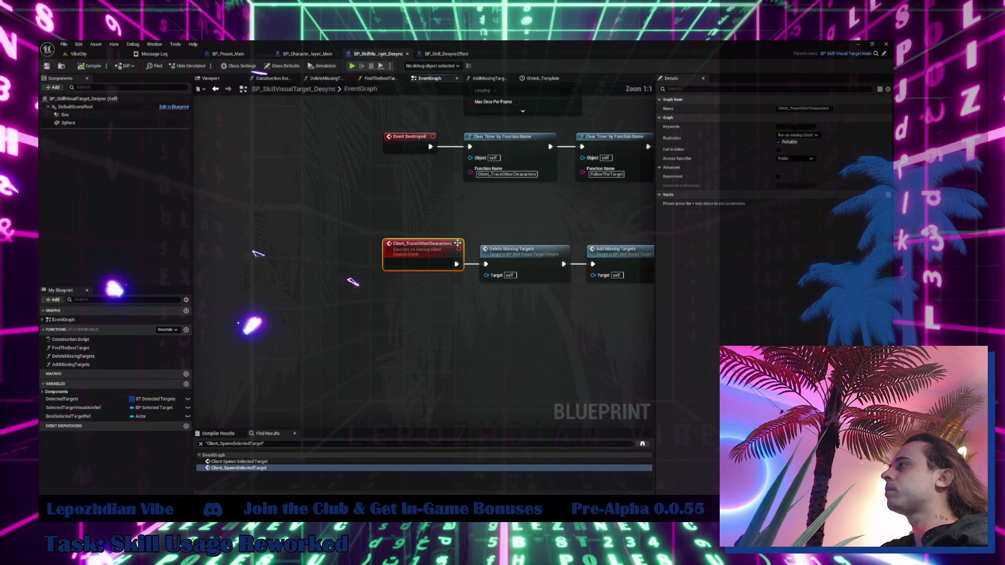
left_click_drag(351, 348, 341, 350)
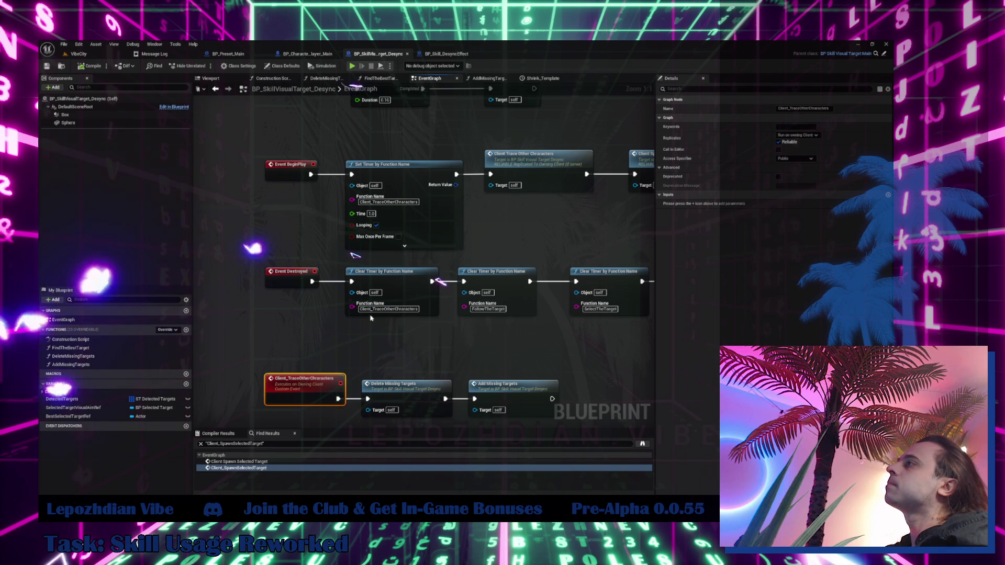
left_click(412, 196)
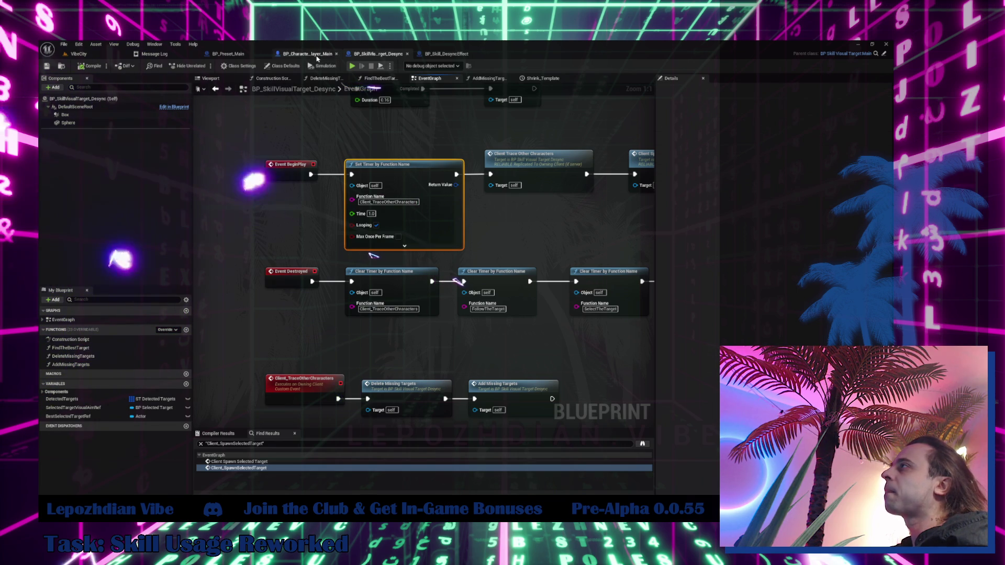
left_click(449, 54)
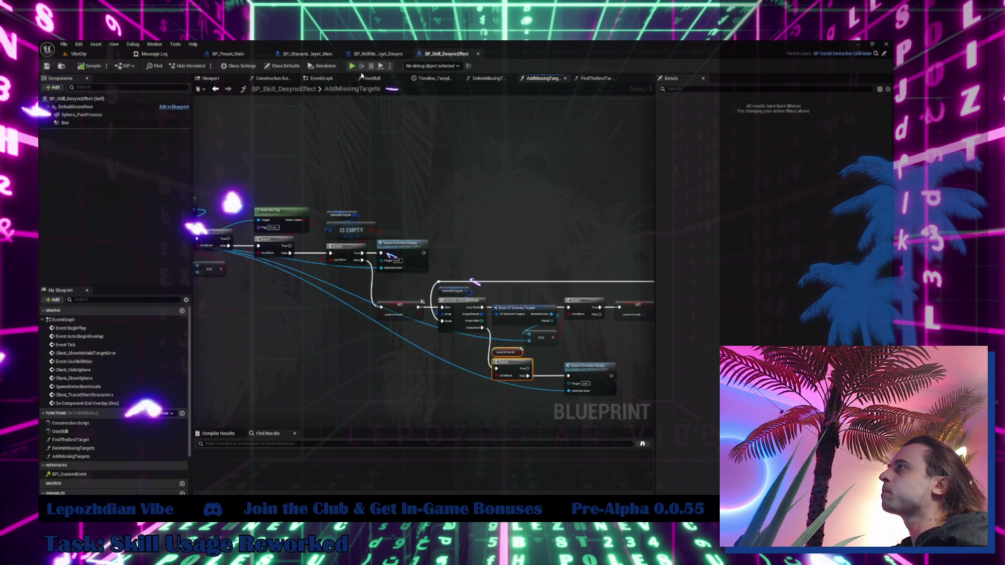
- In the EventGraph, move the Show Sphere Visuals comment group and Client_ShowSphere/HideSphere events right
left_click(328, 78)
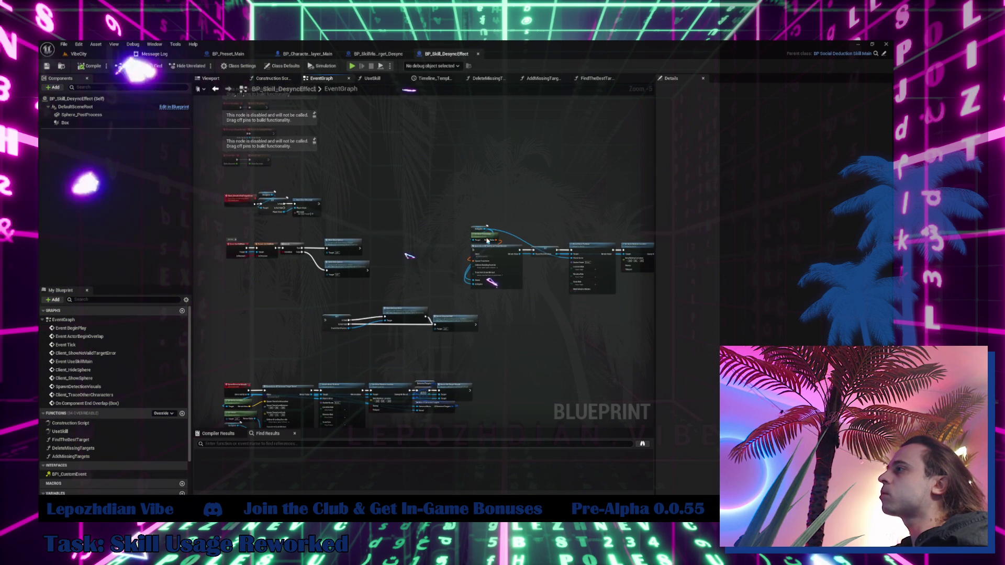
scroll(373, 241, "up", 4)
left_click(314, 250)
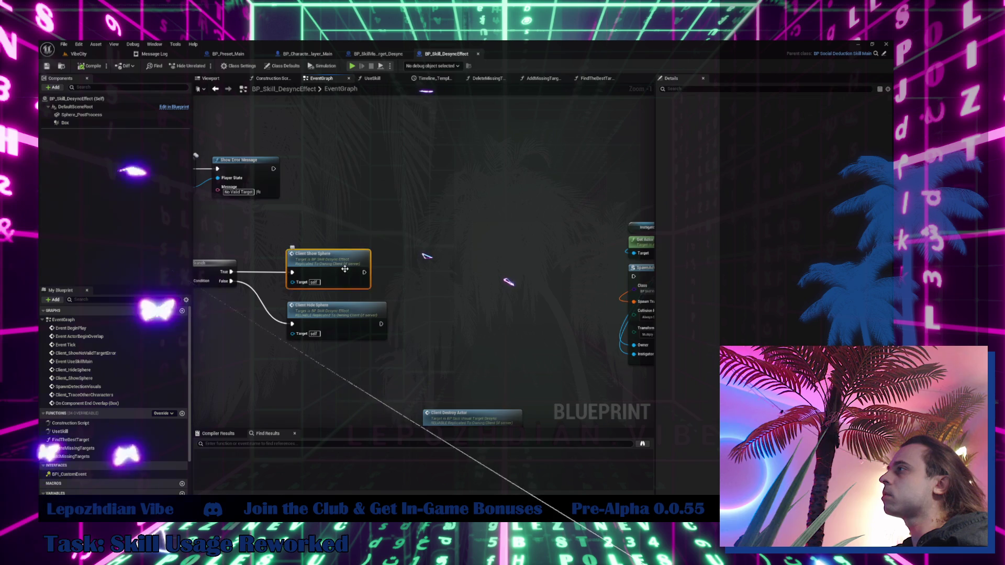
left_click_drag(473, 283, 280, 220)
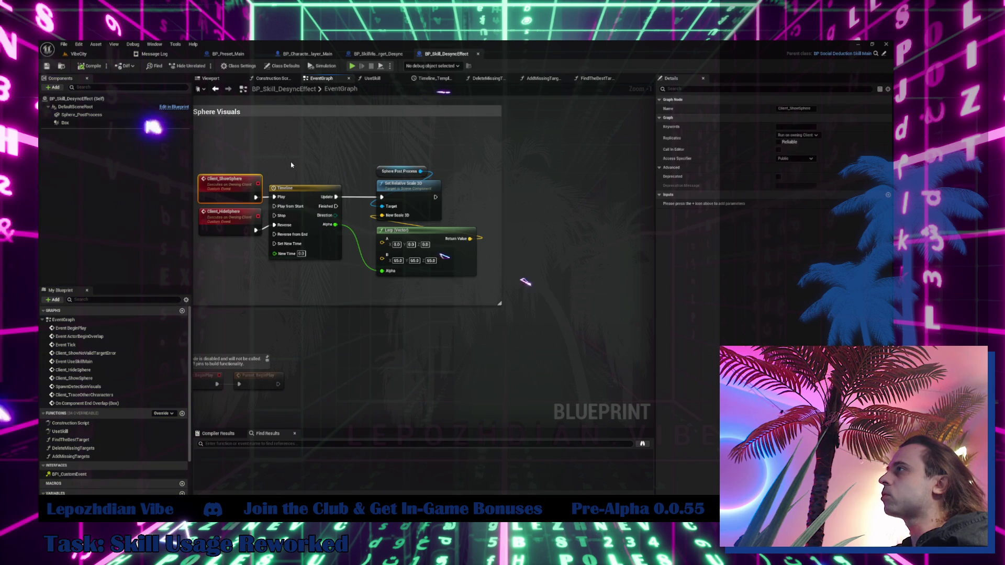
scroll(350, 155, "down", 3)
left_click(479, 155)
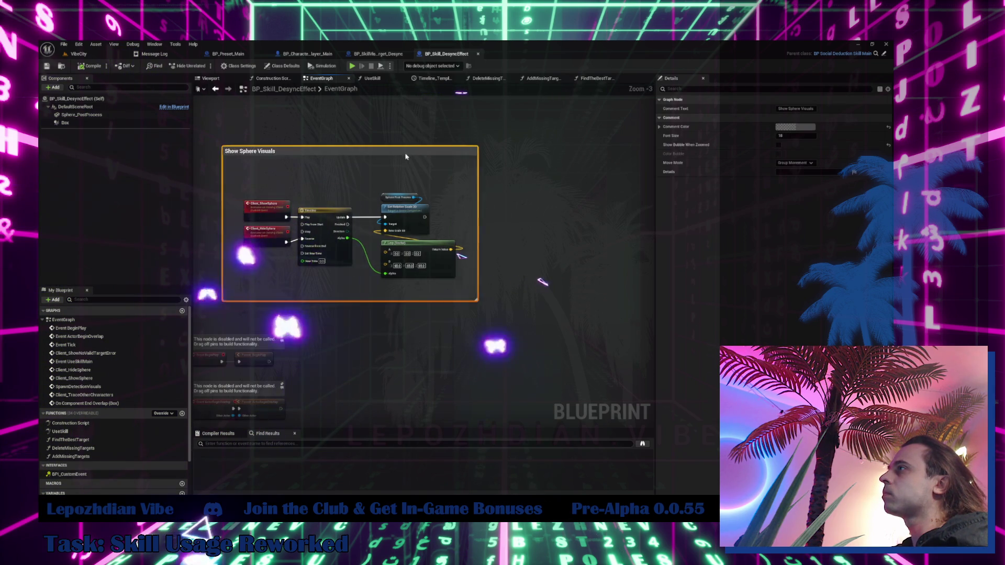
left_click_drag(480, 155, 568, 159)
mouse_move(410, 192)
left_mouse_down()
mouse_move(440, 254)
mouse_move(270, 242)
mouse_move(433, 242)
mouse_move(402, 202)
left_mouse_up()
- Add a Client_StartLogic custom event replicated reliably to the owning client
right_click(402, 202)
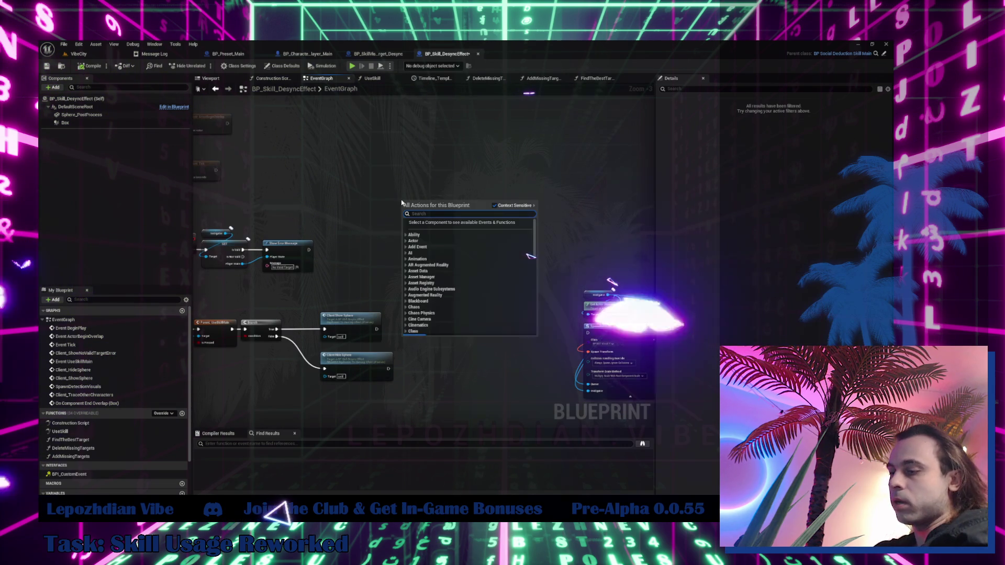
type("custom")
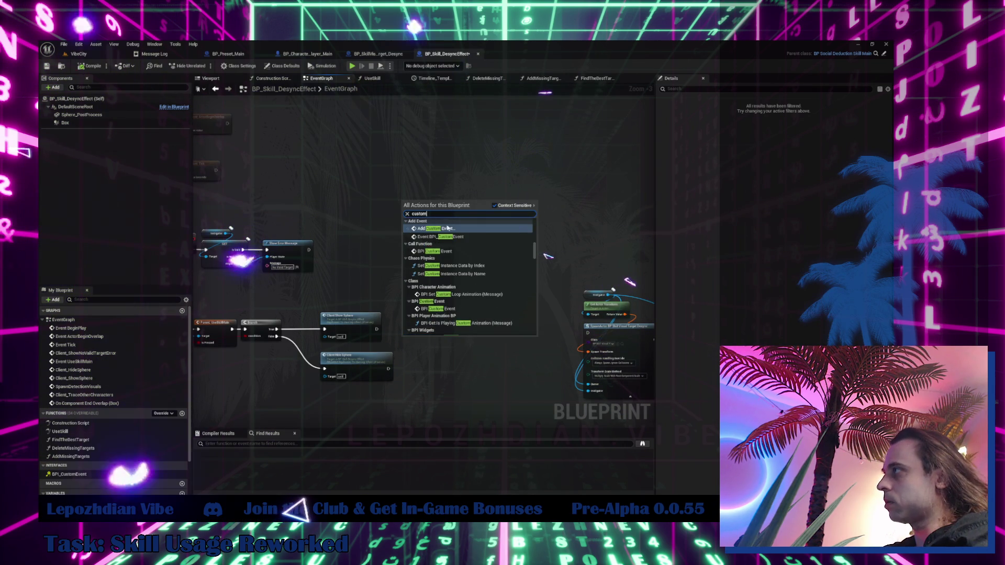
left_click(449, 229)
type("Client_S")
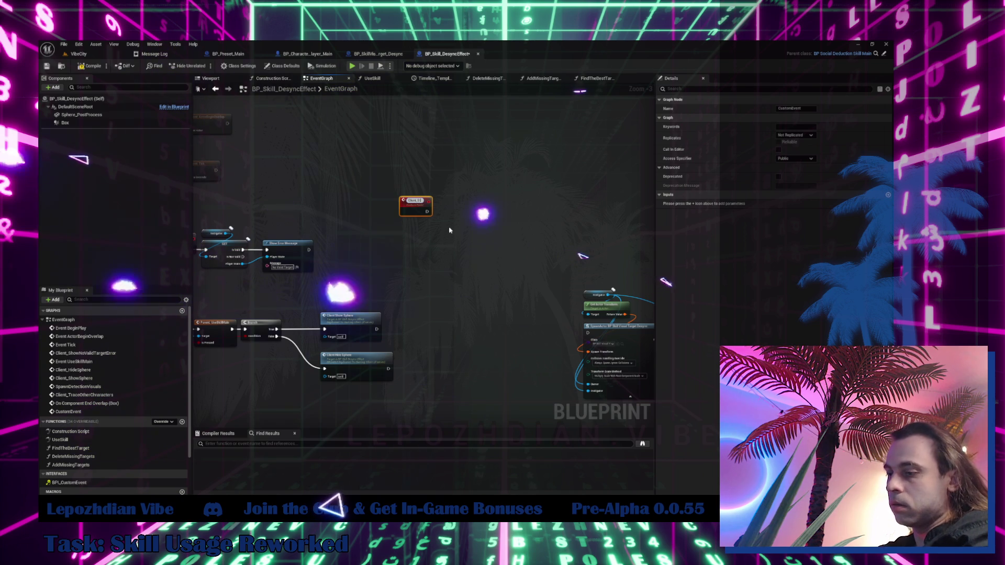
type("tartLogic")
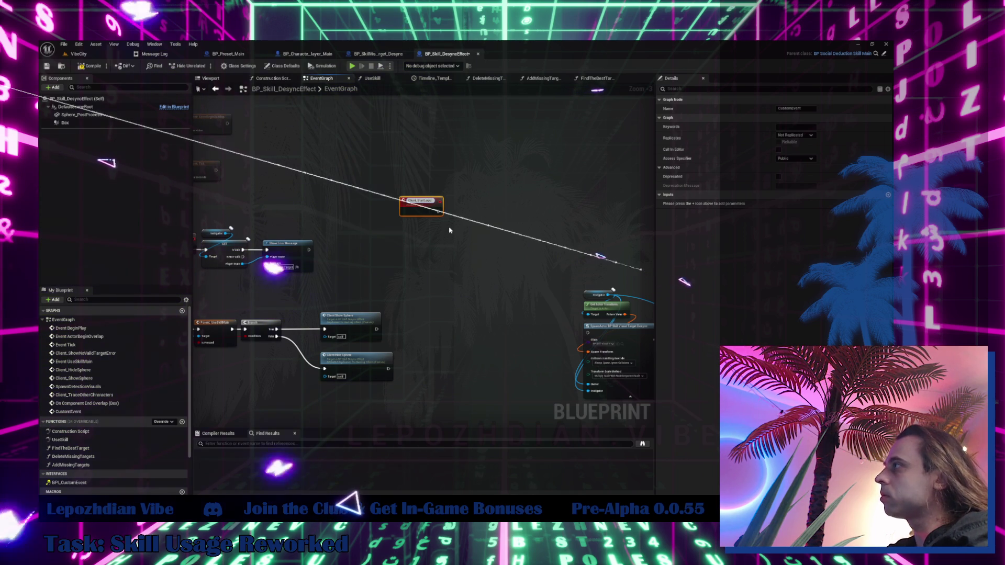
key("Return")
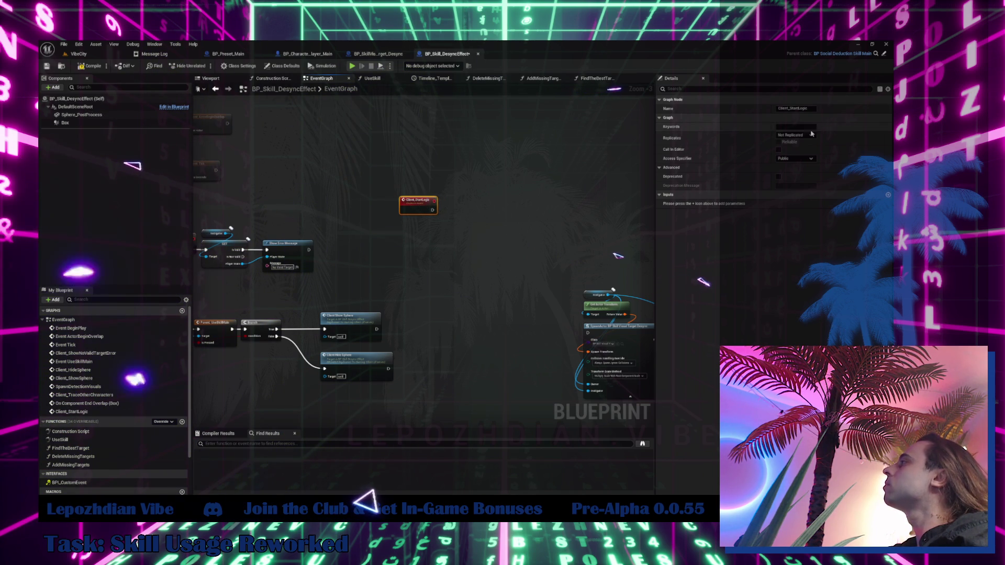
left_click(796, 135)
left_click(793, 160)
left_click(779, 142)
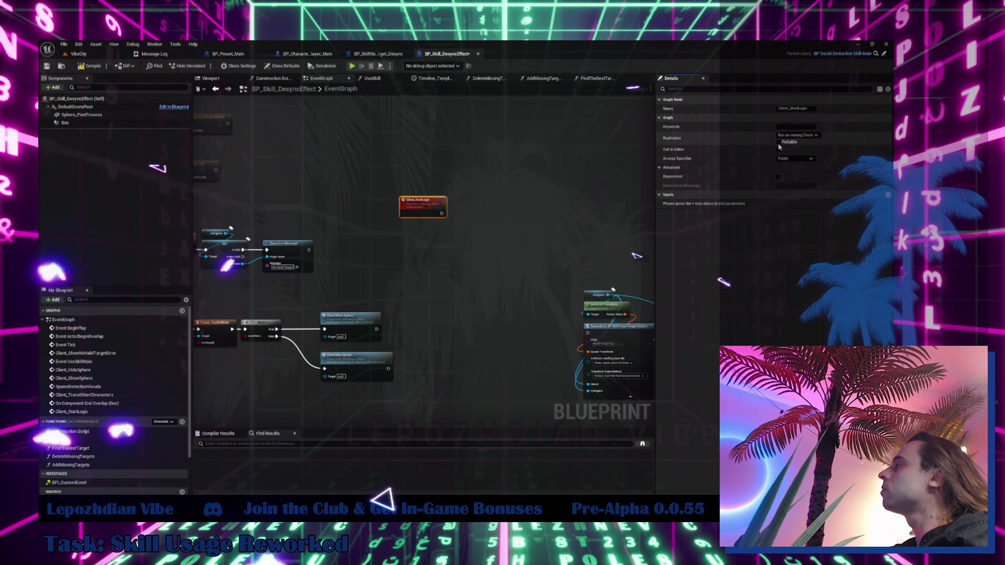
- Add a second custom event named Client_StopLogic
right_click(448, 274)
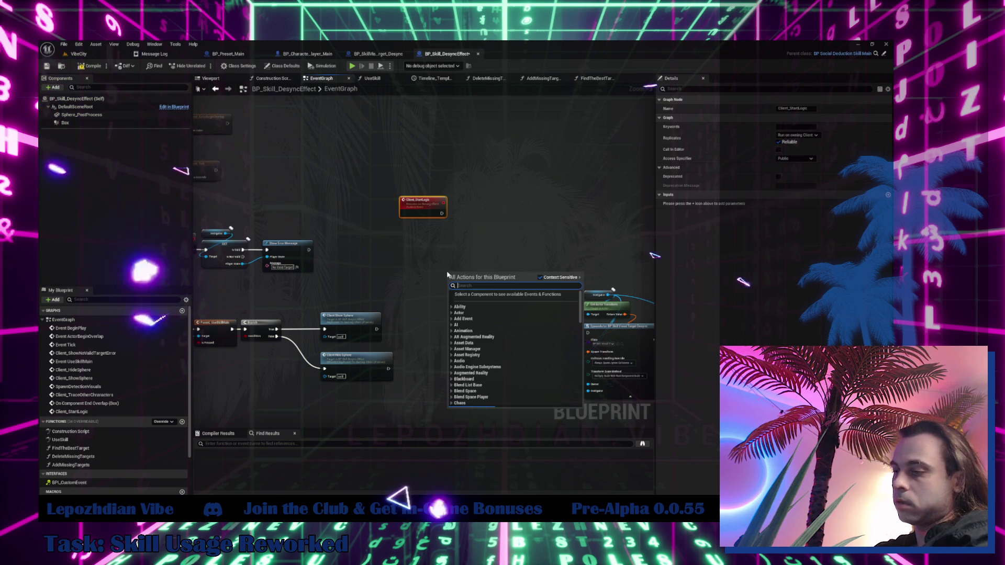
type("cus")
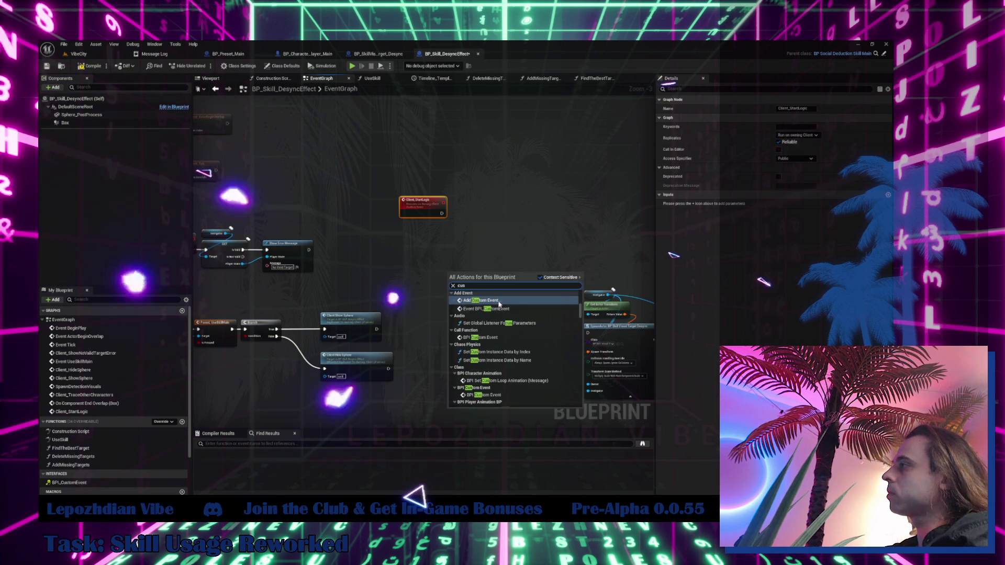
left_click(497, 302)
type("Client_StopLog")
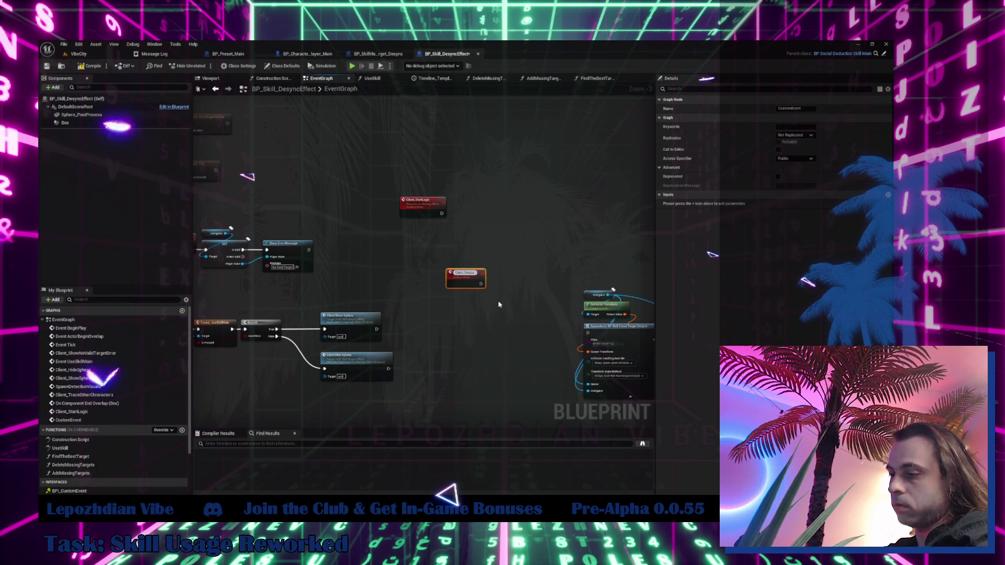
type("ic")
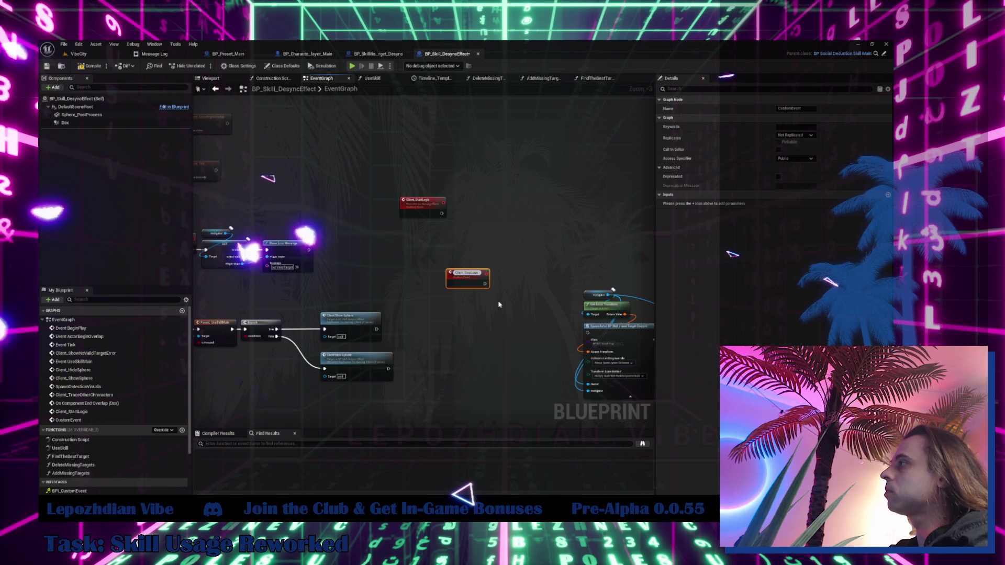
key("Return")
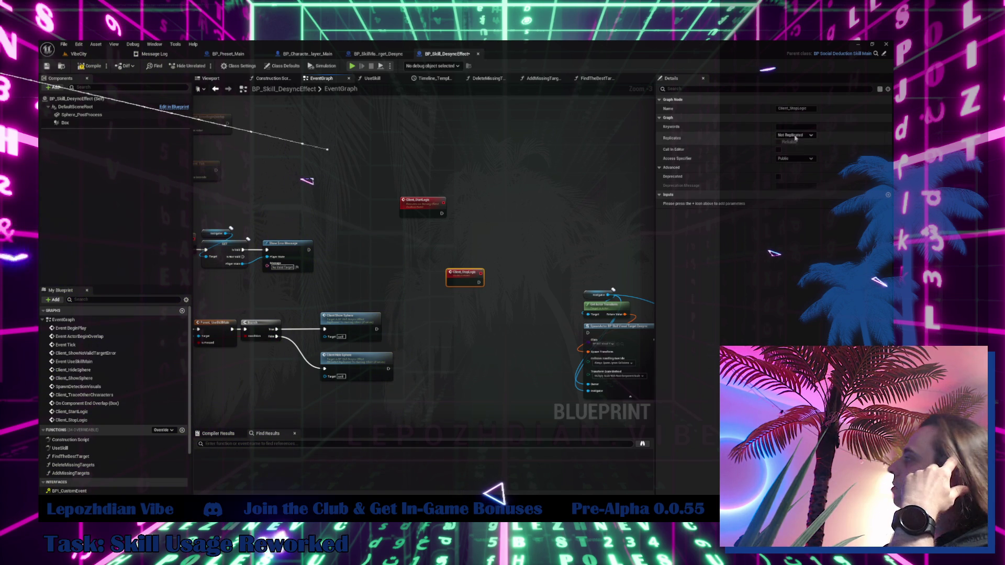
- Make Client_StopLogic reliable on the owning client and call it after Client Hide Sphere
left_click(816, 167)
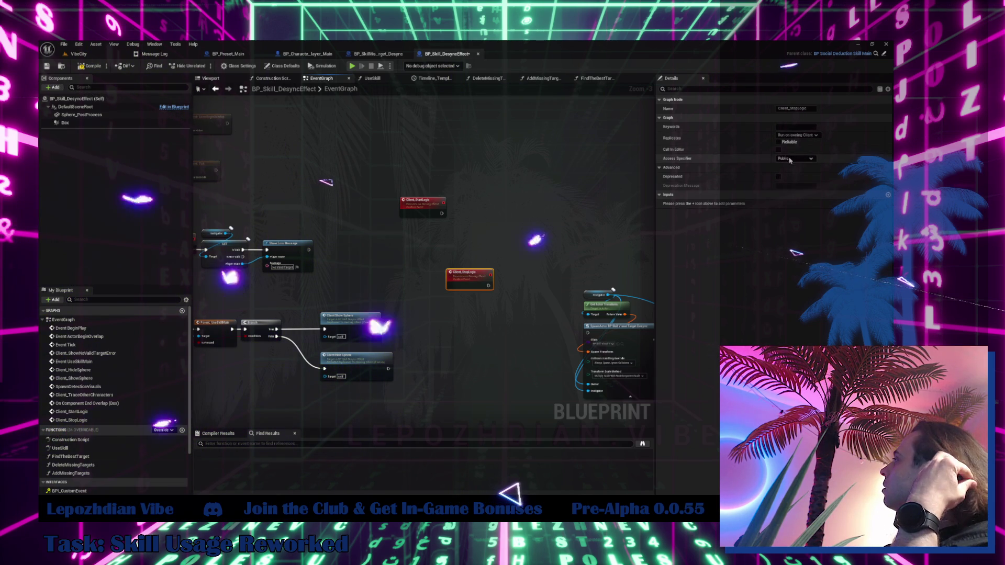
left_click(779, 142)
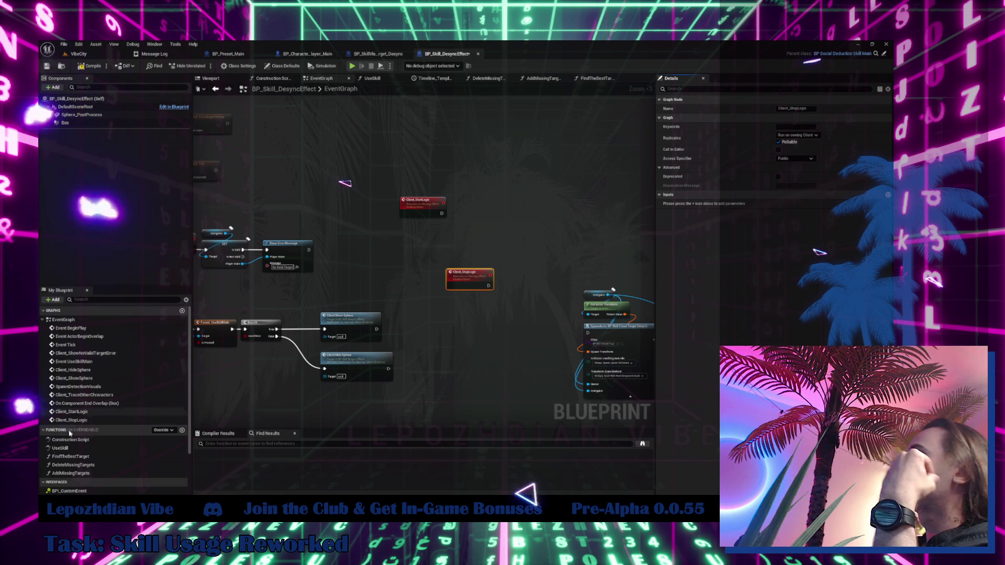
left_click_drag(69, 420, 421, 365)
left_click_drag(417, 323, 391, 325)
scroll(403, 360, "up", 3)
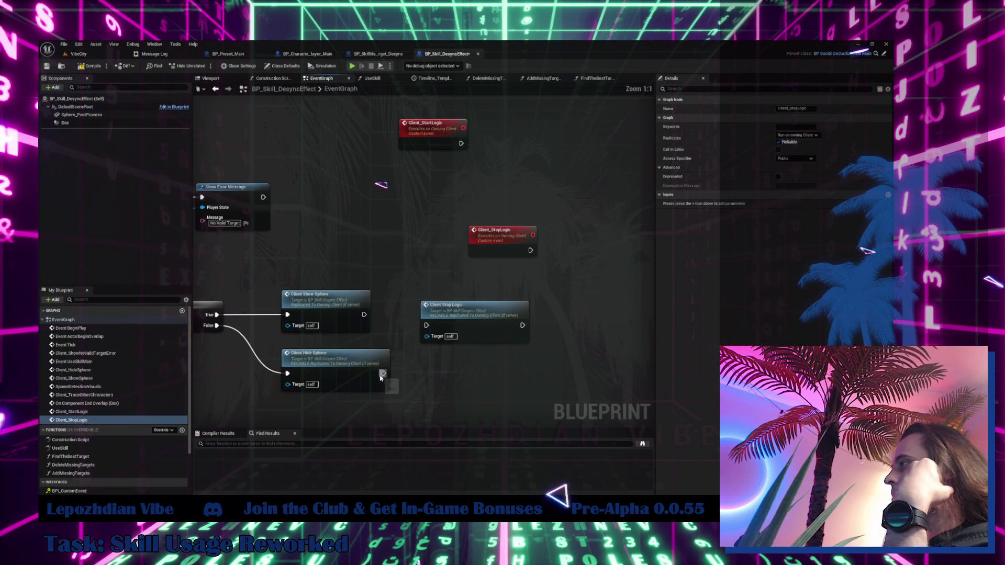
left_click_drag(461, 309, 448, 356)
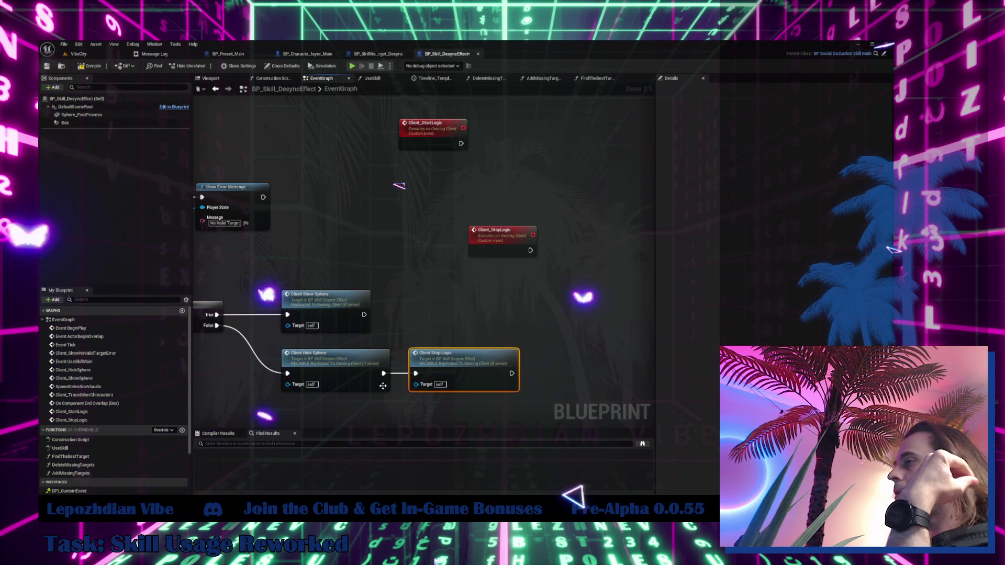
- Place a Client_StartLogic call and run it after Client Show Sphere
left_click(72, 412)
mouse_move(71, 412)
left_mouse_down()
mouse_move(517, 299)
mouse_move(430, 301)
left_mouse_up()
mouse_move(364, 314)
left_mouse_down()
mouse_move(432, 320)
mouse_move(460, 310)
left_mouse_up()
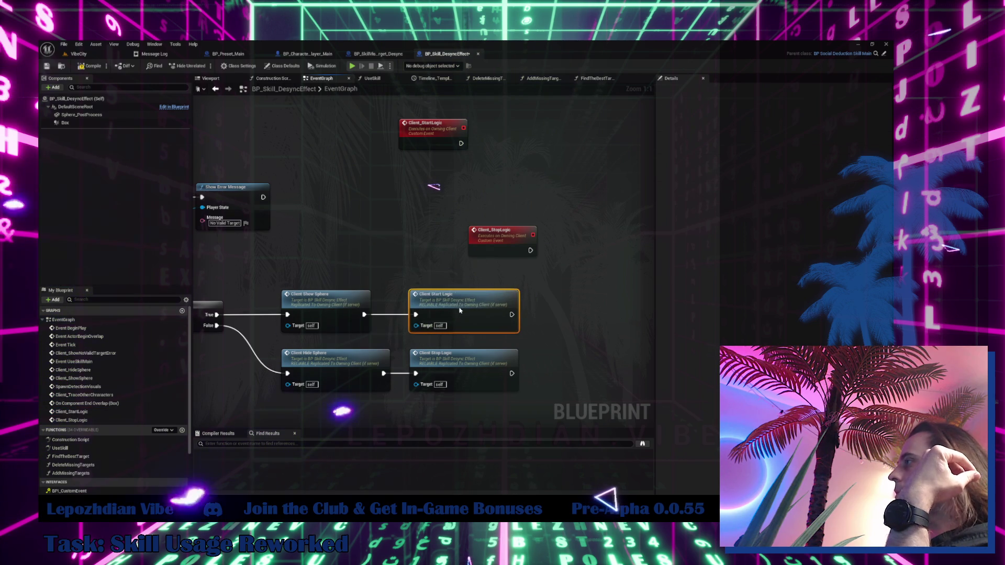
scroll(512, 190, "down", 5)
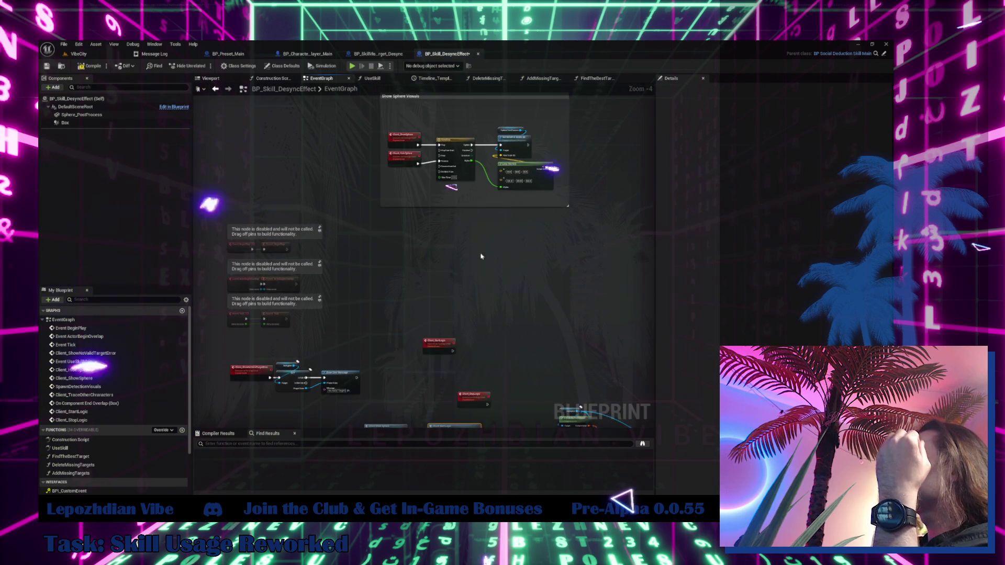
- Shift the Show Sphere Visuals comment left and stack Client_StopLogic under Client_StartLogic
mouse_move(466, 117)
left_mouse_down()
mouse_move(296, 118)
mouse_move(311, 118)
left_mouse_up()
scroll(420, 209, "up", 2)
mouse_move(349, 235)
left_mouse_down()
mouse_move(326, 177)
mouse_move(422, 153)
left_mouse_up()
left_click_drag(350, 238, 412, 197)
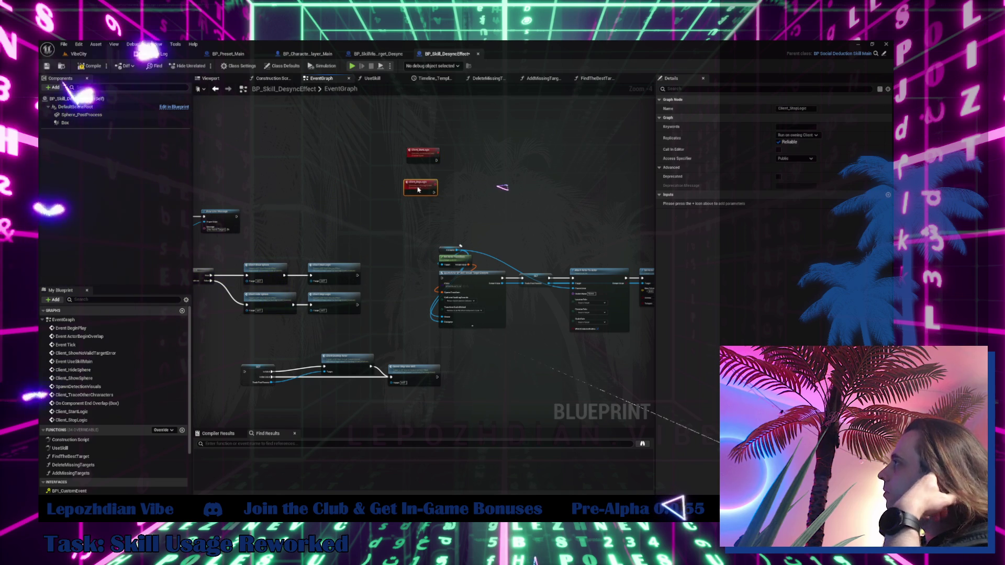
scroll(398, 194, "down", 3)
scroll(409, 186, "down", 1)
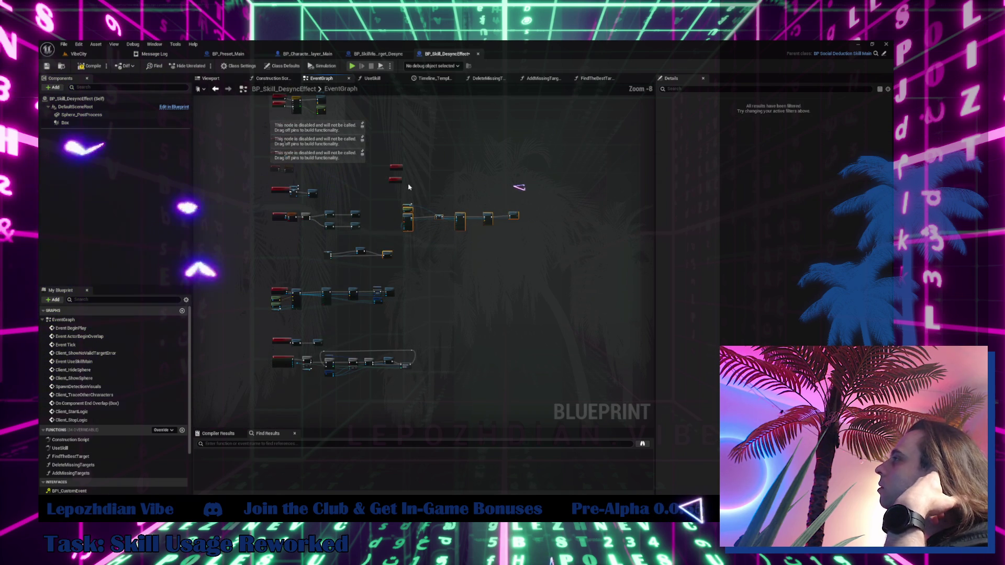
- Move the node group down-left and the two logic events into open space, then view BP_SkillVisualTarget_Desync
mouse_move(439, 217)
left_mouse_down()
mouse_move(421, 323)
mouse_move(299, 264)
mouse_move(493, 383)
left_mouse_up()
scroll(438, 366, "up", 3)
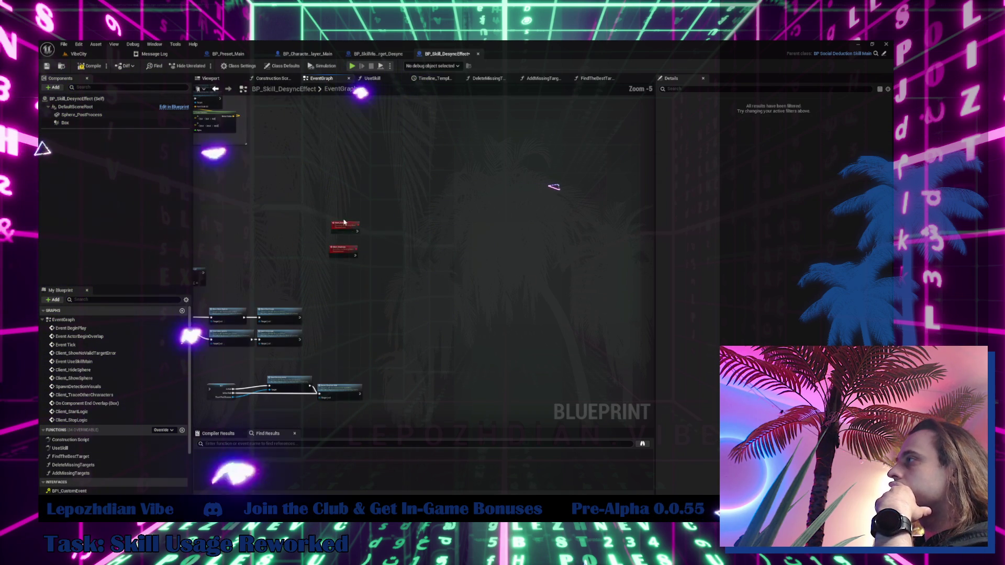
left_click_drag(344, 252, 450, 336)
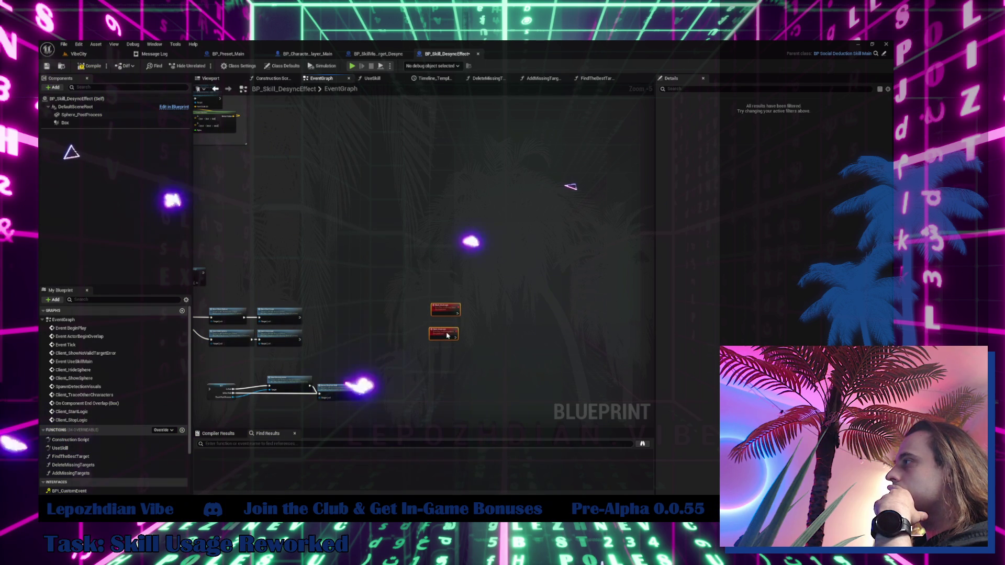
scroll(481, 382, "up", 3)
left_click_drag(417, 298, 425, 330)
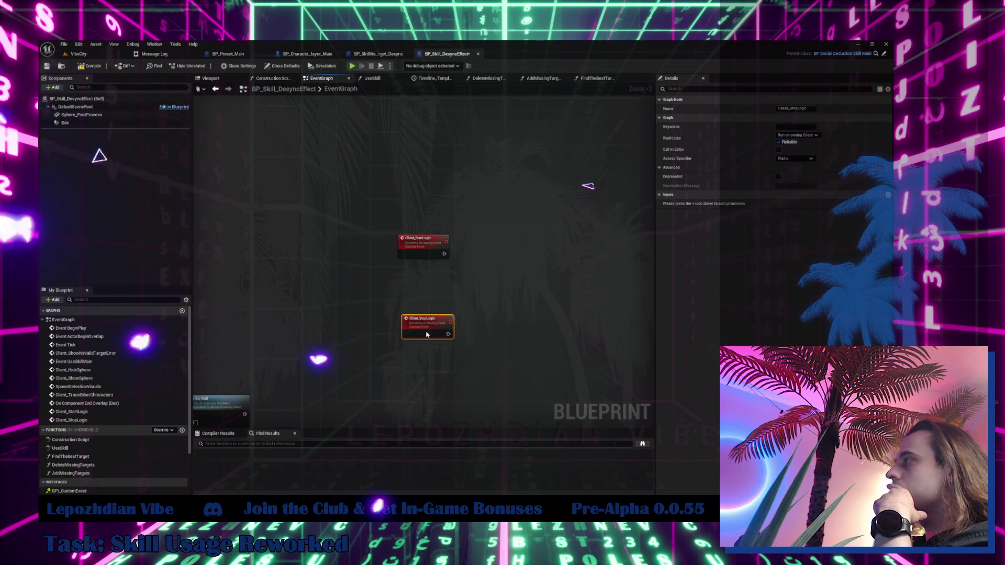
left_click(369, 54)
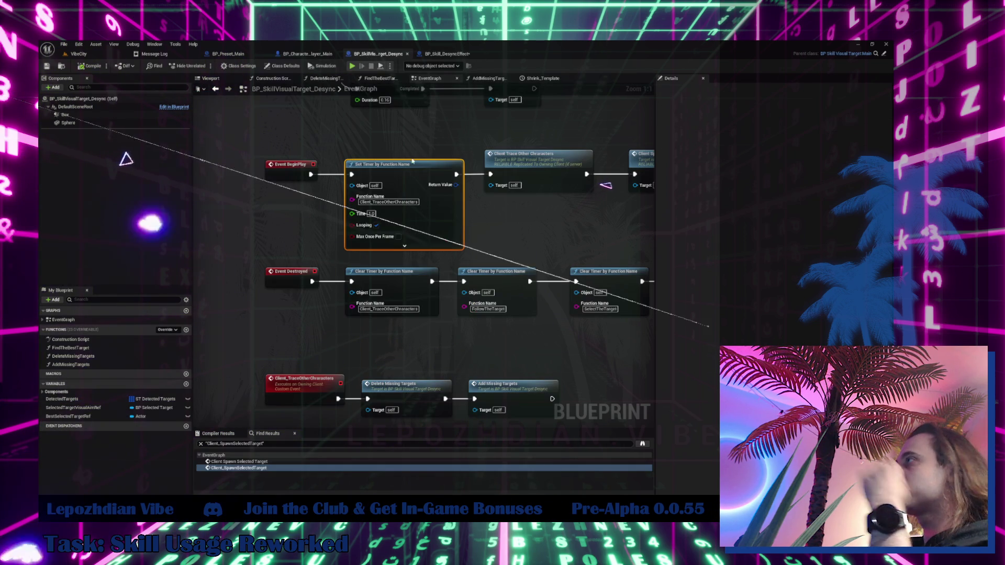
- Paste a Set Timer by Function Name node into BP_Skill_DesyncEffect after Client_StartLogic
left_click(446, 54)
key("ctrl+v")
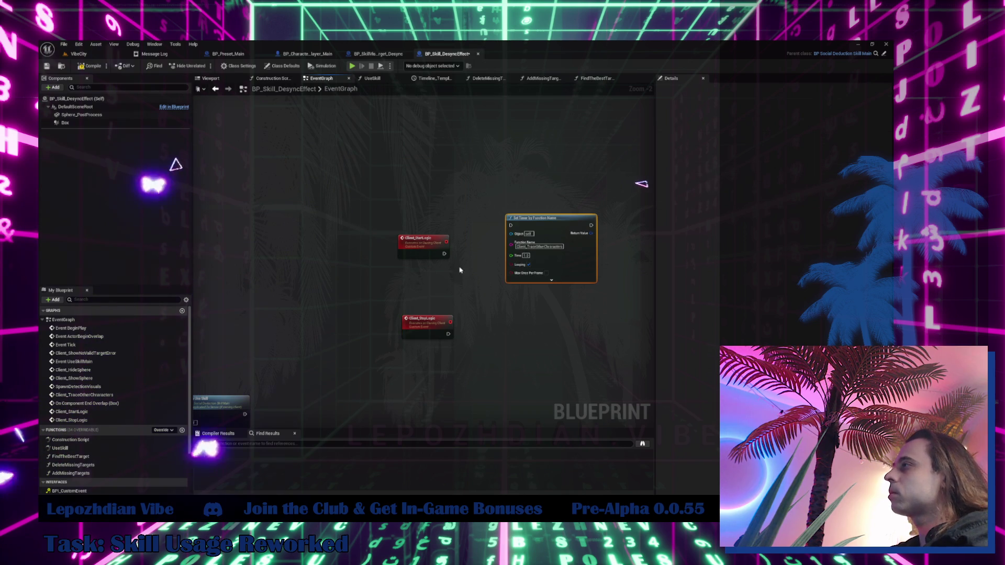
left_click_drag(541, 227, 533, 255)
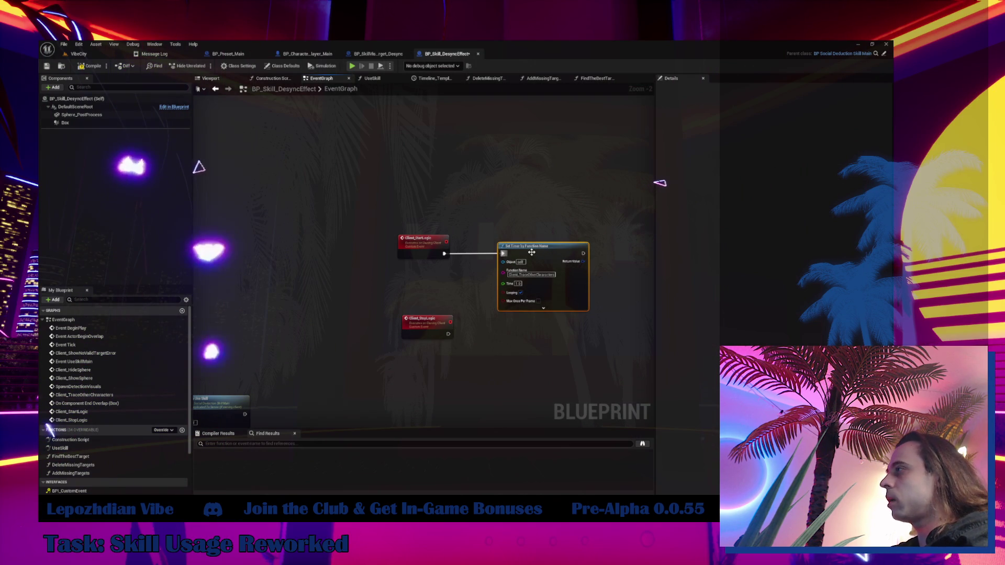
- Set the Client_TraceOtherCharacters event to not replicate
double_click(74, 361)
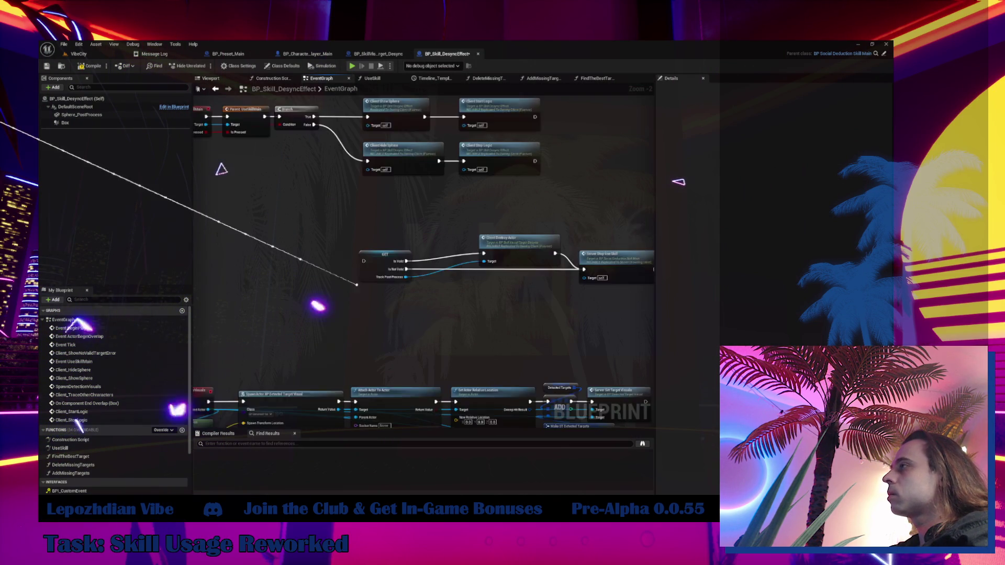
double_click(78, 387)
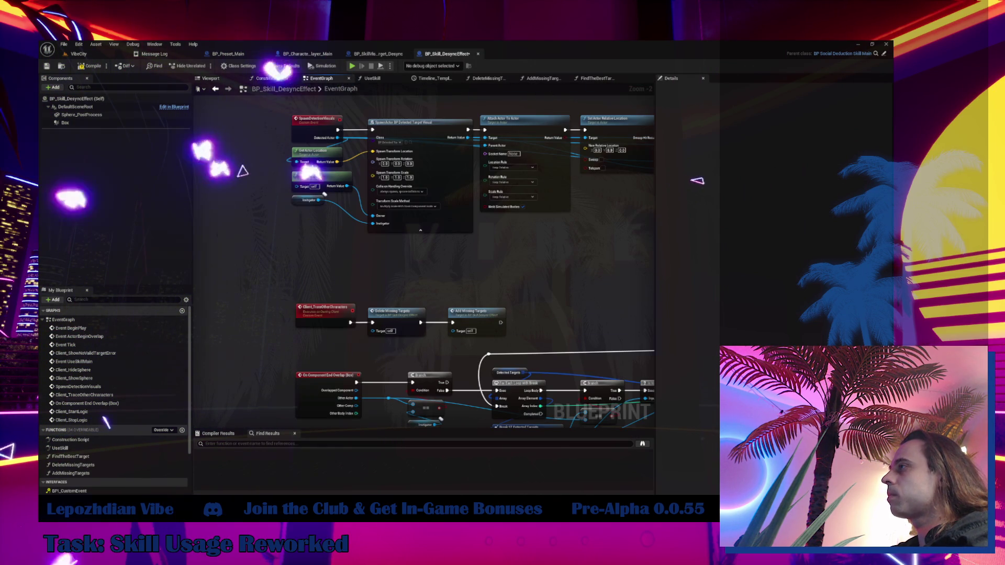
left_click(340, 315)
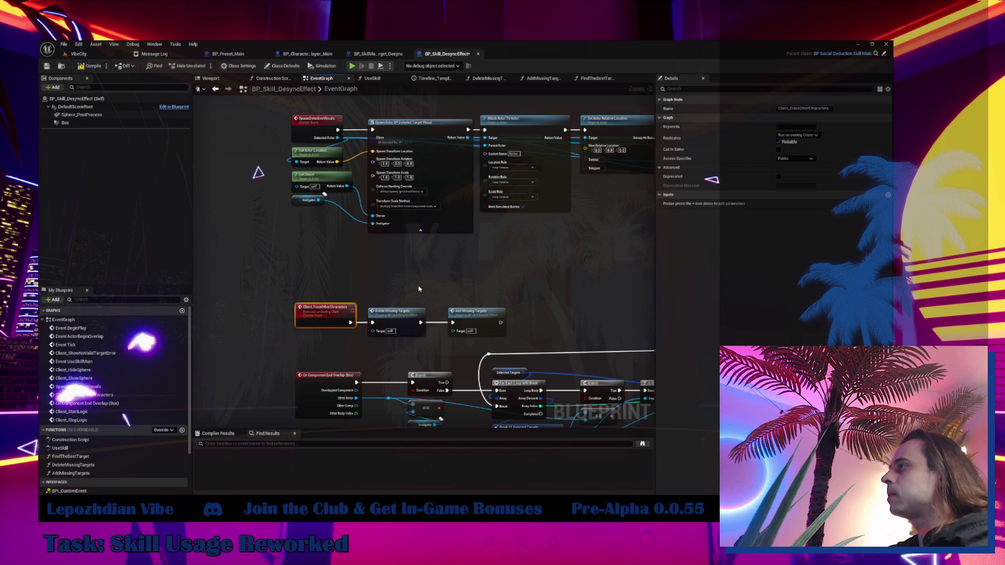
left_click(796, 135)
left_click(807, 145)
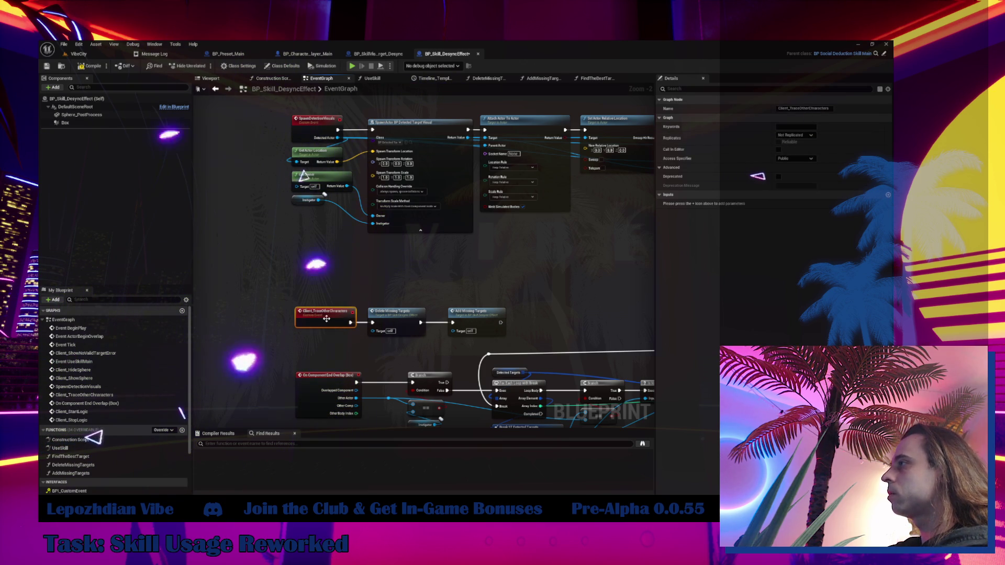
- Rename Client_TraceOtherCharacters to TraceOtherCharacters in the Details panel
left_click(791, 110)
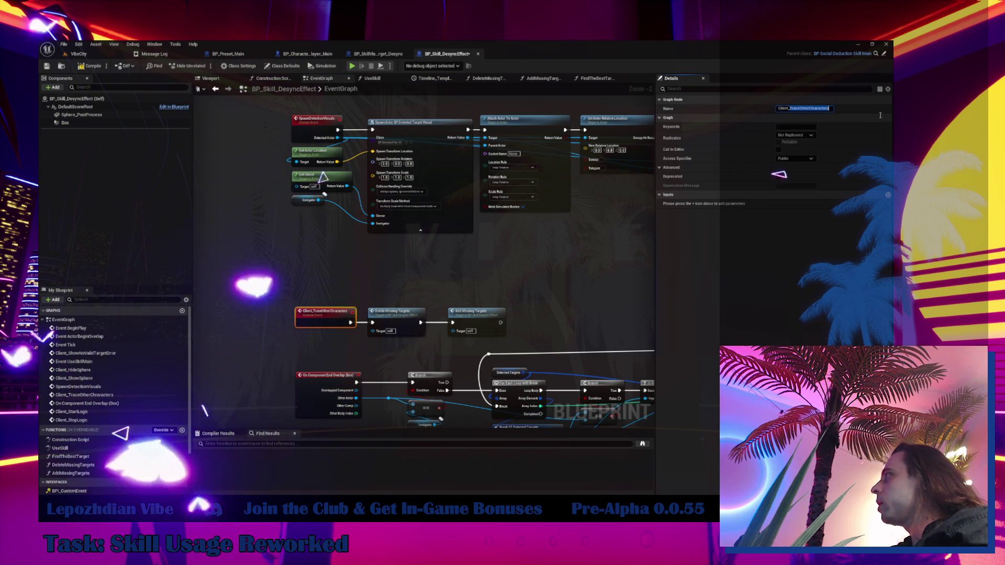
left_click(468, 282)
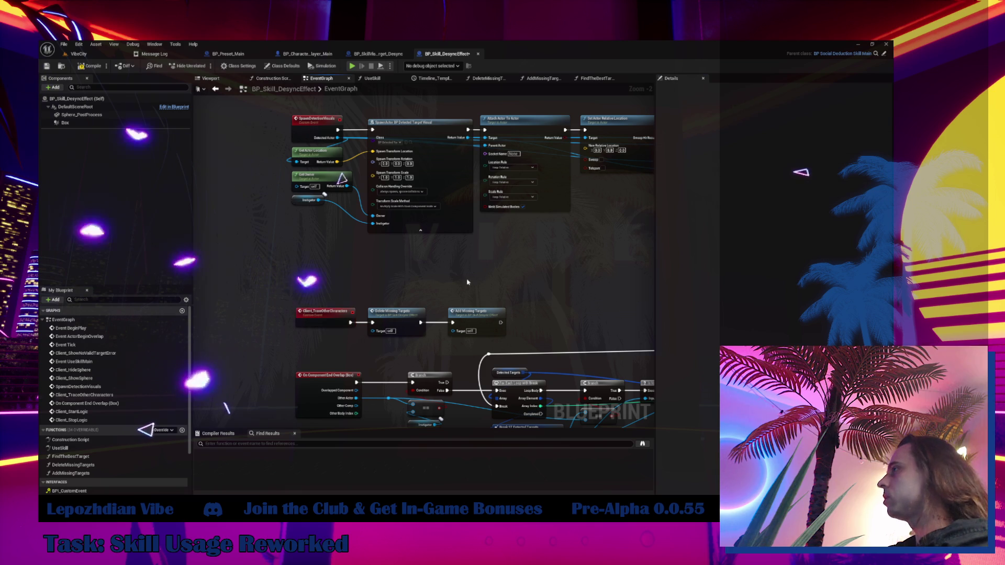
left_click(333, 322)
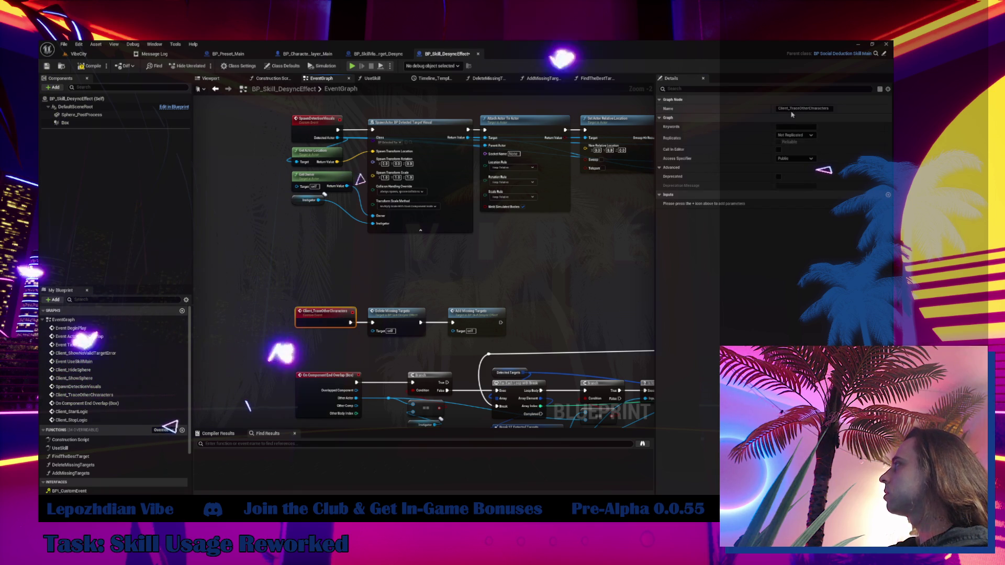
key("Return")
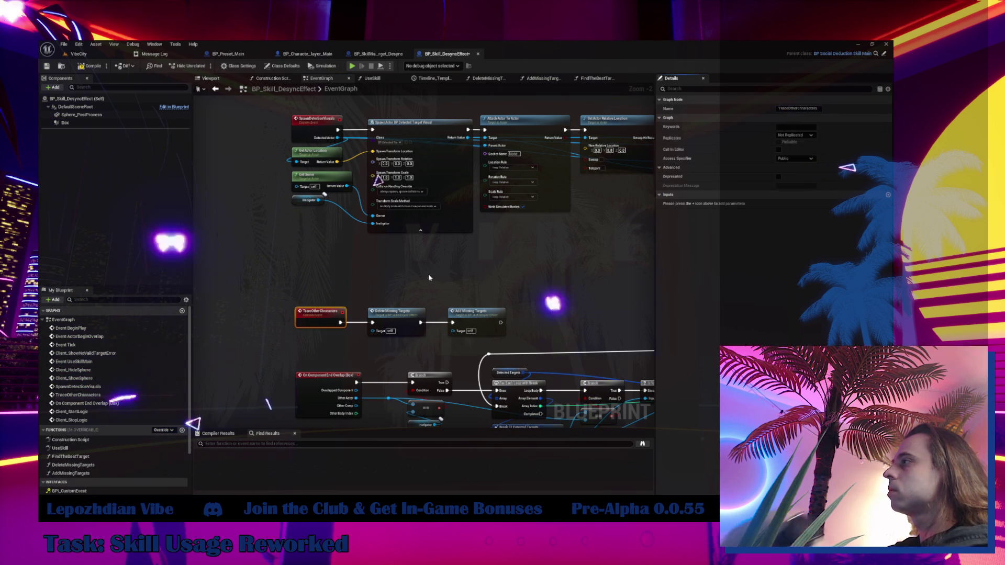
left_click_drag(648, 161, 505, 242)
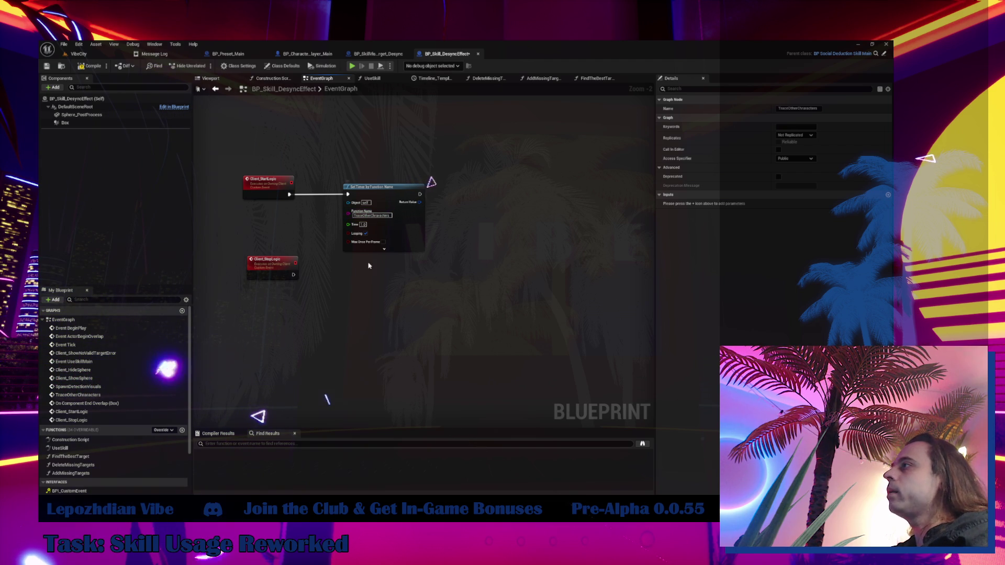
- Add a Clear Timer by Function Name node for TraceOtherCharacters, driven by Client_StopLogic
right_click(362, 303)
type("cle")
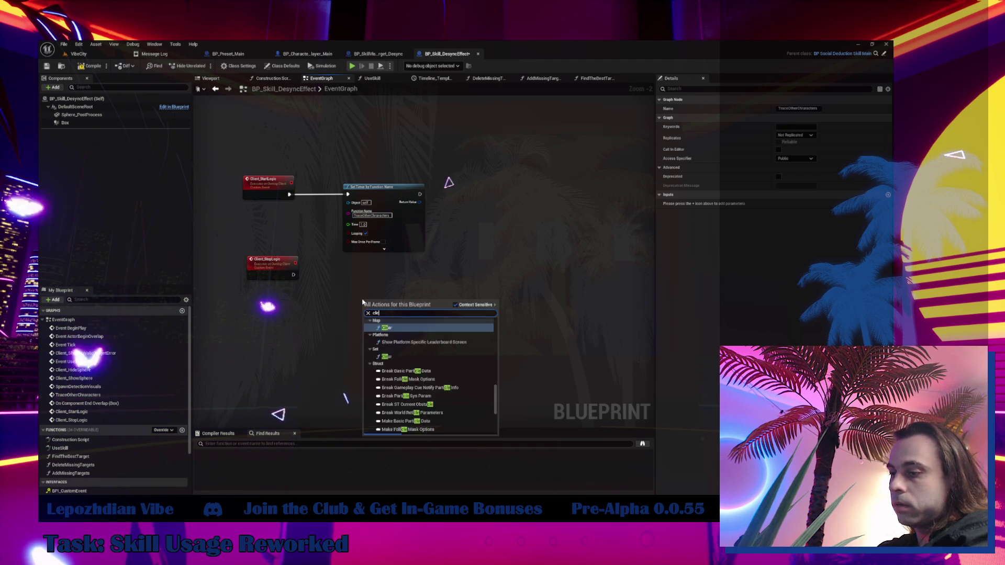
type("ar timer")
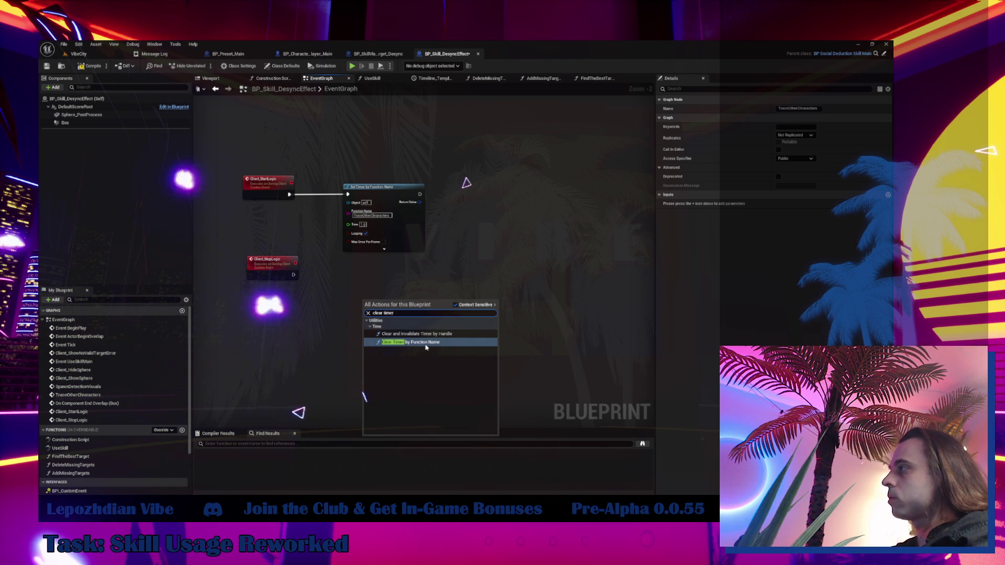
left_click(426, 341)
scroll(380, 210, "up", 2)
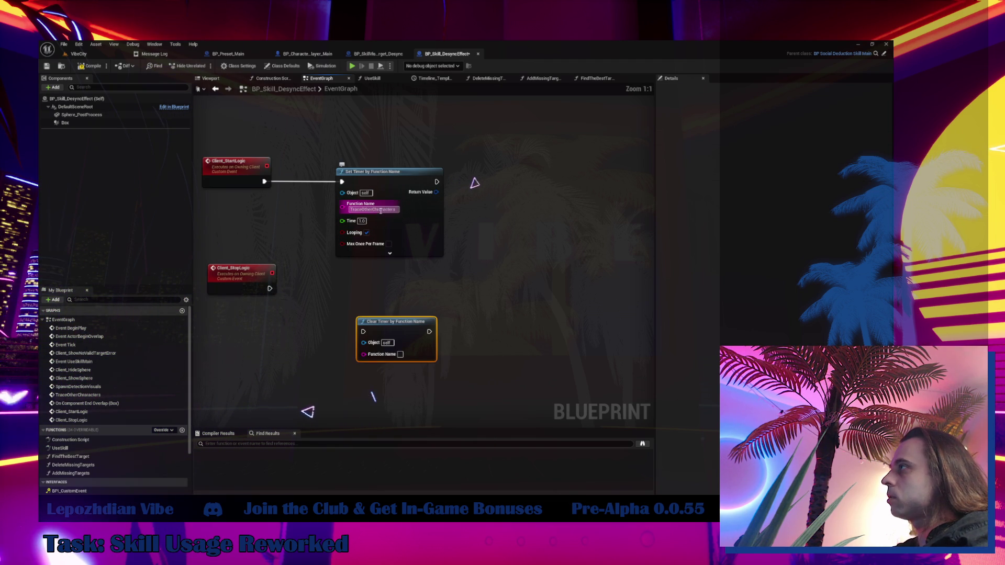
left_click(401, 355)
type("TraceOtherCharacters")
mouse_move(270, 289)
left_mouse_down()
mouse_move(377, 329)
mouse_move(368, 334)
mouse_move(371, 278)
left_mouse_up()
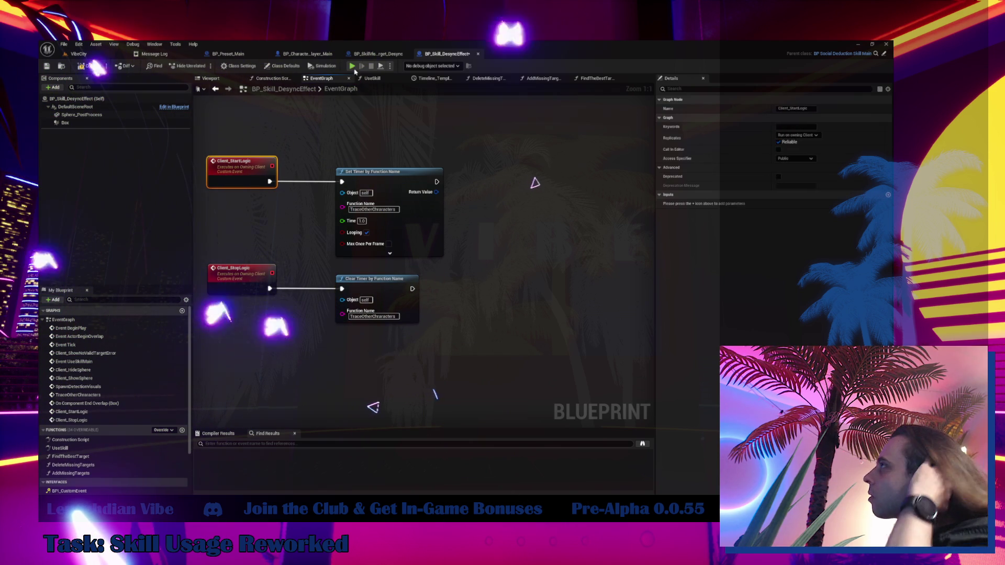
- Check BP_SkillVisualTarget_Desync's BeginPlay timer setup for reference, then return to BP_Skill_DesyncEffect
left_click(383, 55)
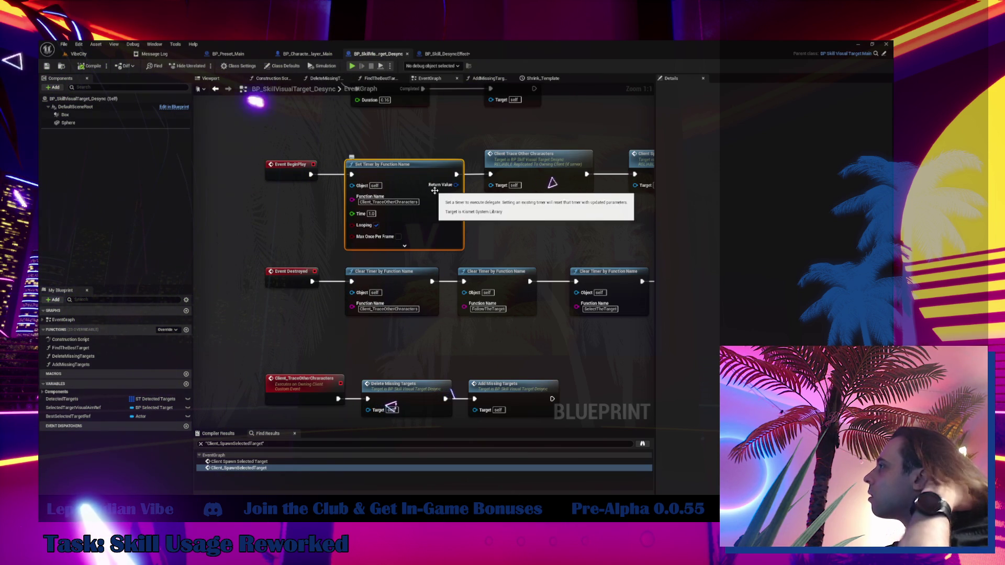
left_click_drag(522, 246, 479, 291)
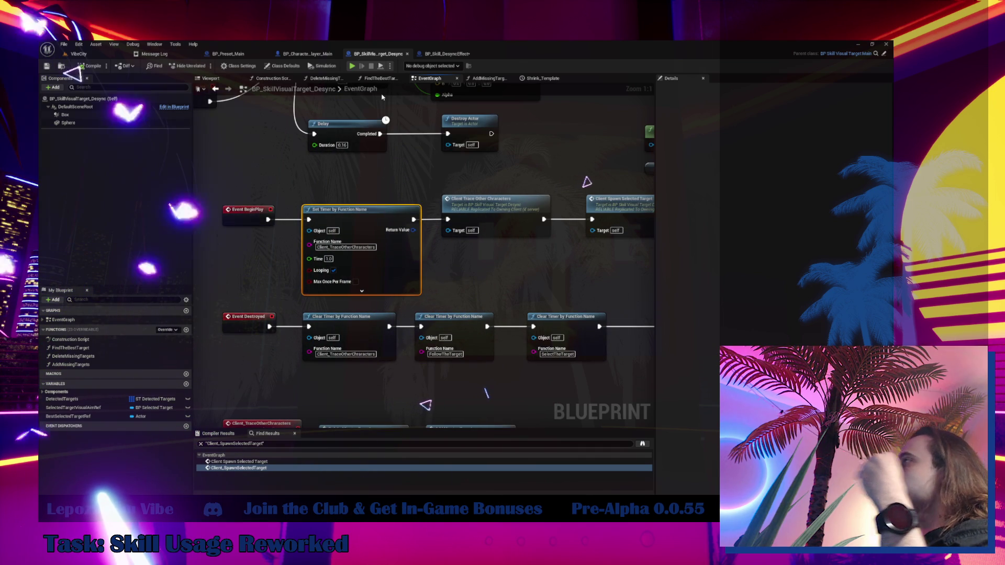
left_click(449, 54)
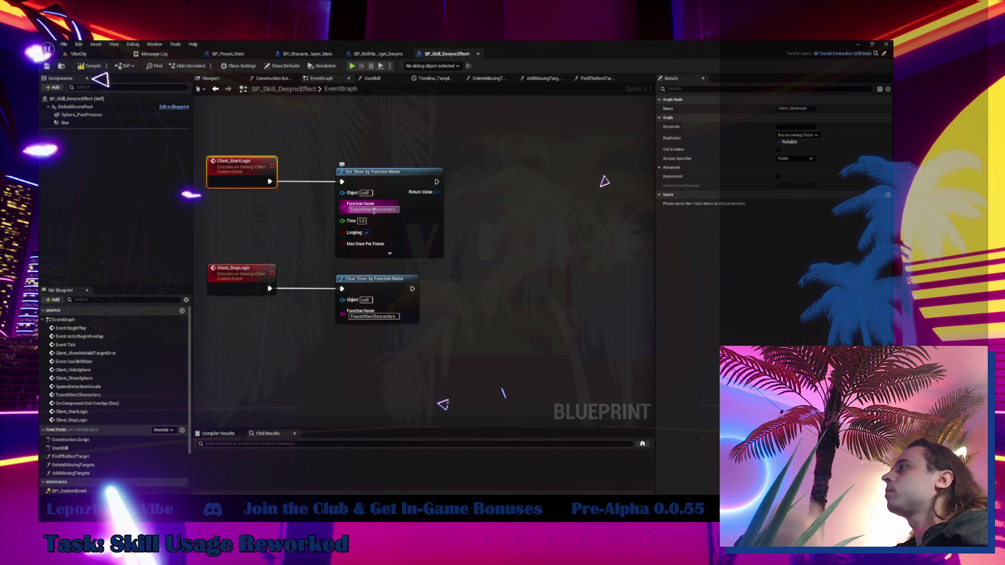
- Add a Trace Other Characters call node and chain it after Set Timer by Function Name's exec output
right_click(516, 186)
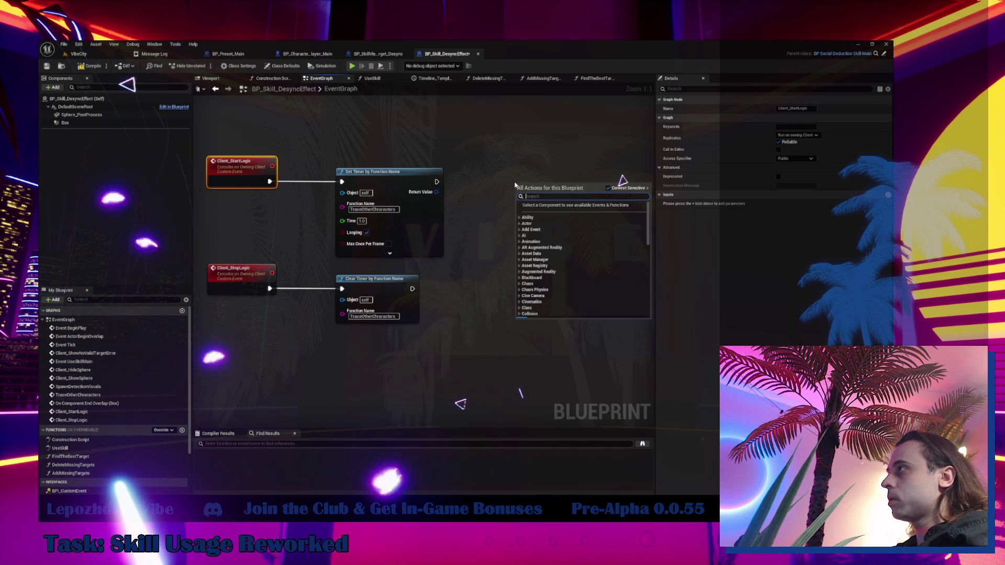
key("Return")
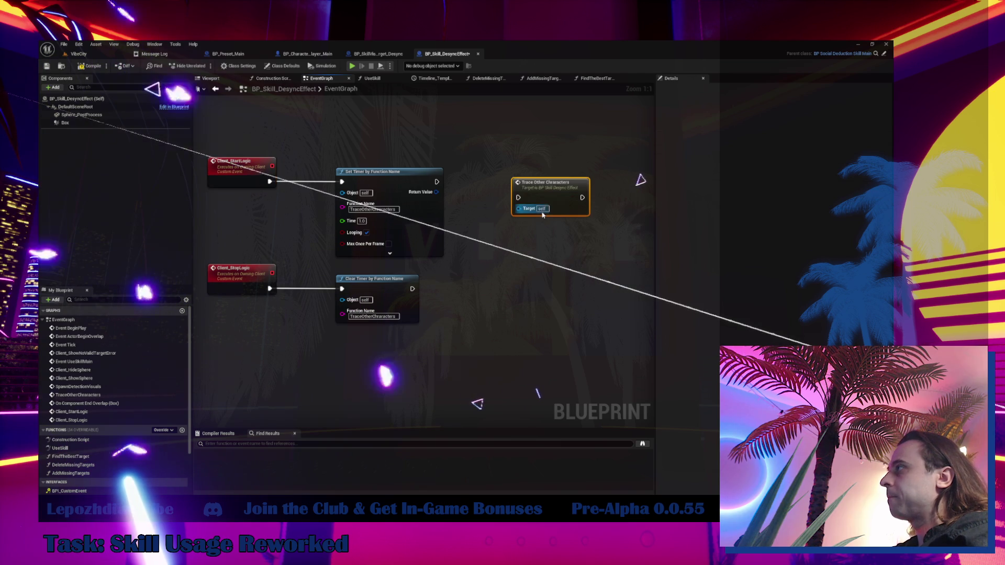
left_click_drag(358, 144, 388, 217)
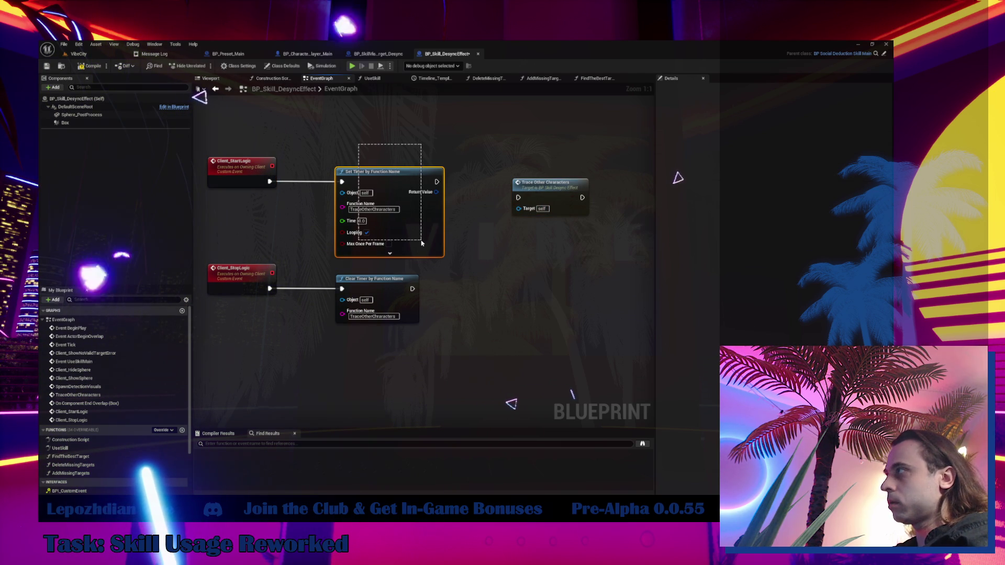
left_click(475, 192)
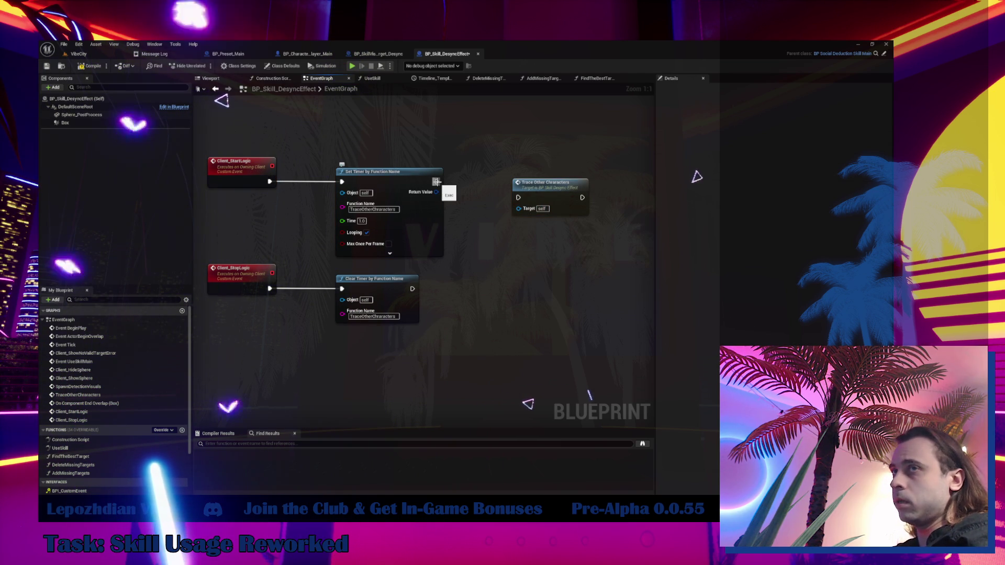
mouse_move(436, 181)
left_mouse_down()
mouse_move(518, 197)
mouse_move(541, 183)
mouse_move(501, 170)
left_mouse_up()
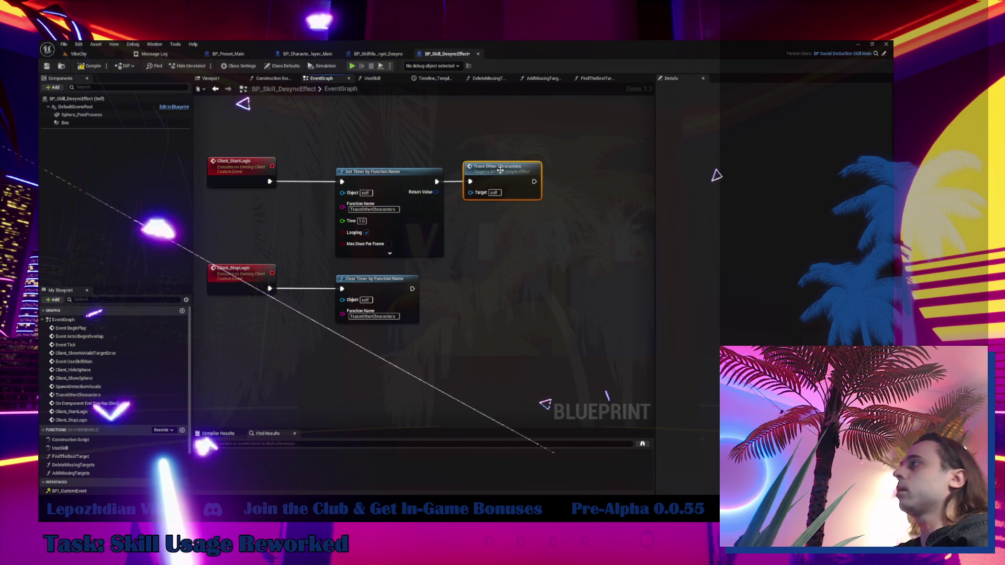
left_click(370, 152)
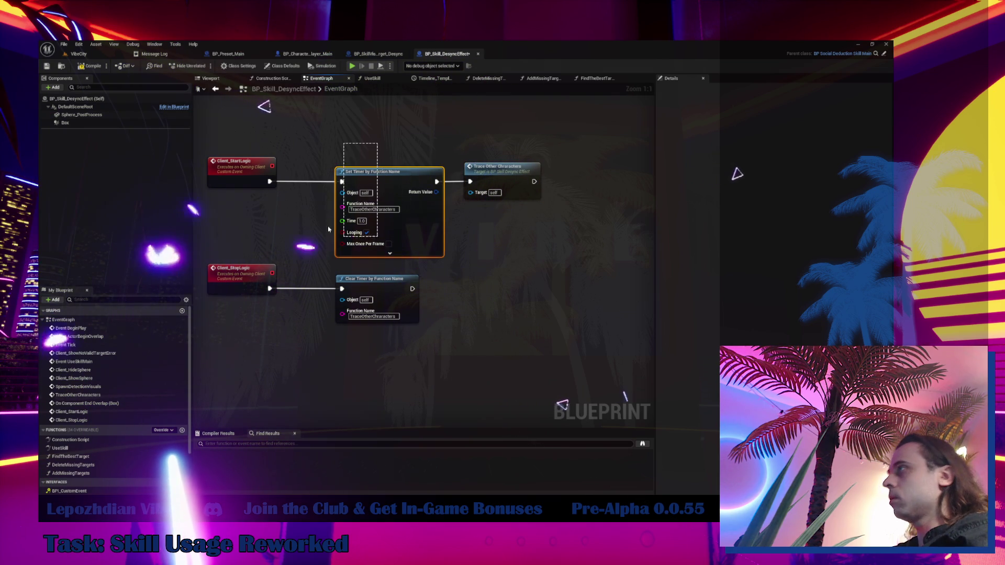
left_click_drag(355, 155, 308, 169)
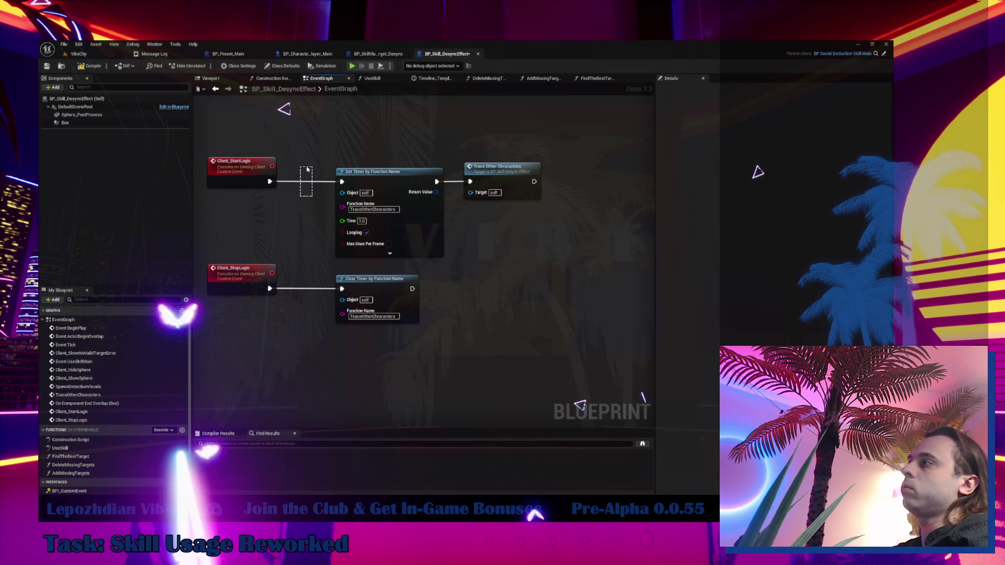
left_click_drag(412, 257, 412, 256)
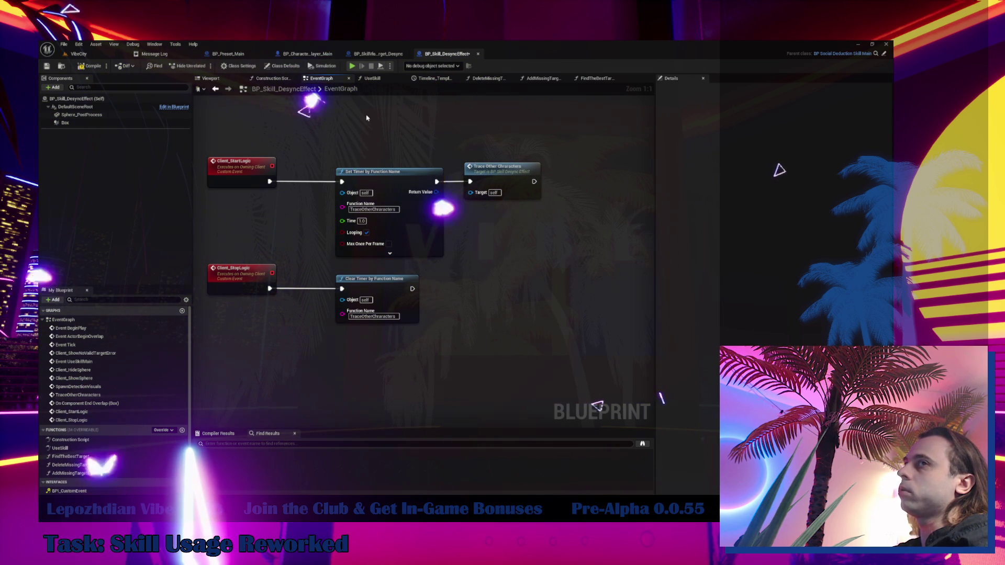
- Jump to Client_SpawnSelectedTarget in BP_SkillVisualTarget_Desync and pan along its SpawnActor, SET and SelectTheTarget timer chain
double_click(507, 169)
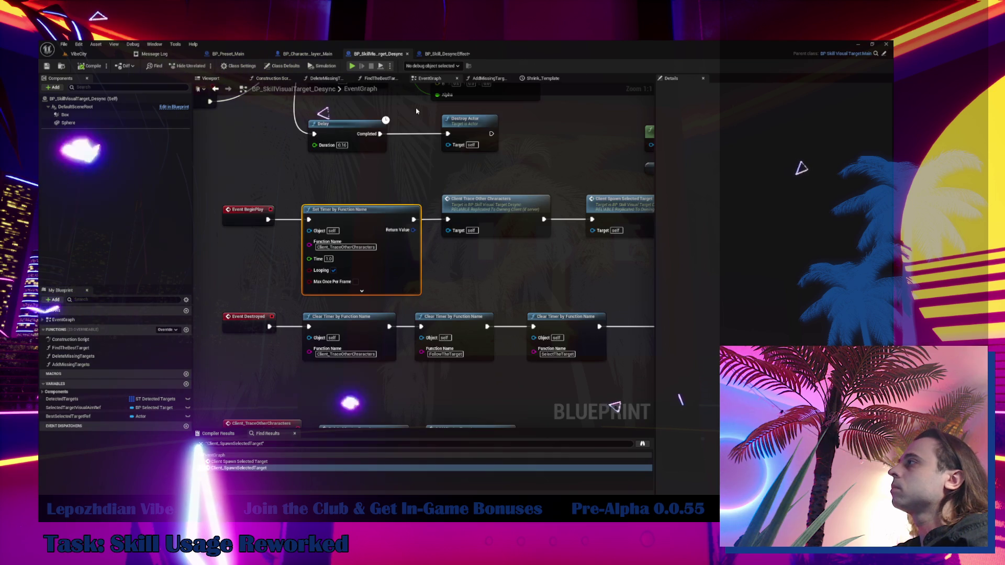
double_click(427, 270)
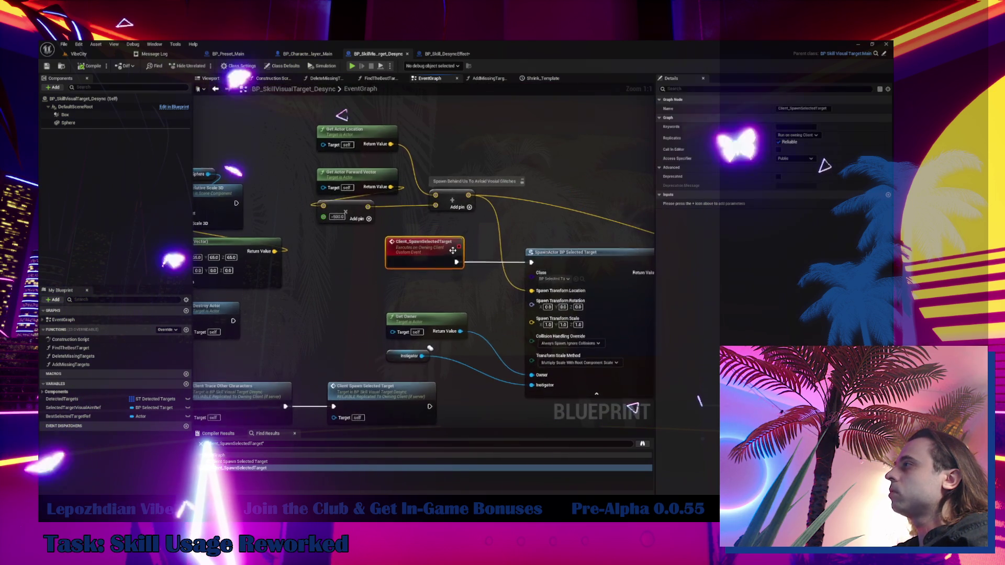
mouse_move(467, 290)
left_mouse_down()
mouse_move(543, 182)
mouse_move(751, 149)
mouse_move(569, 206)
left_mouse_up()
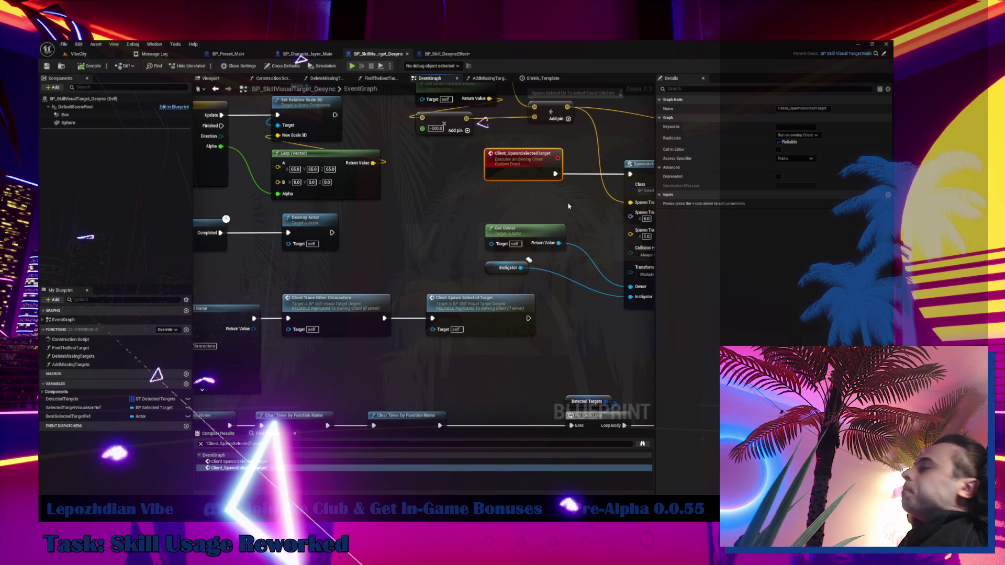
mouse_move(580, 189)
left_mouse_down()
mouse_move(191, 261)
mouse_move(282, 227)
mouse_move(346, 231)
mouse_move(496, 188)
mouse_move(471, 299)
mouse_move(586, 278)
mouse_move(146, 335)
left_mouse_up()
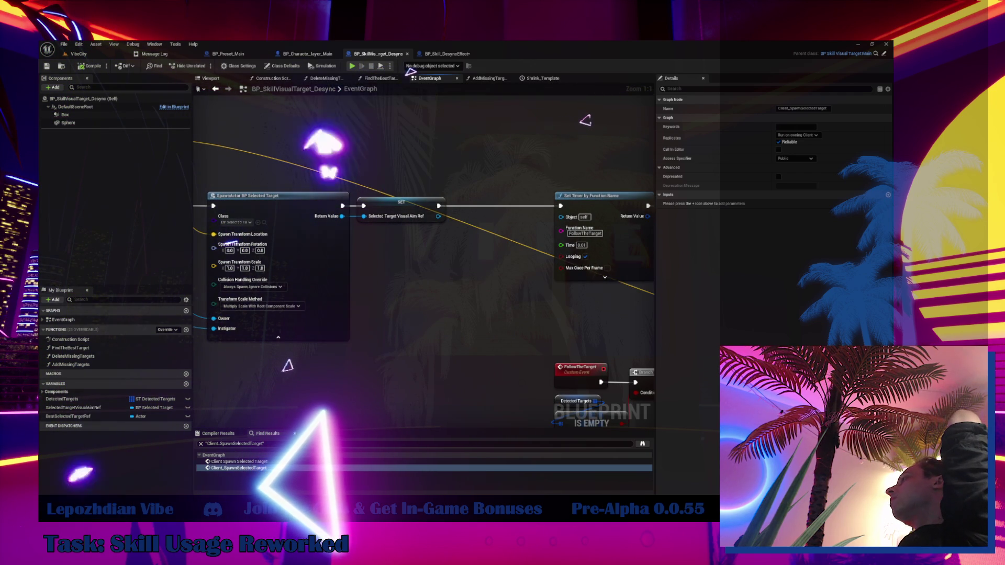
mouse_move(576, 236)
left_mouse_down()
mouse_move(593, 229)
mouse_move(523, 209)
mouse_move(481, 233)
mouse_move(218, 279)
left_mouse_up()
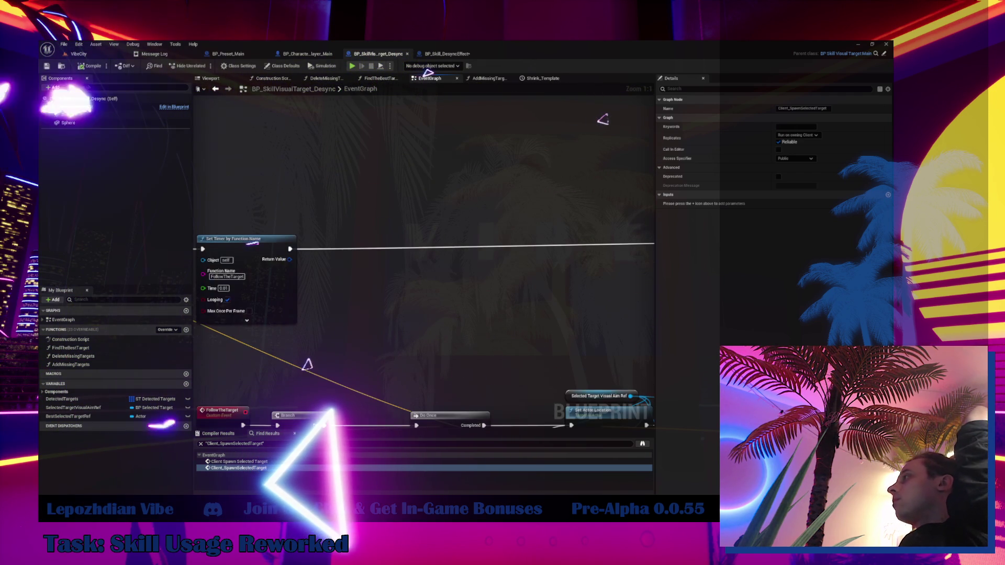
mouse_move(314, 262)
left_mouse_down()
mouse_move(476, 304)
mouse_move(609, 252)
mouse_move(311, 171)
left_mouse_up()
scroll(609, 253, "down", 1)
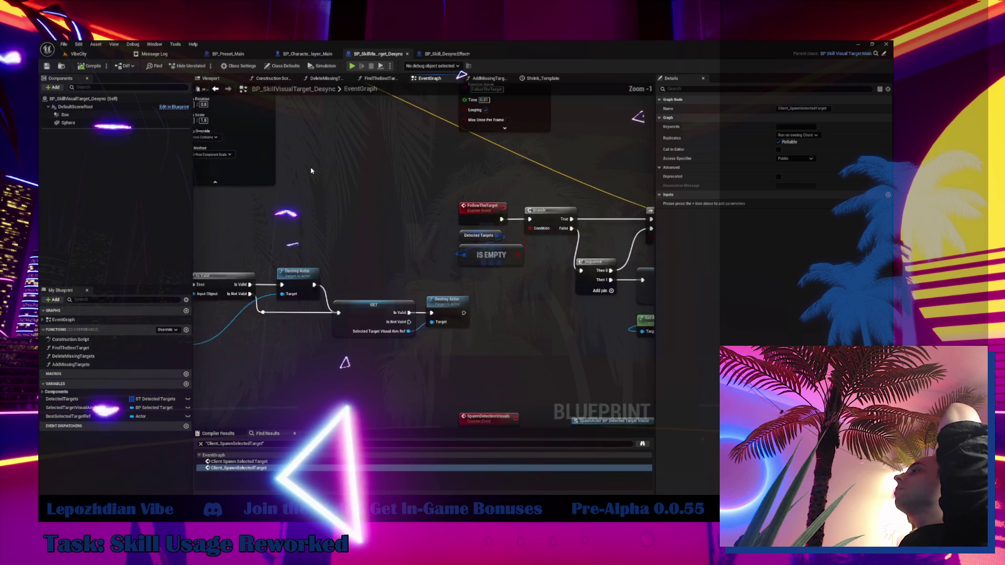
scroll(311, 170, "down", 5)
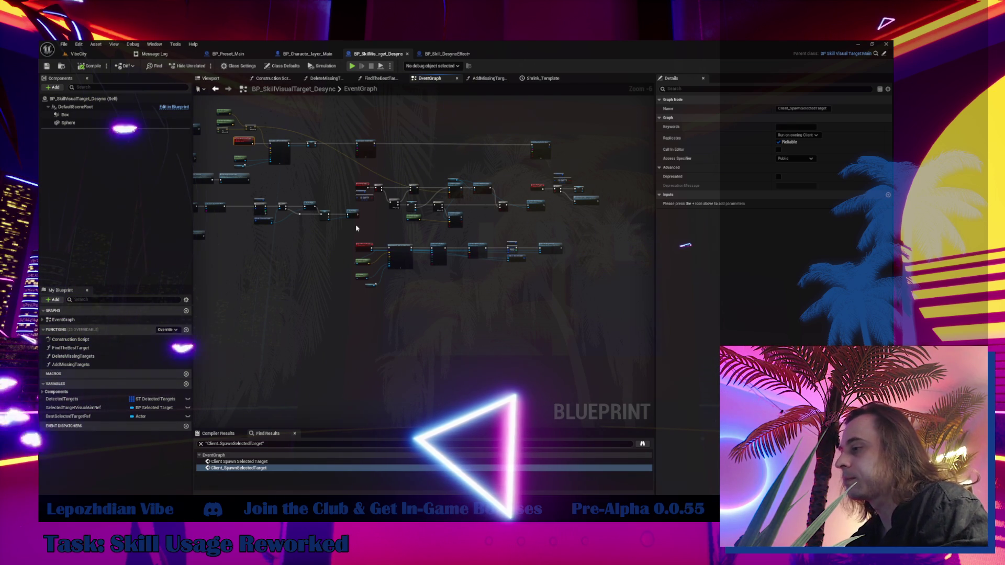
scroll(356, 228, "up", 3)
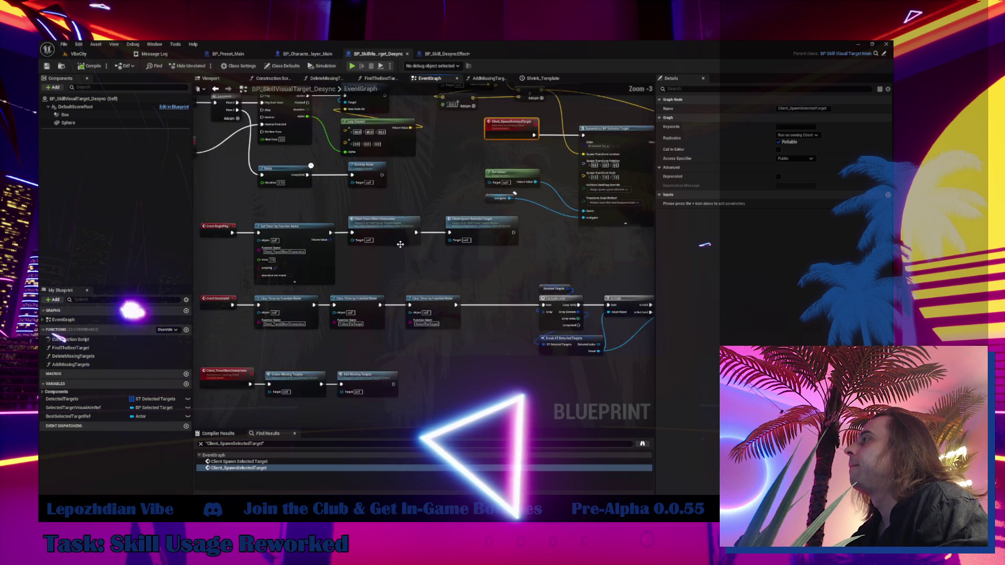
scroll(419, 241, "up", 1)
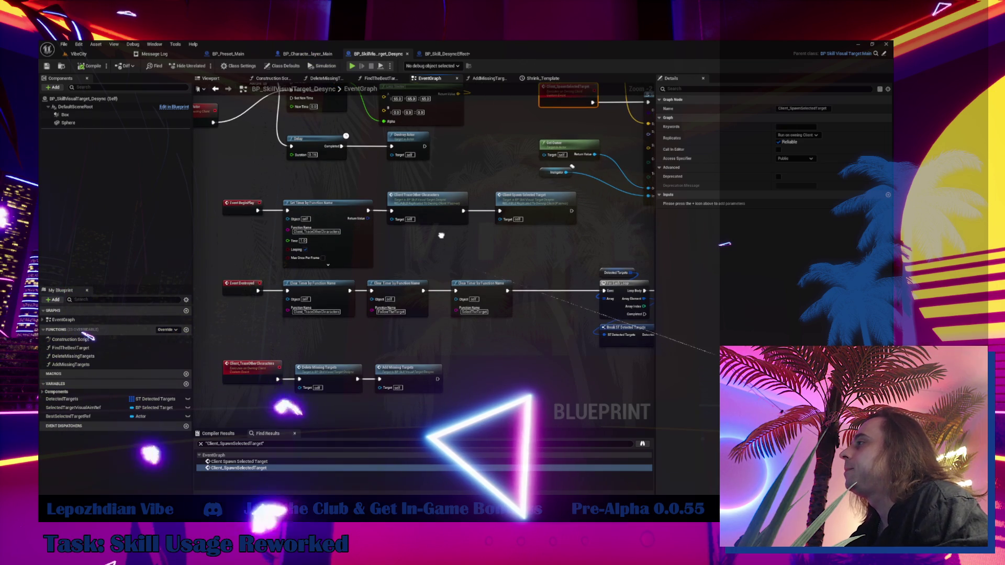
mouse_move(269, 317)
left_mouse_down()
mouse_move(232, 288)
mouse_move(64, 277)
left_mouse_up()
mouse_move(494, 361)
left_mouse_down()
mouse_move(368, 264)
mouse_move(284, 233)
mouse_move(337, 311)
mouse_move(550, 381)
mouse_move(459, 408)
mouse_move(481, 407)
mouse_move(566, 287)
left_mouse_up()
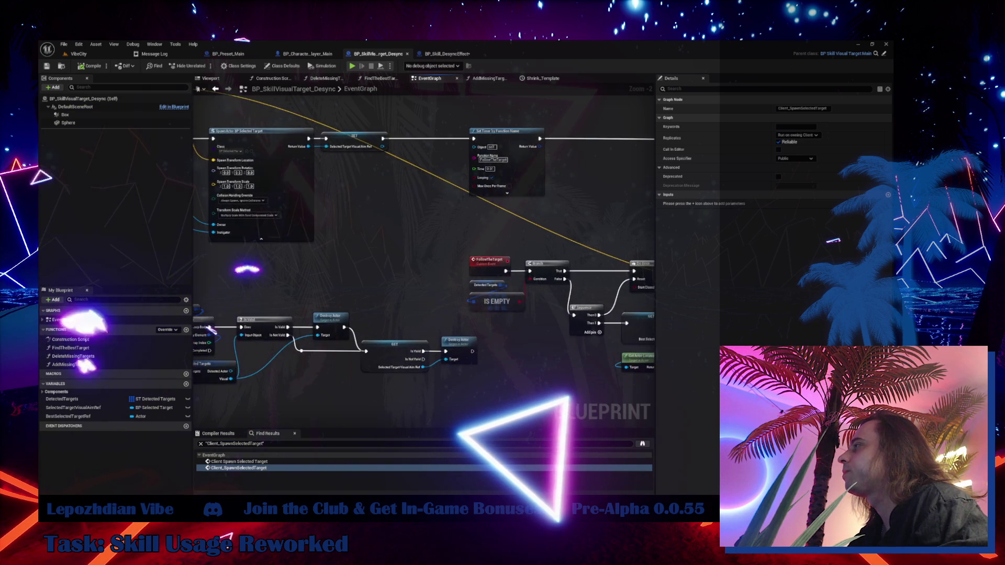
mouse_move(212, 328)
left_mouse_down()
mouse_move(372, 369)
mouse_move(410, 402)
left_mouse_up()
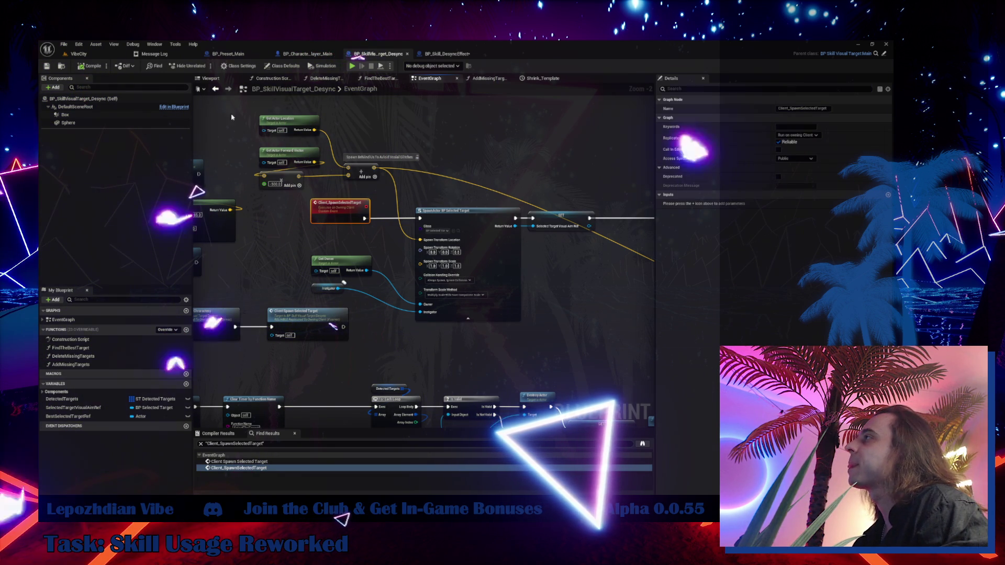
mouse_move(247, 111)
left_mouse_down()
mouse_move(302, 165)
mouse_move(366, 191)
left_mouse_up()
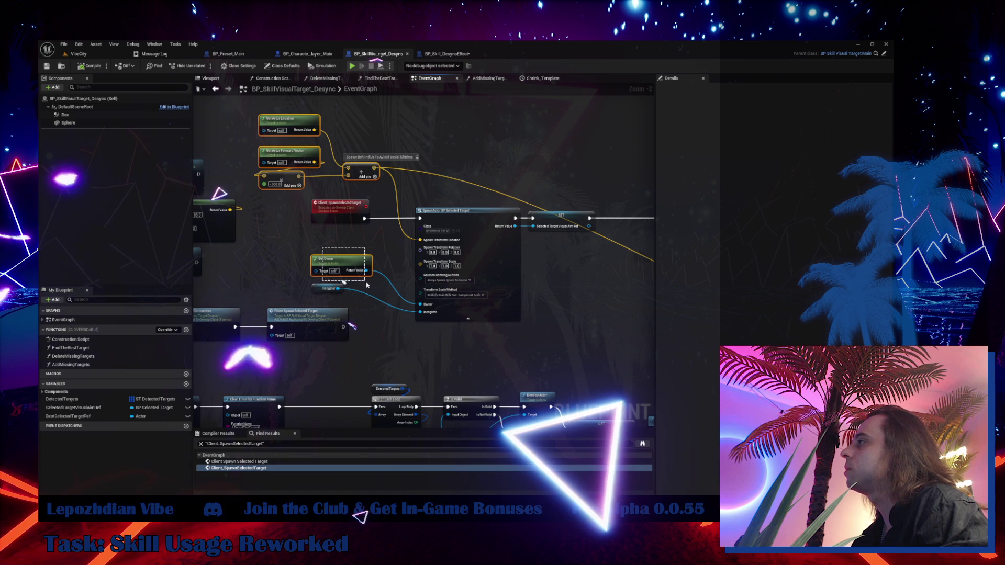
left_click_drag(367, 285, 368, 287)
mouse_move(577, 266)
left_mouse_down()
mouse_move(437, 285)
mouse_move(269, 274)
left_mouse_up()
mouse_move(334, 174)
left_mouse_down()
mouse_move(398, 229)
mouse_move(331, 228)
mouse_move(456, 225)
left_mouse_up()
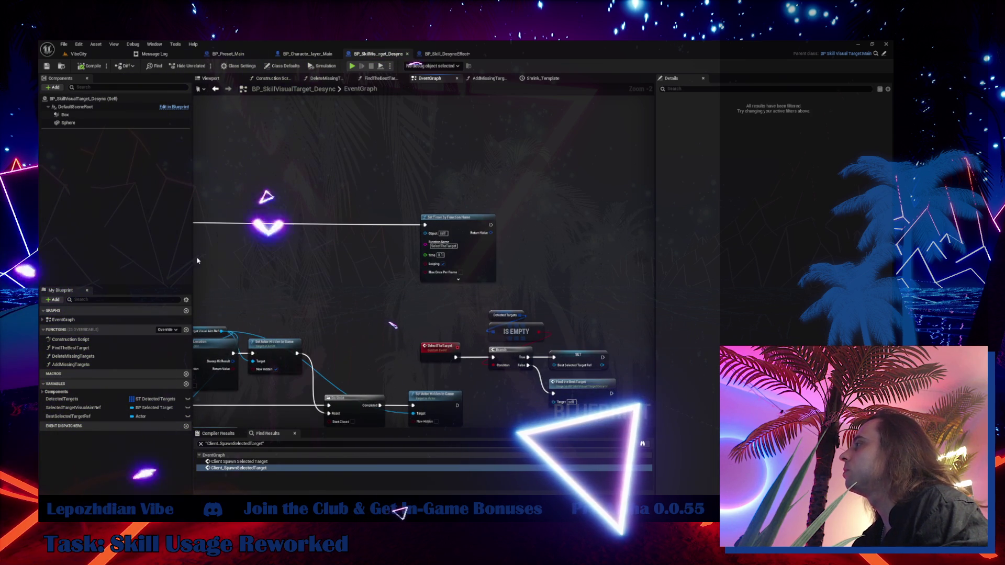
- Paste the copied SpawnActor Selected Target node group into BP_Skill_DesyncEffect's EventGraph
left_click(454, 56)
scroll(331, 259, "down", 5)
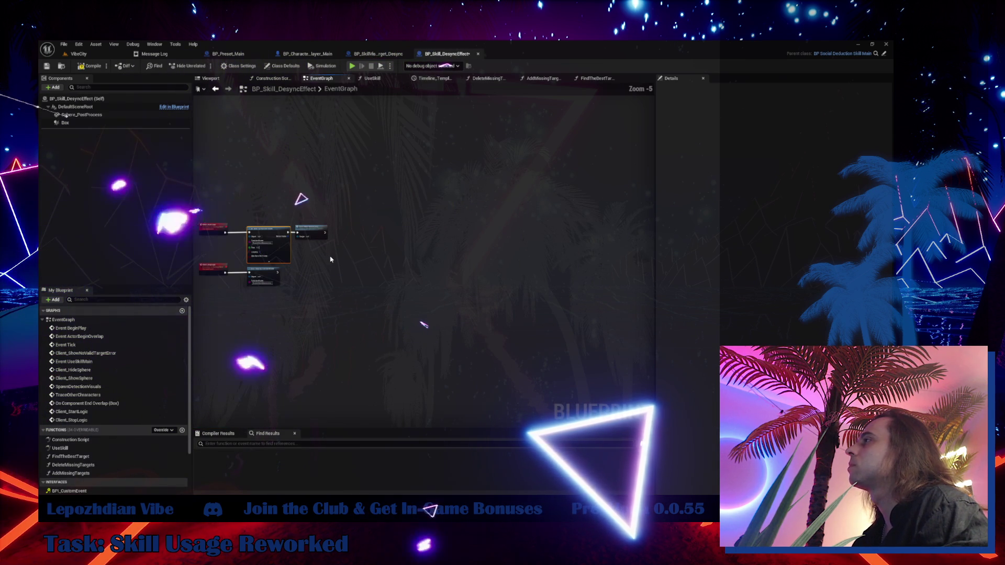
left_click(500, 244)
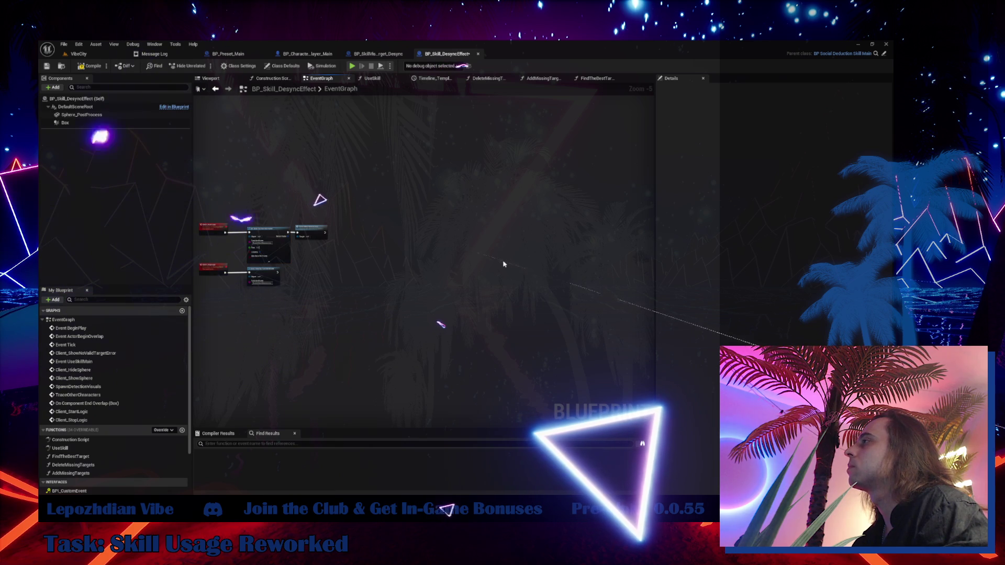
key("ctrl+v")
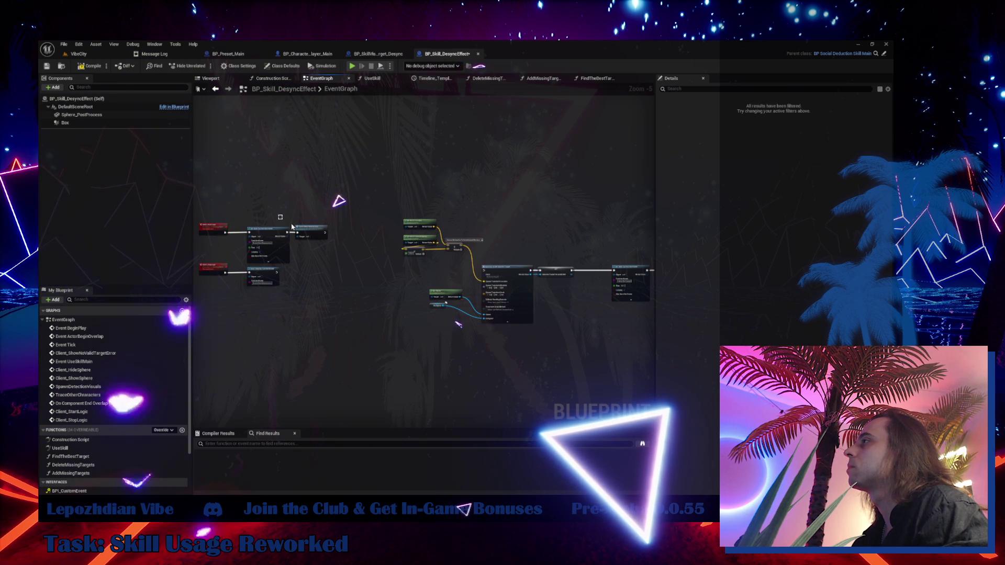
- Add a Sequence node after Client_StartLogic and shift the Set Timer and Trace nodes right to make room
scroll(219, 230, "up", 3)
mouse_move(225, 236)
left_mouse_down()
mouse_move(230, 259)
mouse_move(247, 246)
left_mouse_up()
type("seq")
left_click(263, 291)
left_click_drag(309, 198, 458, 269)
left_click_drag(333, 236, 423, 237)
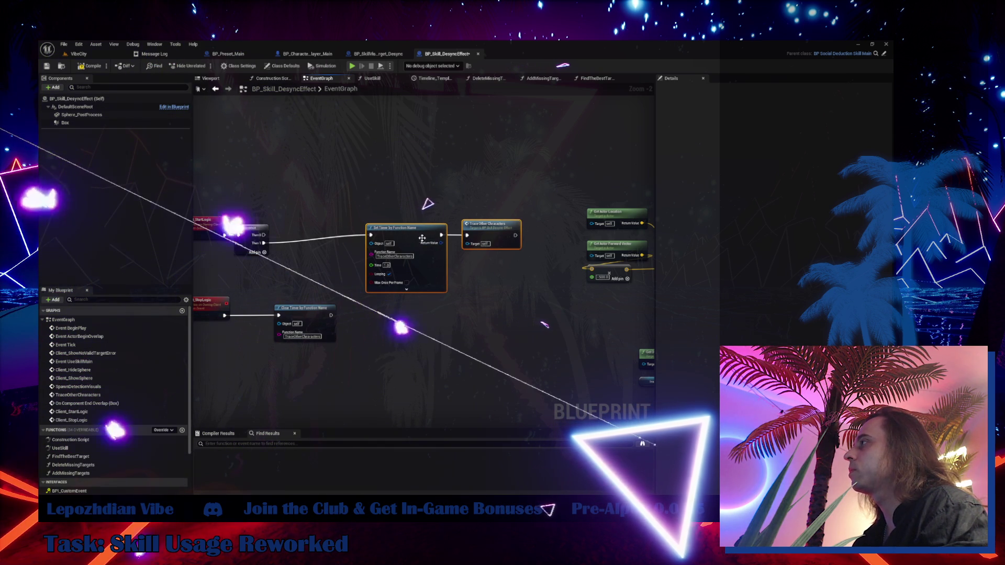
left_click_drag(406, 231, 402, 238)
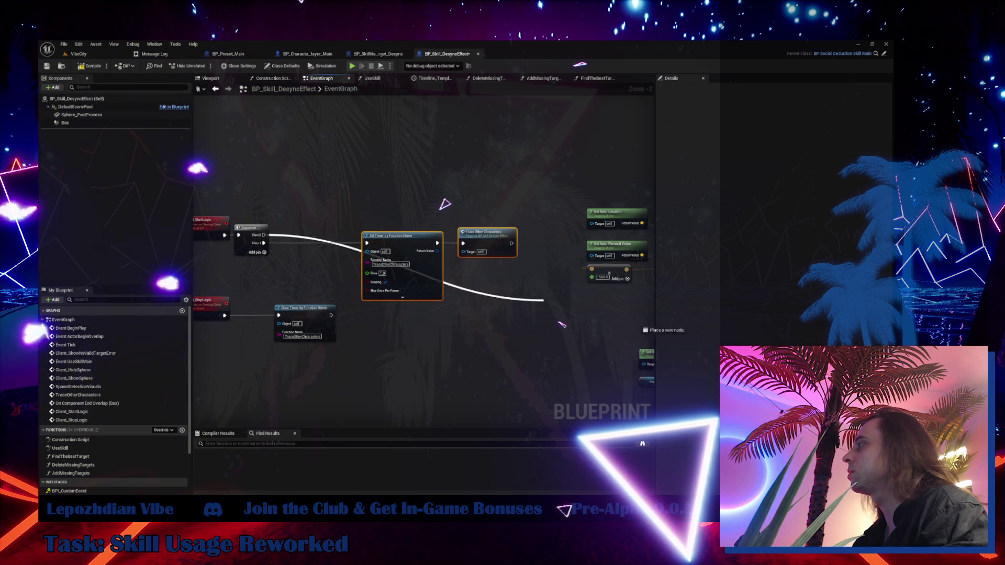
- Wire the Sequence's Then 0 output to SpawnActor and move the spawn nodes closer
left_click_drag(543, 300, 527, 313)
scroll(523, 304, "down", 4)
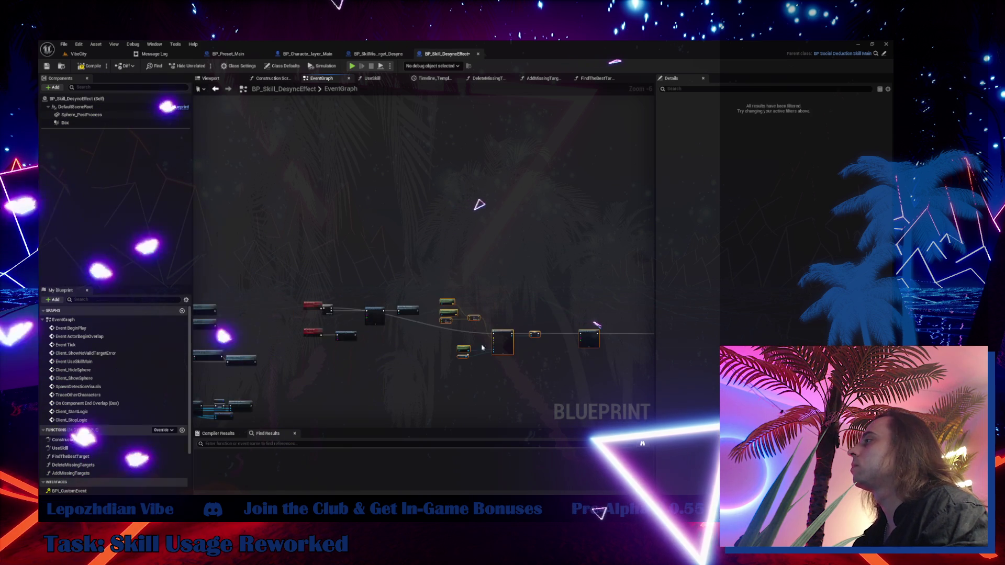
scroll(369, 364, "up", 3)
mouse_move(237, 112)
left_mouse_down()
mouse_move(195, 115)
mouse_move(233, 112)
left_mouse_up()
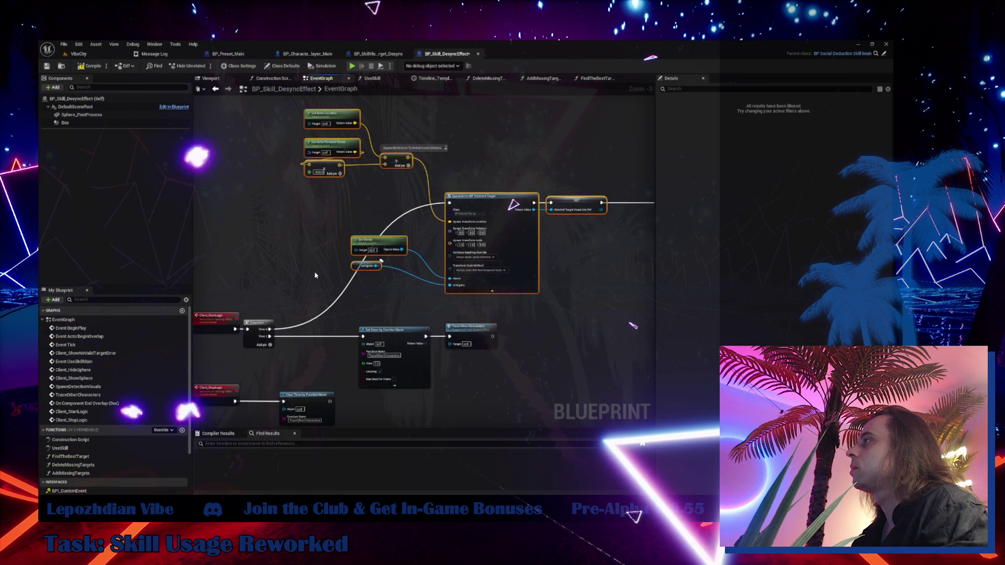
- Move Get Owner/Instigator lower and the four spawn-location math nodes down-left
scroll(373, 250, "up", 4)
left_click_drag(374, 277, 375, 306)
left_click(385, 235)
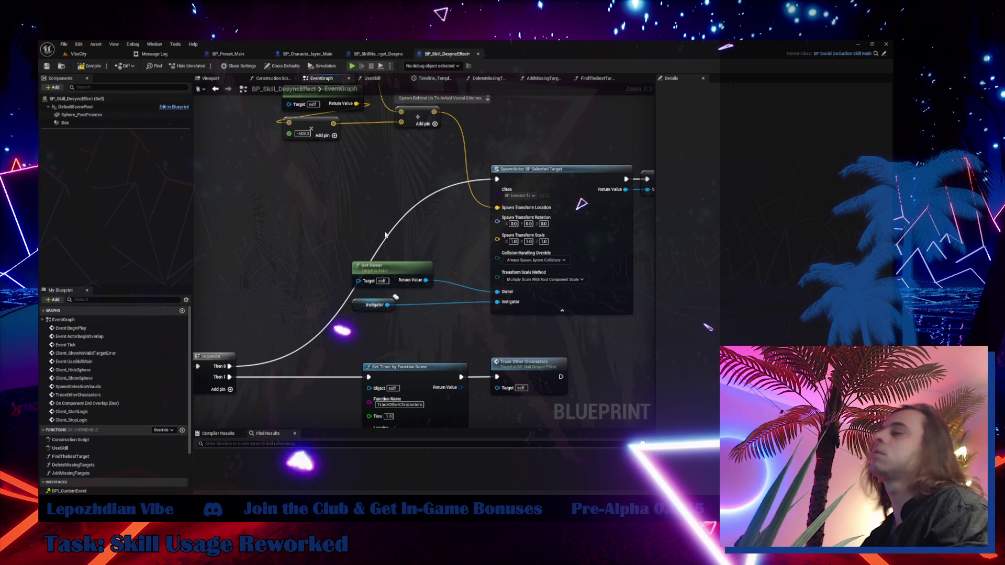
scroll(394, 166, "down", 4)
left_click_drag(304, 103, 449, 184)
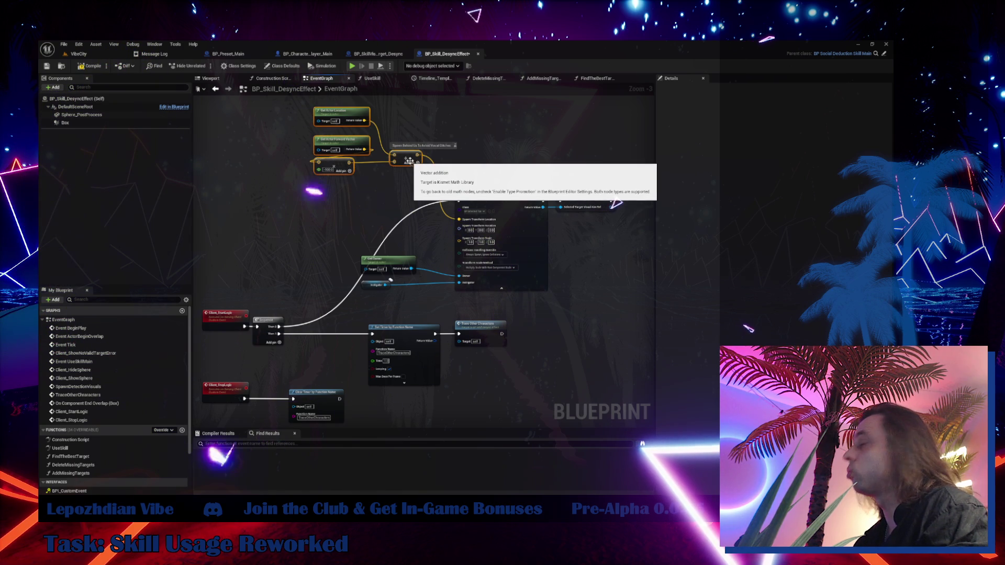
mouse_move(408, 161)
left_mouse_down()
mouse_move(385, 238)
mouse_move(382, 222)
left_mouse_up()
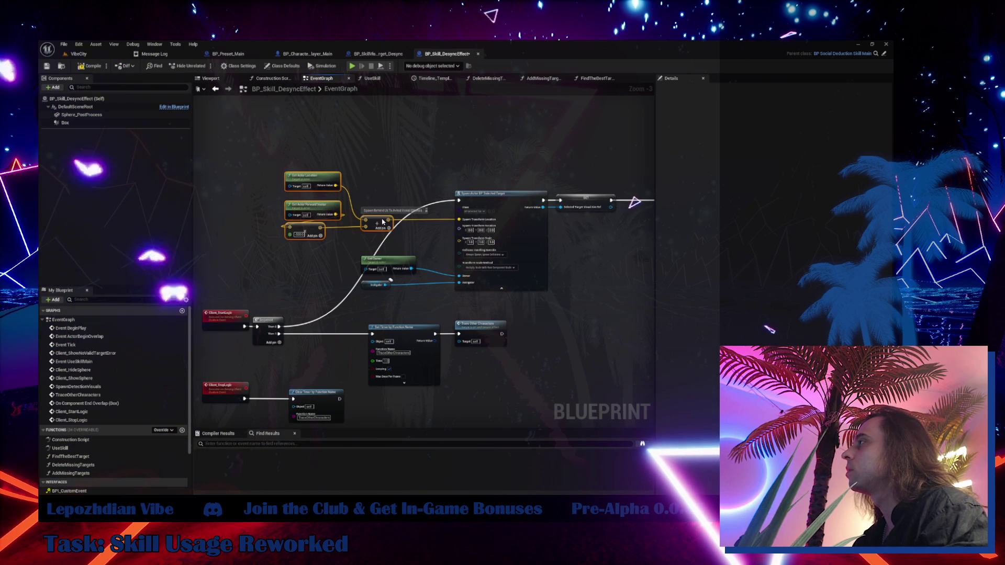
scroll(434, 229, "up", 2)
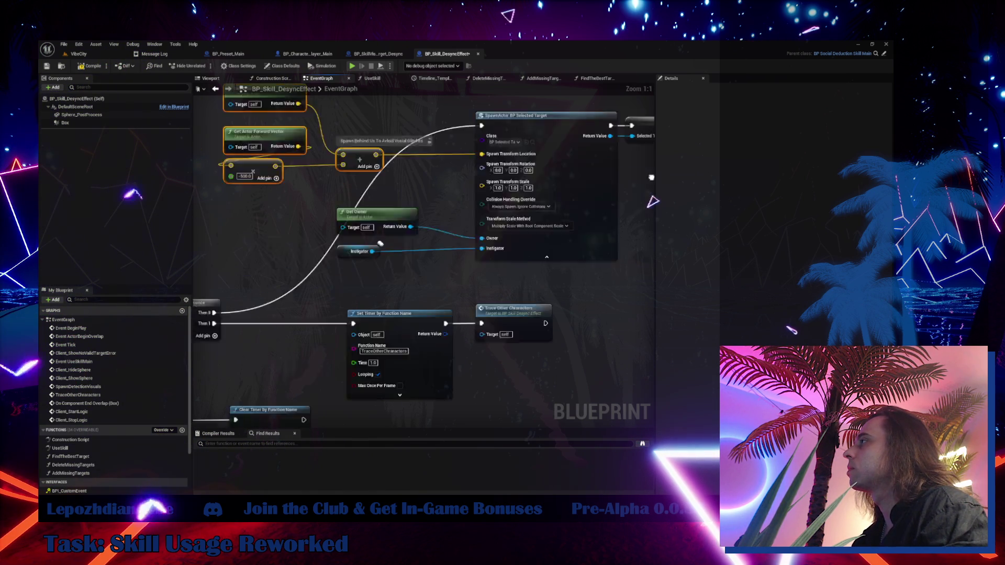
scroll(539, 194, "down", 2)
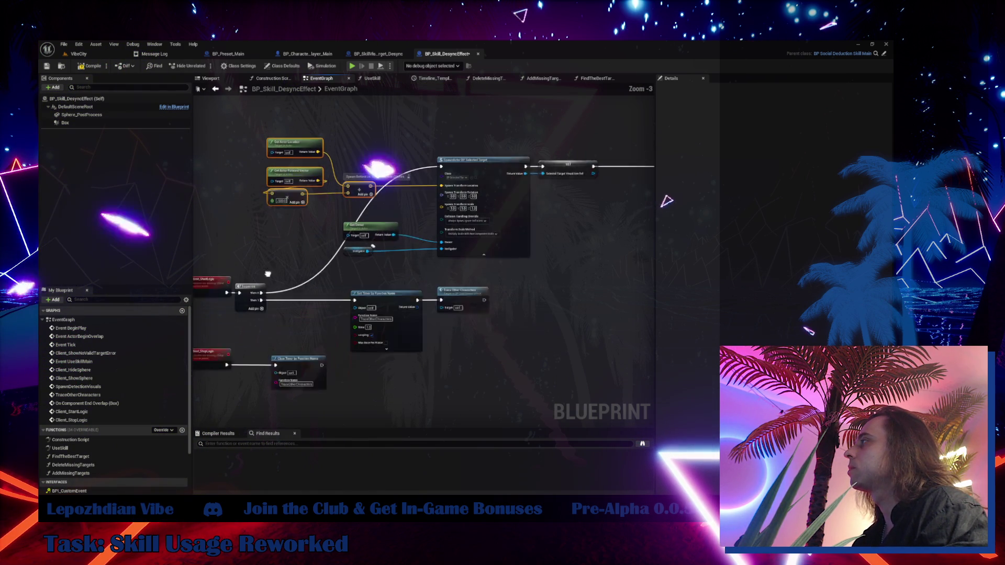
- Create the SelectedTargetVisualAimRef variable from the SET node to store the spawned actor
right_click(555, 178)
left_click(581, 190)
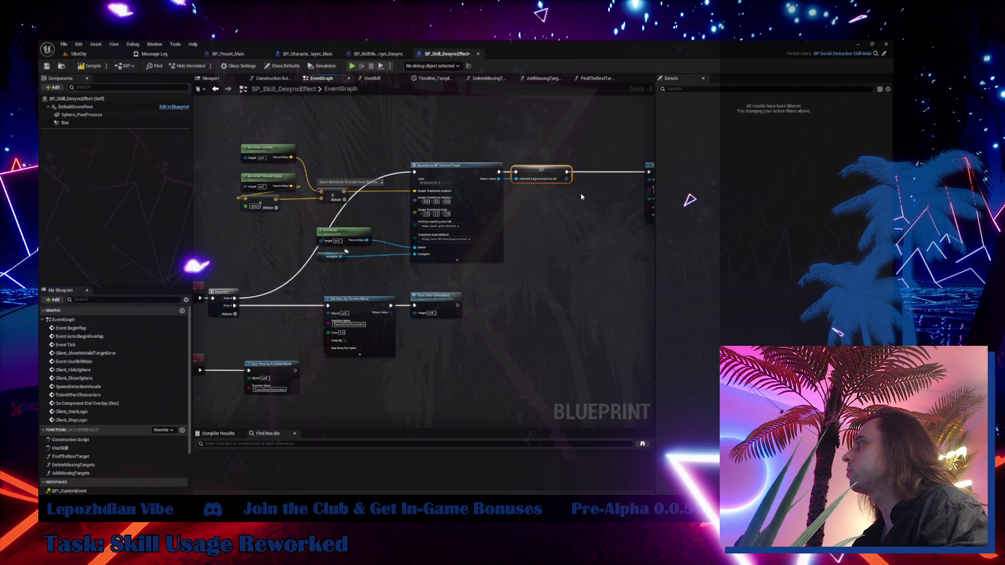
left_click_drag(685, 176, 472, 190)
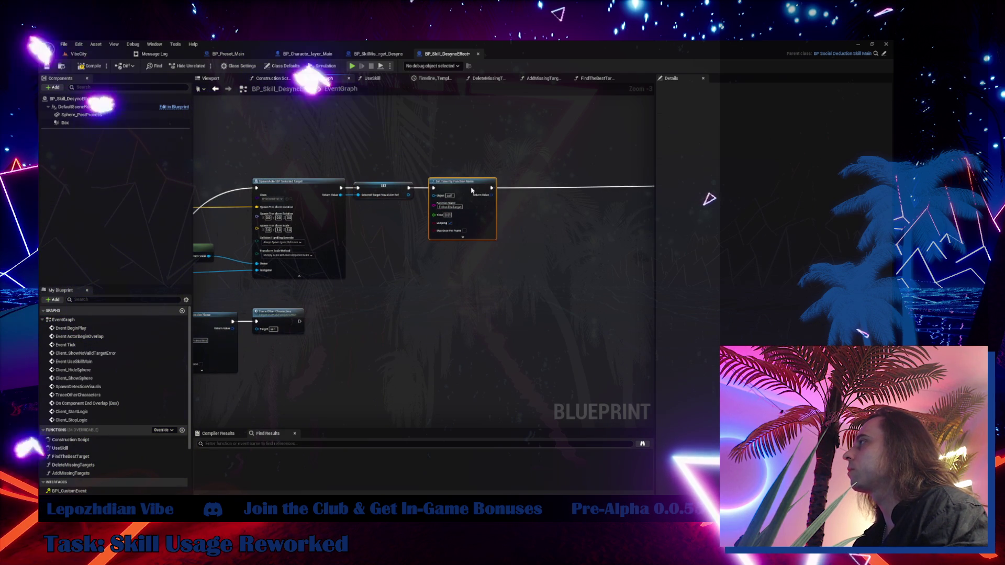
mouse_move(535, 240)
left_mouse_down()
mouse_move(601, 216)
mouse_move(234, 213)
mouse_move(437, 184)
mouse_move(253, 184)
mouse_move(275, 192)
left_mouse_up()
left_click_drag(295, 285, 629, 263)
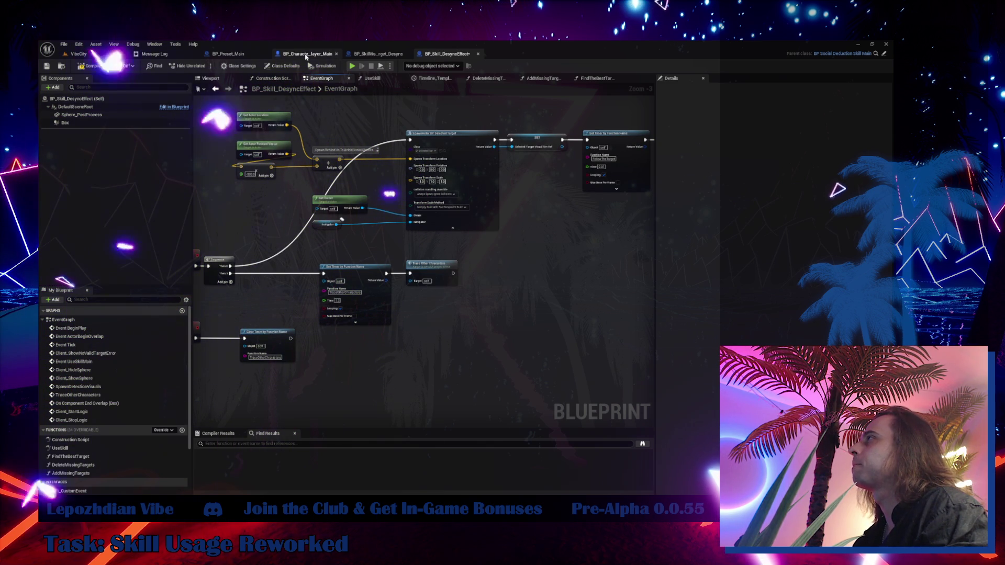
- Copy the SelectTheTarget event with its Is Empty, Branch, SET and Find the Best Target nodes
left_click(360, 54)
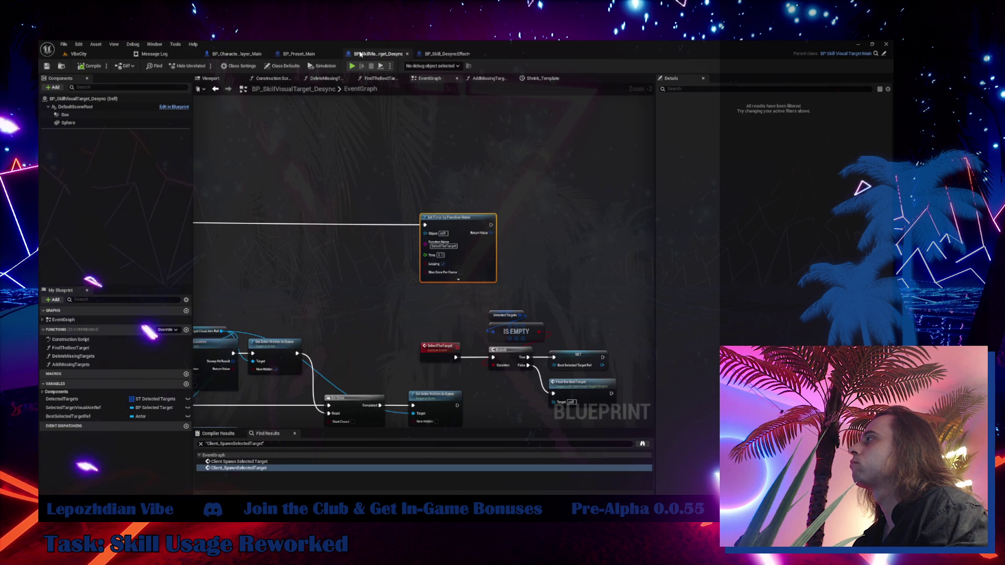
scroll(370, 234, "up", 2)
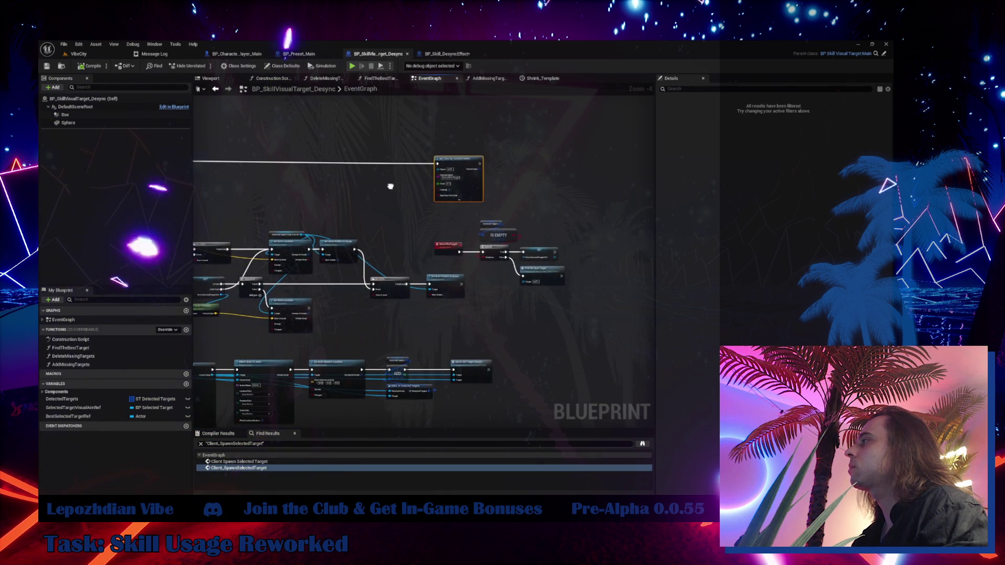
mouse_move(464, 224)
left_mouse_down()
mouse_move(414, 299)
mouse_move(391, 277)
left_mouse_up()
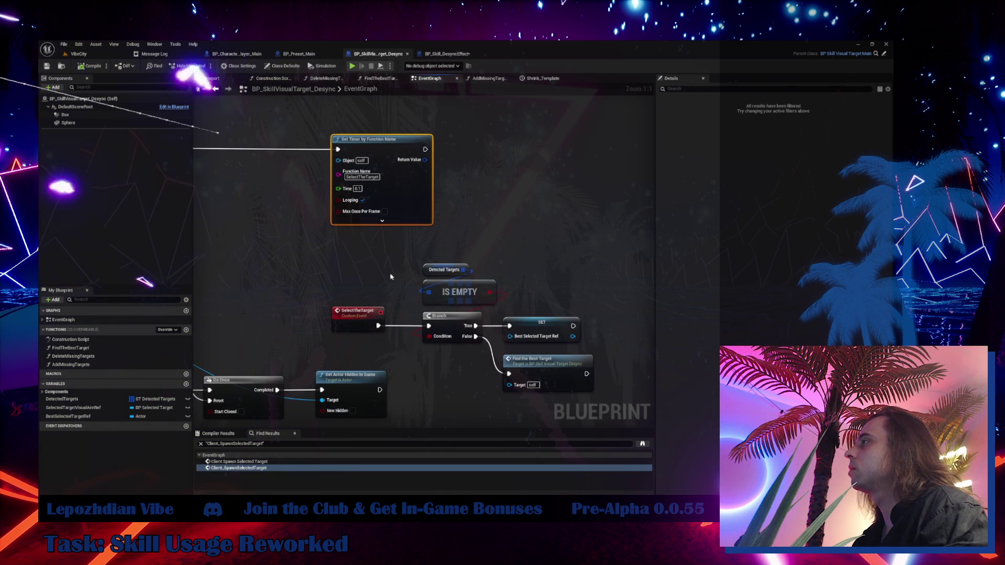
left_click_drag(502, 338, 524, 372)
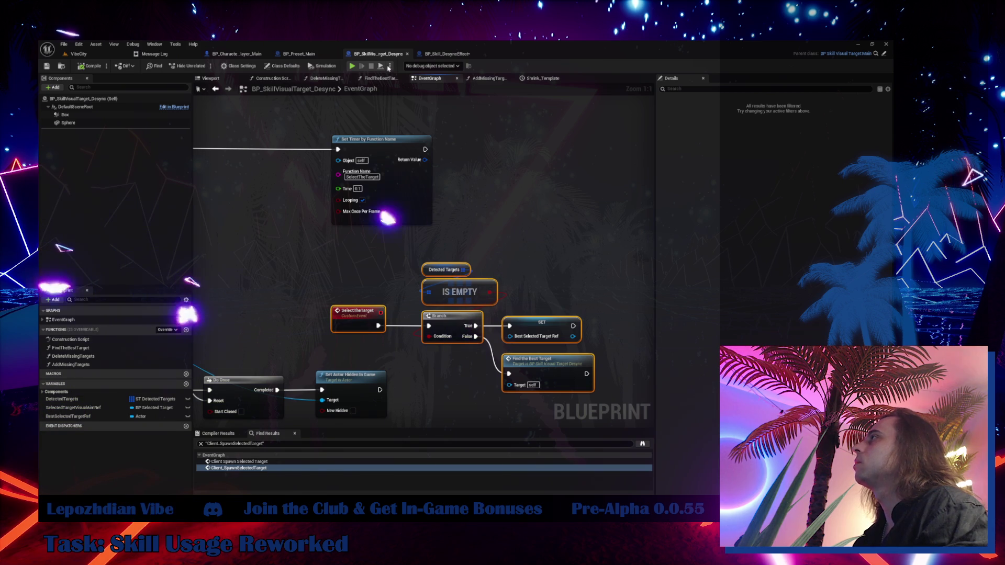
left_click(446, 53)
scroll(248, 240, "up", 5)
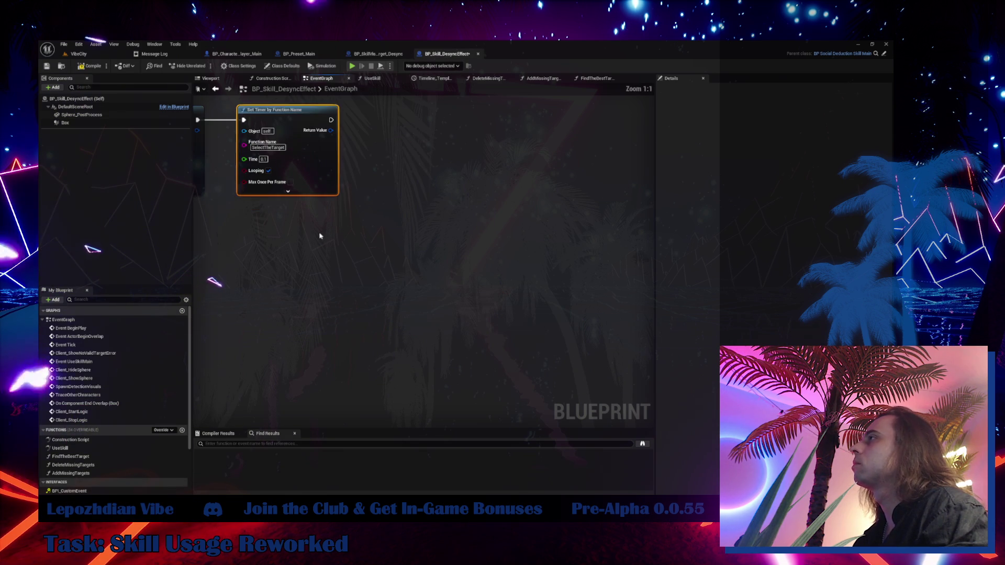
- Paste the SelectTheTarget event and its Is Empty branch below the timers, spacing the branch group away from the event
key("ctrl+v")
left_click_drag(314, 236, 336, 235)
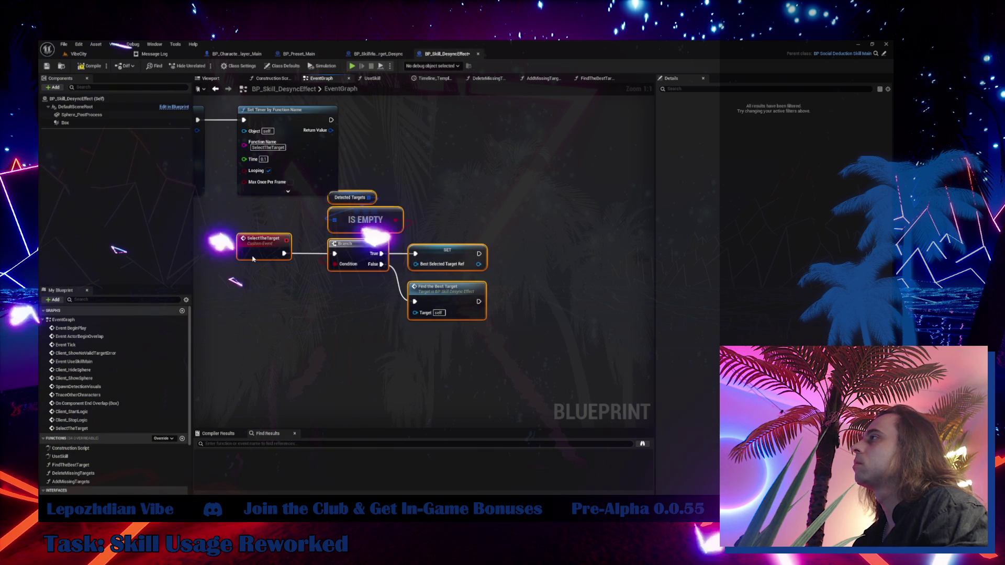
left_click_drag(376, 179, 425, 276)
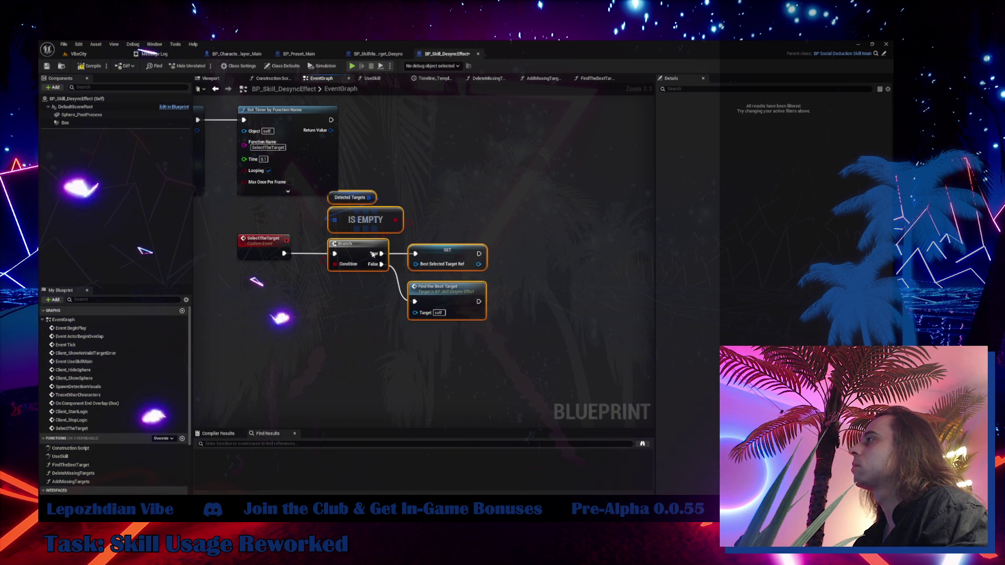
left_click_drag(374, 255, 397, 255)
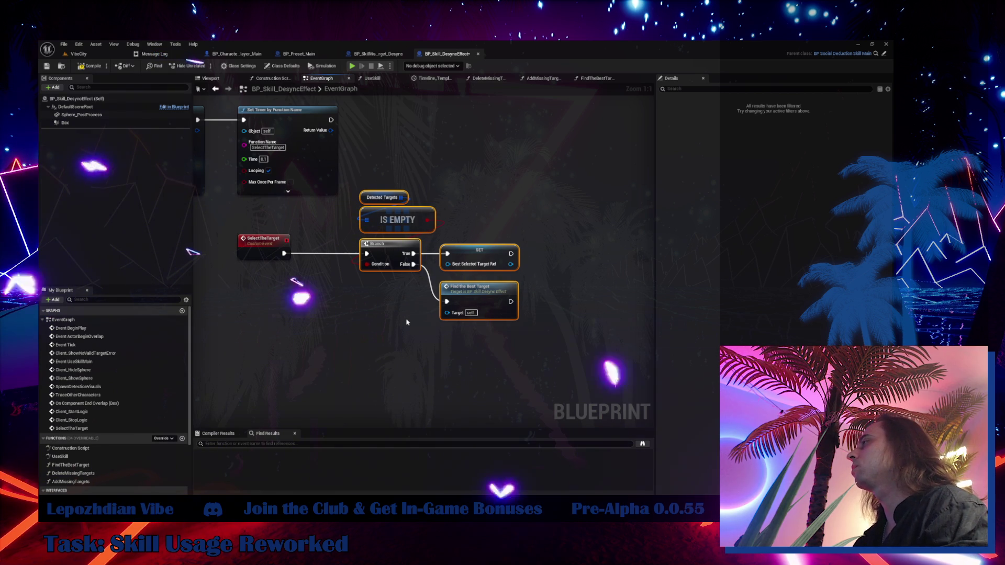
left_click_drag(407, 322, 539, 359)
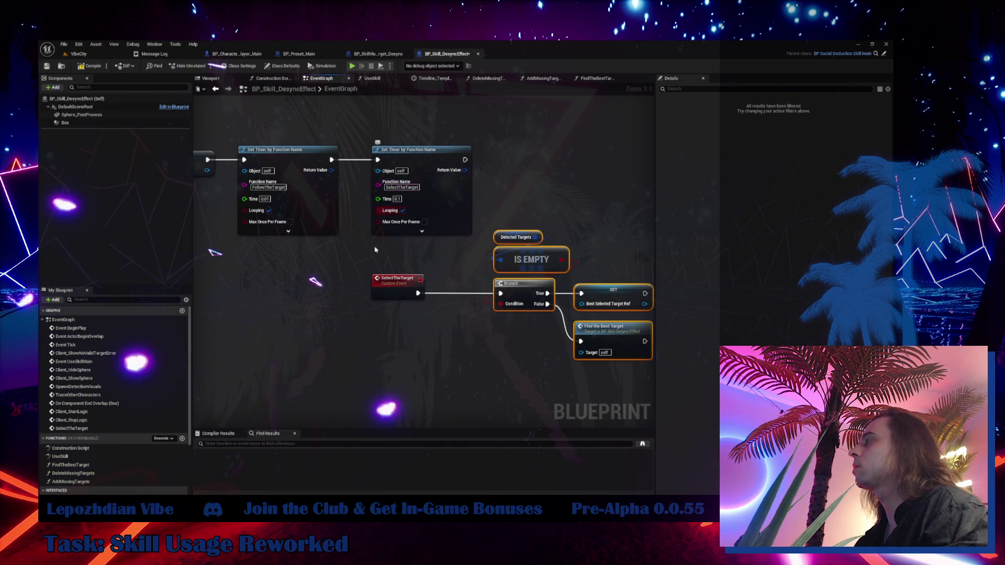
scroll(375, 250, "down", 3)
mouse_move(374, 250)
left_mouse_down()
mouse_move(439, 281)
mouse_move(375, 250)
left_mouse_up()
scroll(424, 187, "up", 3)
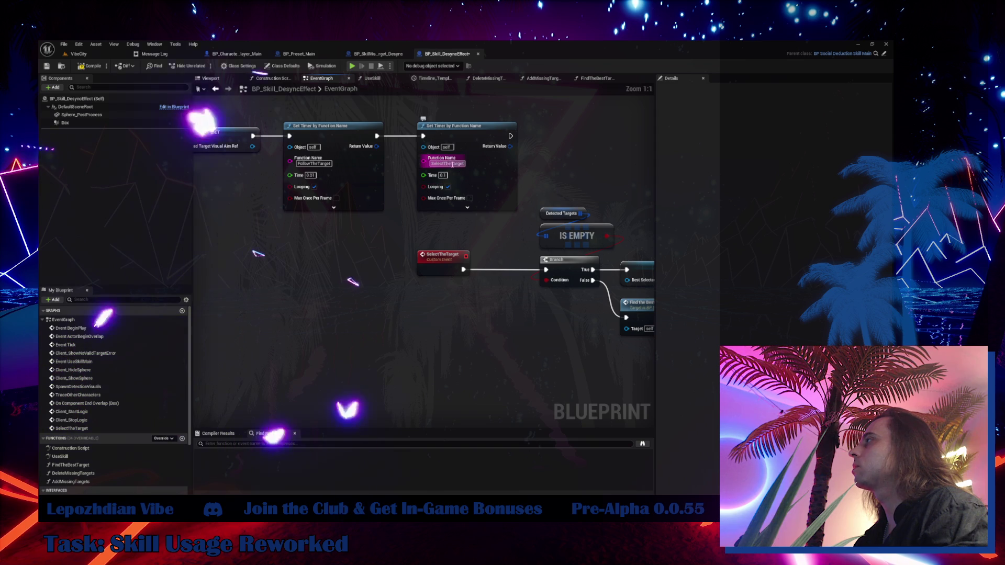
left_click_drag(453, 164, 368, 334)
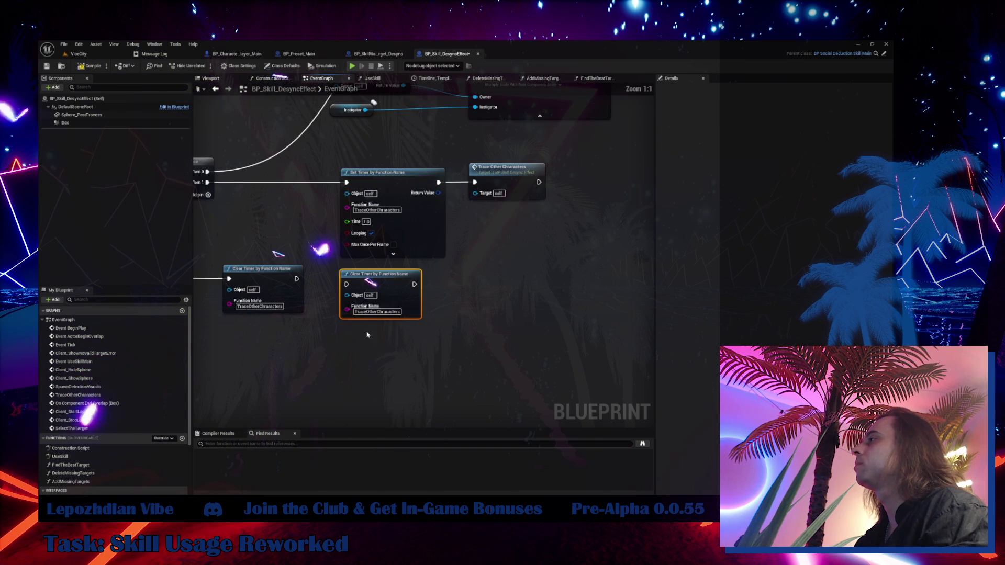
- Set the second Clear Timer to SelectTheTarget, chain it after the first, and move the stop logic lower
left_click(372, 312)
type("SelectTheTarget")
left_click_drag(296, 279, 367, 281)
left_click_drag(321, 340, 431, 299)
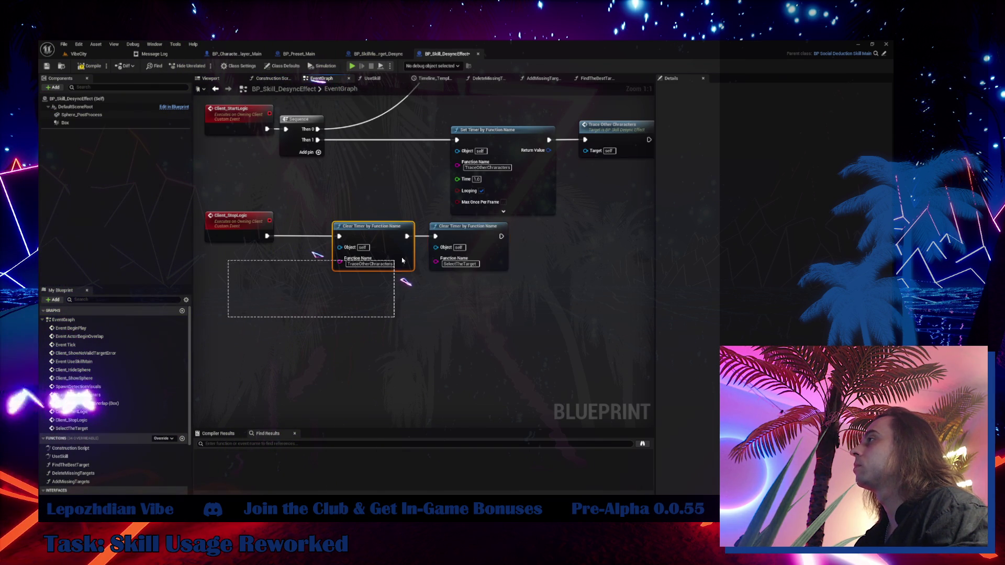
left_click_drag(403, 261, 439, 231)
left_click_drag(239, 225, 241, 305)
- Select the FollowTheTarget chain nodes in BP_SkillVisualTarget_Desync's EventGraph
left_click(378, 53)
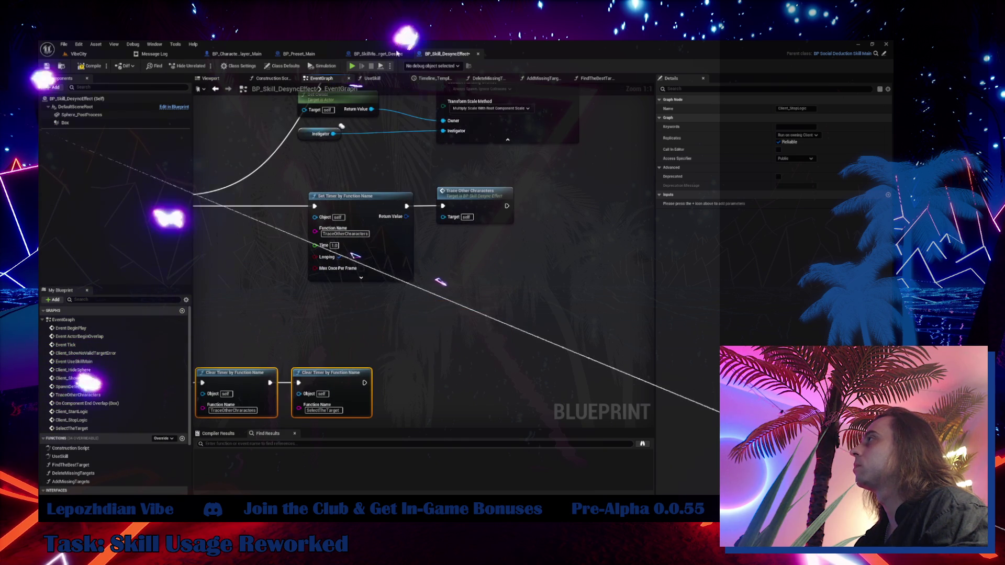
mouse_move(370, 249)
left_mouse_down()
mouse_move(399, 252)
mouse_move(405, 218)
left_mouse_up()
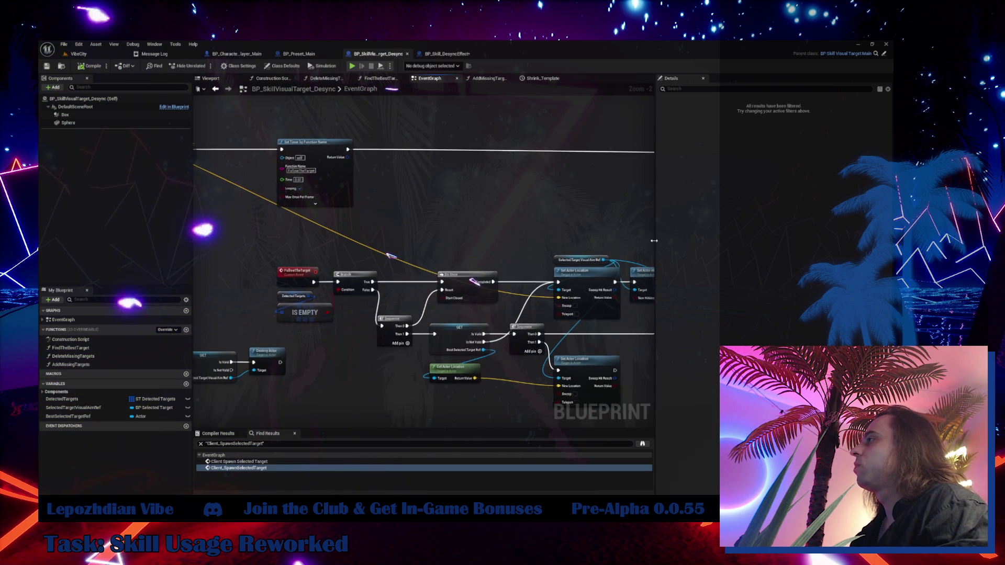
scroll(326, 321, "down", 2)
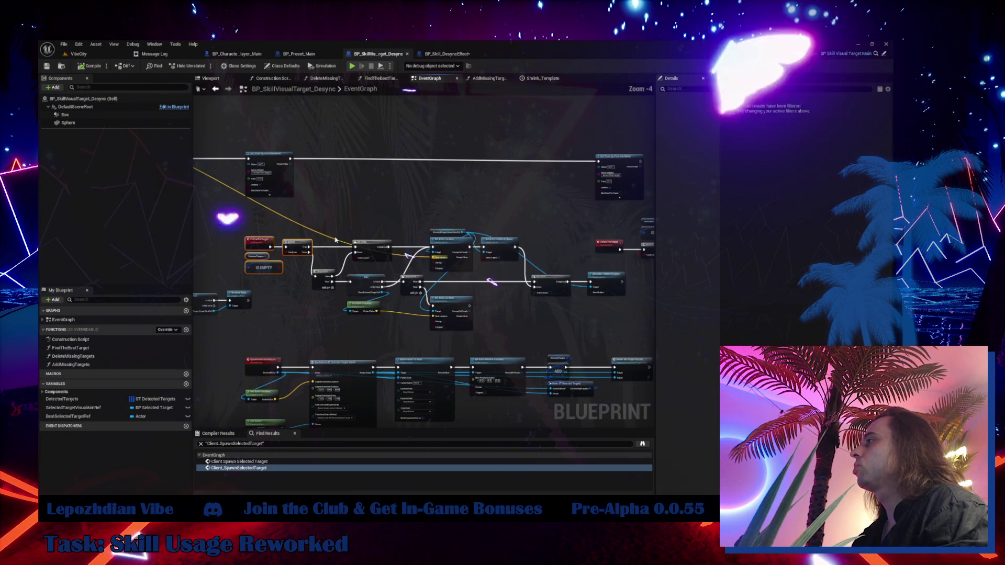
left_click_drag(516, 316, 523, 317)
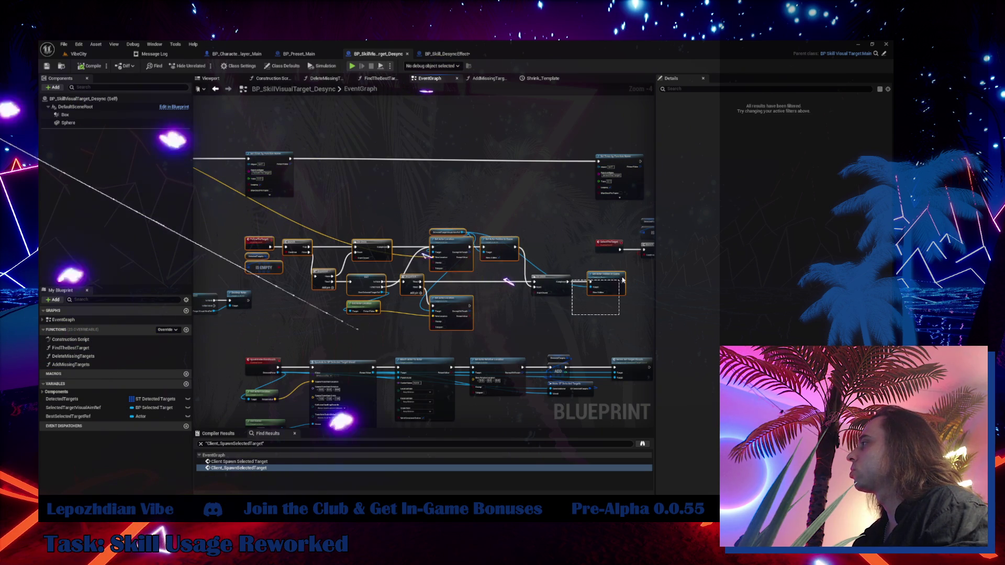
- Paste the FollowTheTarget chain into BP_Skill_DesyncEffect and move it up under the timers, which shift right
left_click(447, 54)
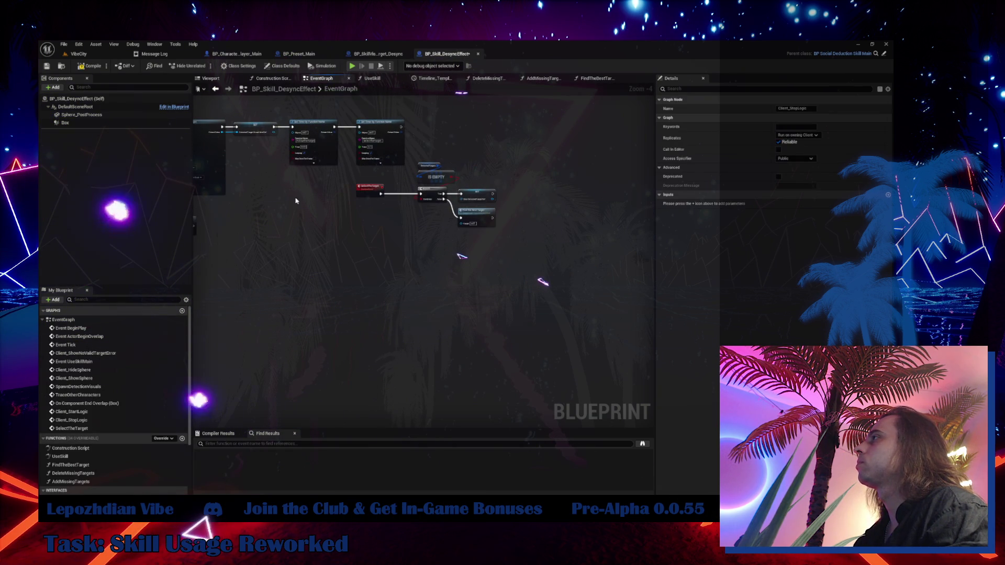
key("ctrl+v")
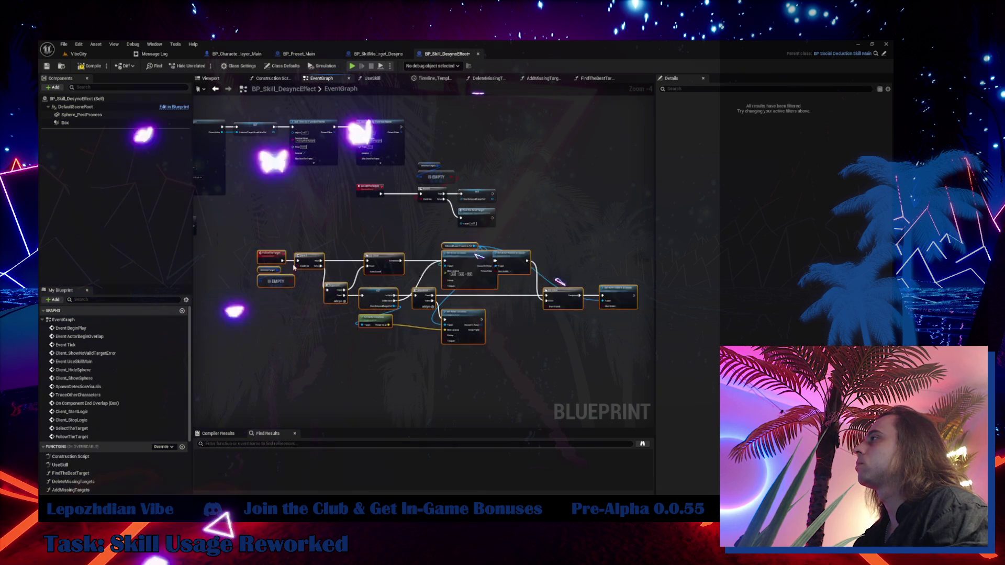
left_click_drag(293, 268, 328, 270)
left_click_drag(359, 114, 556, 218)
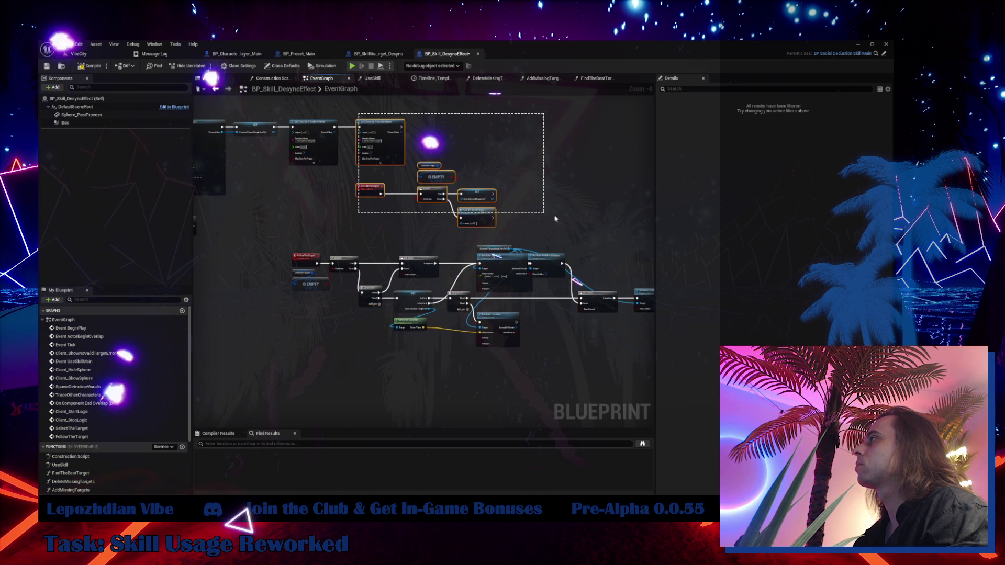
left_click_drag(398, 137, 610, 137)
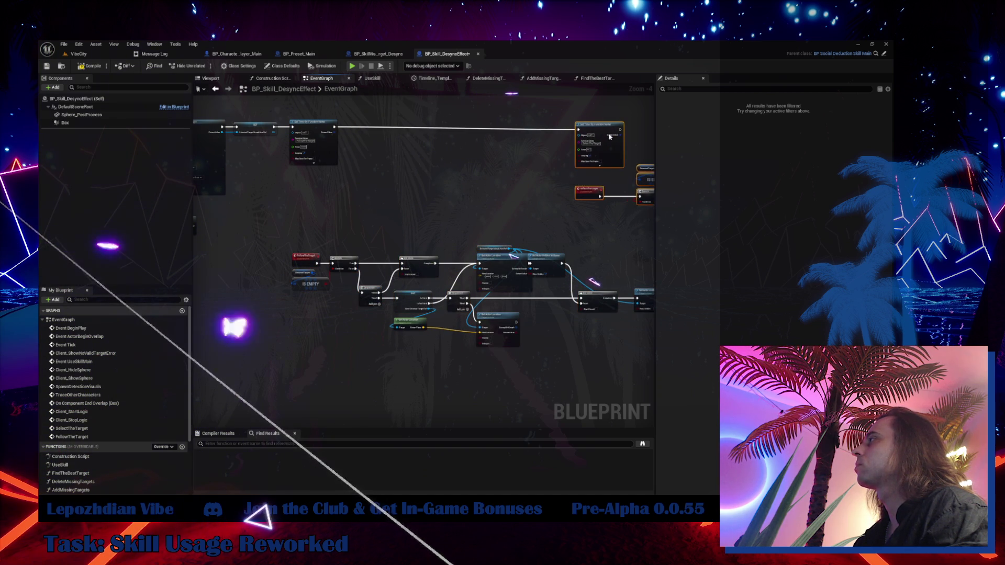
left_click_drag(303, 224, 644, 381)
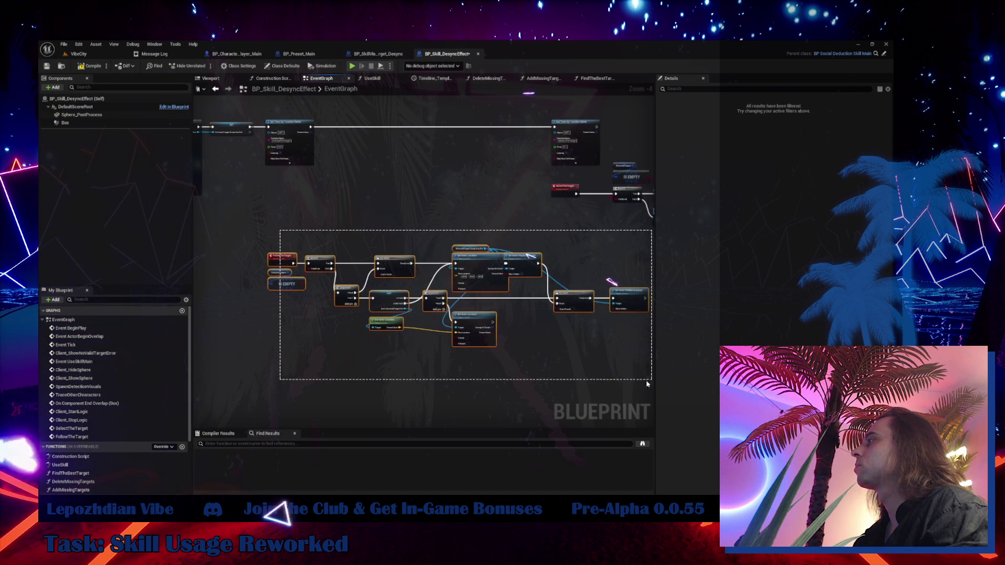
left_click_drag(269, 248, 268, 186)
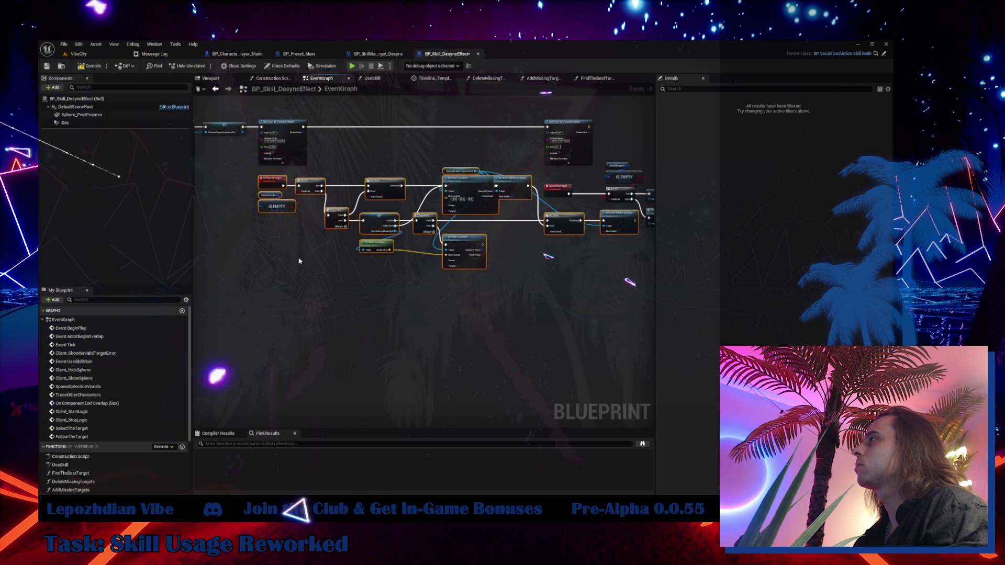
- Shift the Set Timer through Find the Best Target nodes right and the Sequence node slightly left
scroll(306, 157, "up", 4)
left_click(440, 217)
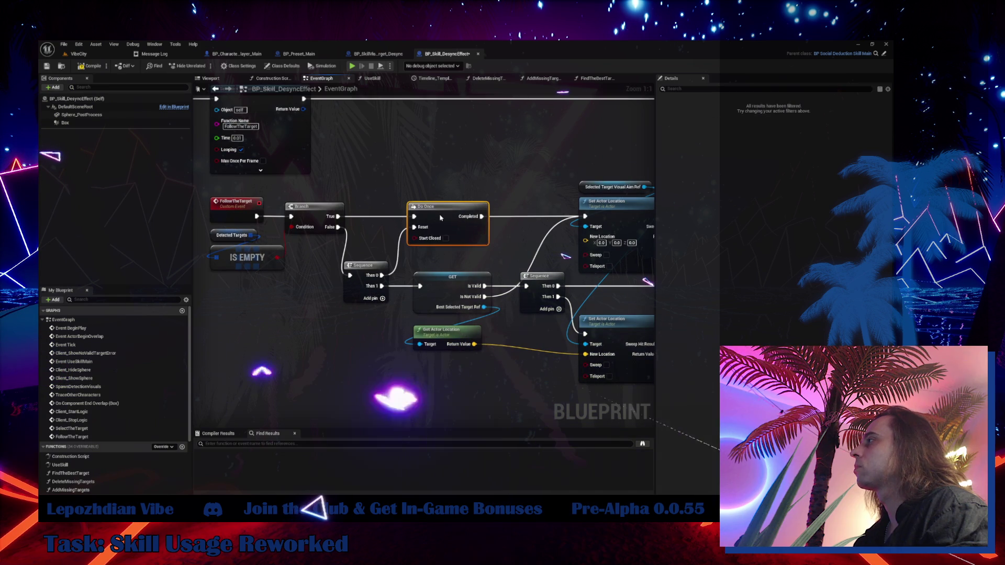
left_click_drag(440, 201, 539, 292)
mouse_move(342, 117)
left_mouse_down()
mouse_move(398, 272)
mouse_move(471, 264)
mouse_move(602, 313)
left_mouse_up()
mouse_move(379, 175)
left_mouse_down()
mouse_move(556, 188)
mouse_move(650, 178)
mouse_move(526, 203)
left_mouse_up()
left_click_drag(416, 288, 399, 288)
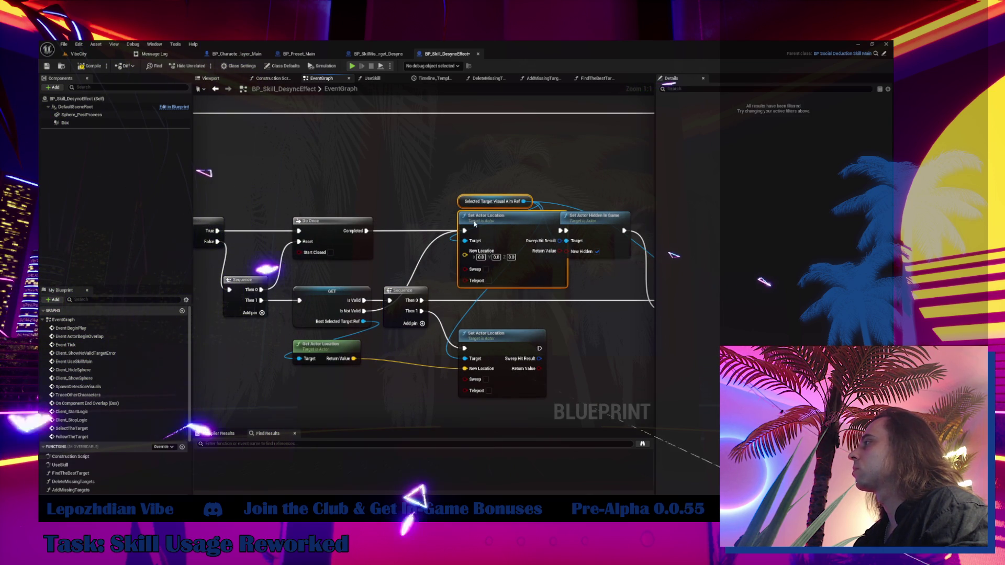
- Move both Set Actor Location nodes slightly left and zoom out over the whole event graph
left_click_drag(451, 158, 519, 343)
left_click_drag(508, 234, 481, 233)
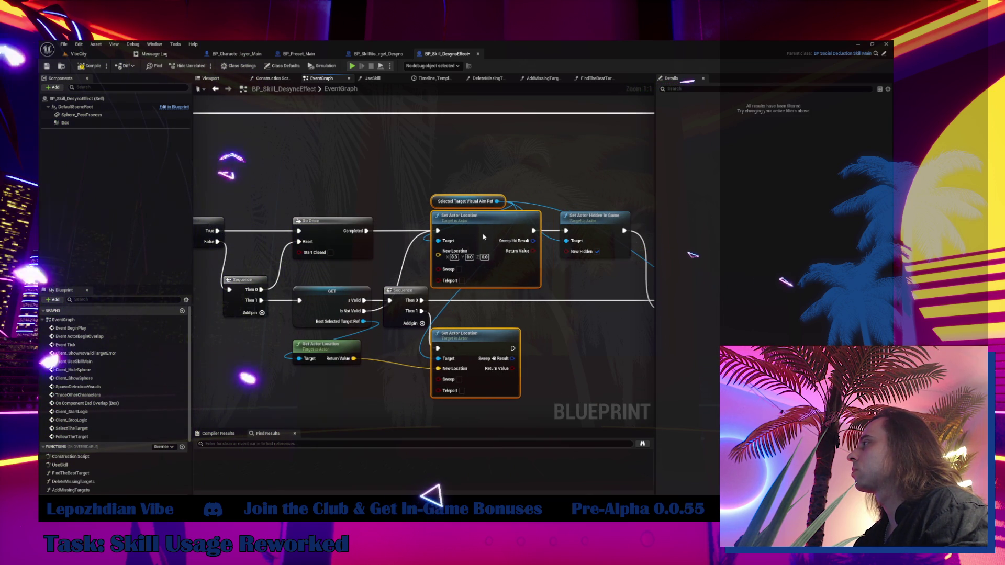
left_click_drag(595, 217, 451, 192)
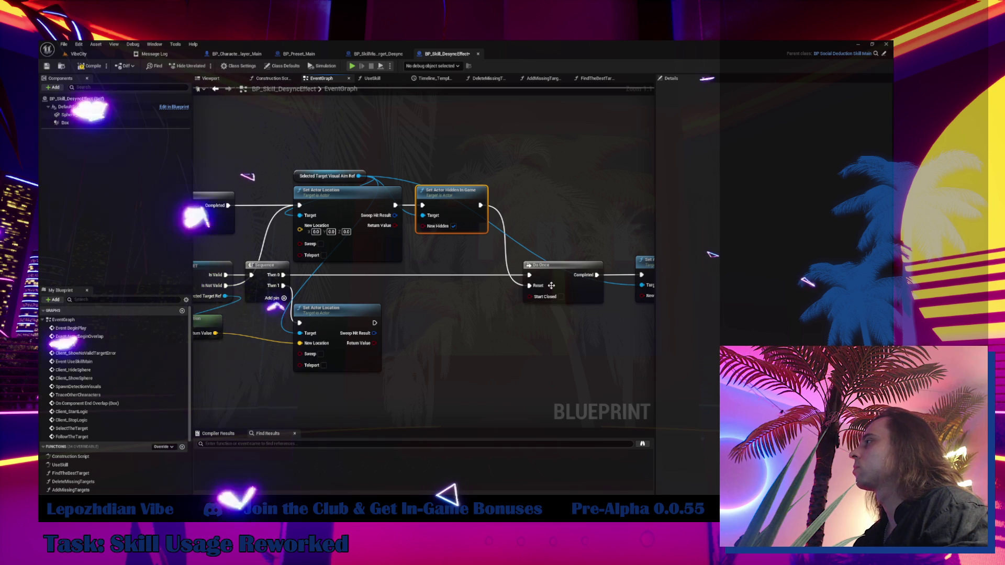
scroll(473, 326, "down", 1)
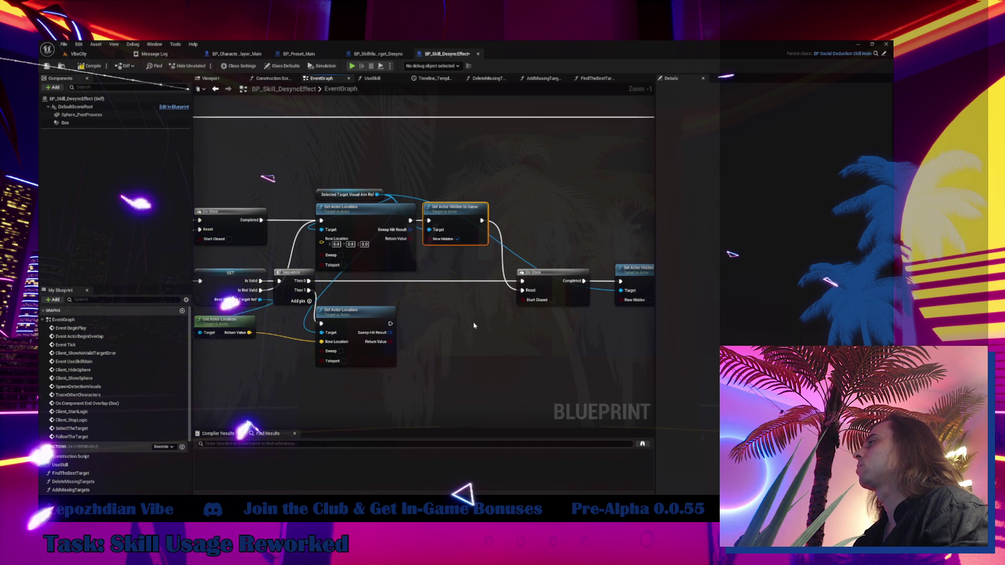
mouse_move(474, 326)
left_mouse_down()
mouse_move(646, 369)
mouse_move(746, 369)
mouse_move(640, 320)
mouse_move(595, 312)
left_mouse_up()
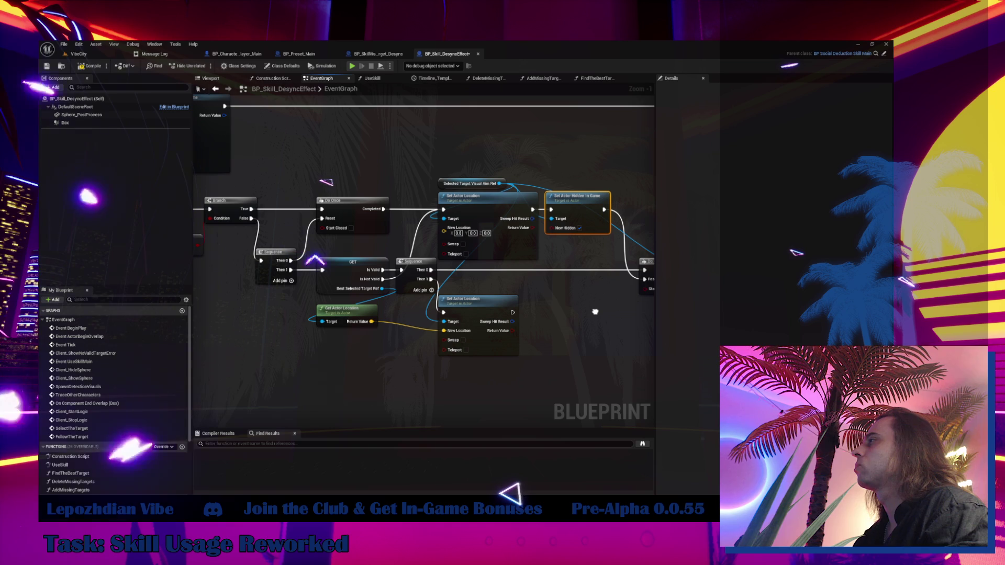
left_click_drag(595, 312, 571, 314)
scroll(571, 314, "down", 3)
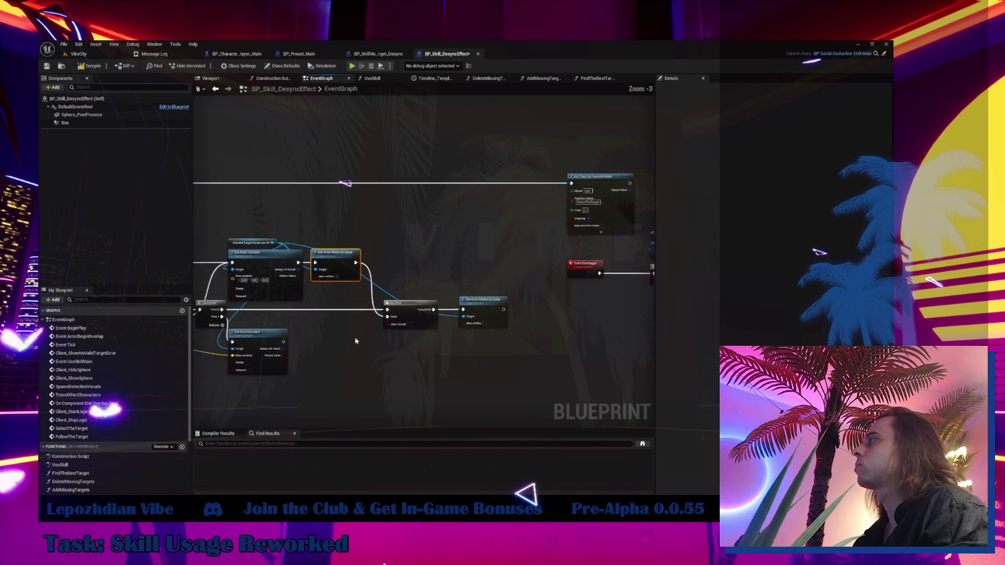
- Look over the Client Spawn Selected Target node in BP_SkillVisualTarget_Desync's graph
left_click(378, 54)
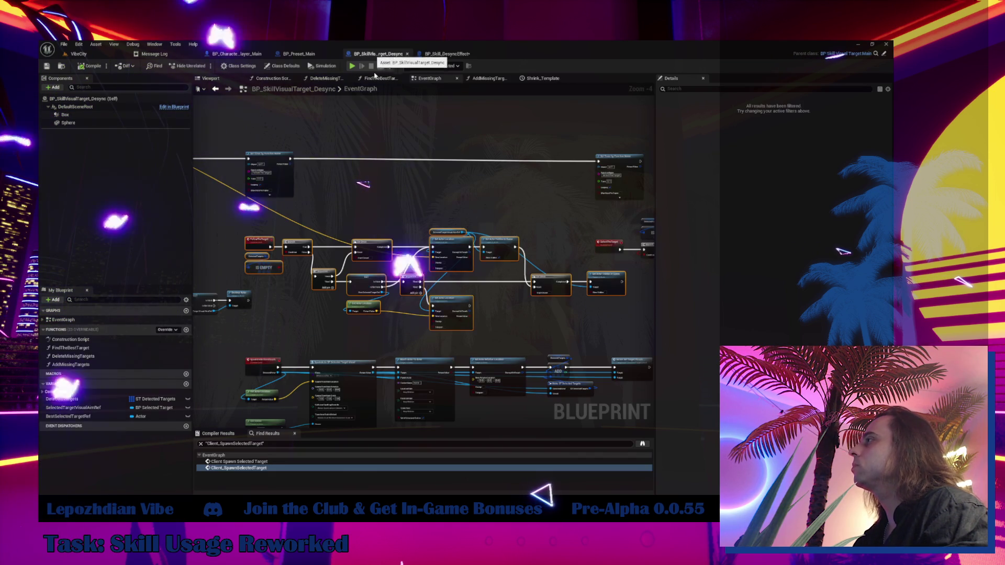
scroll(327, 159, "down", 2)
scroll(300, 196, "up", 2)
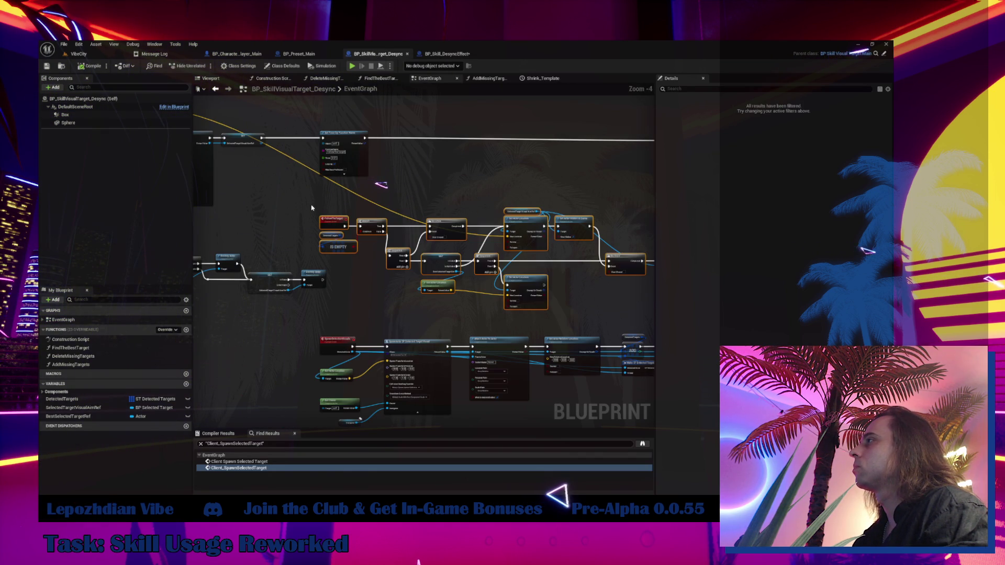
scroll(312, 208, "up", 3)
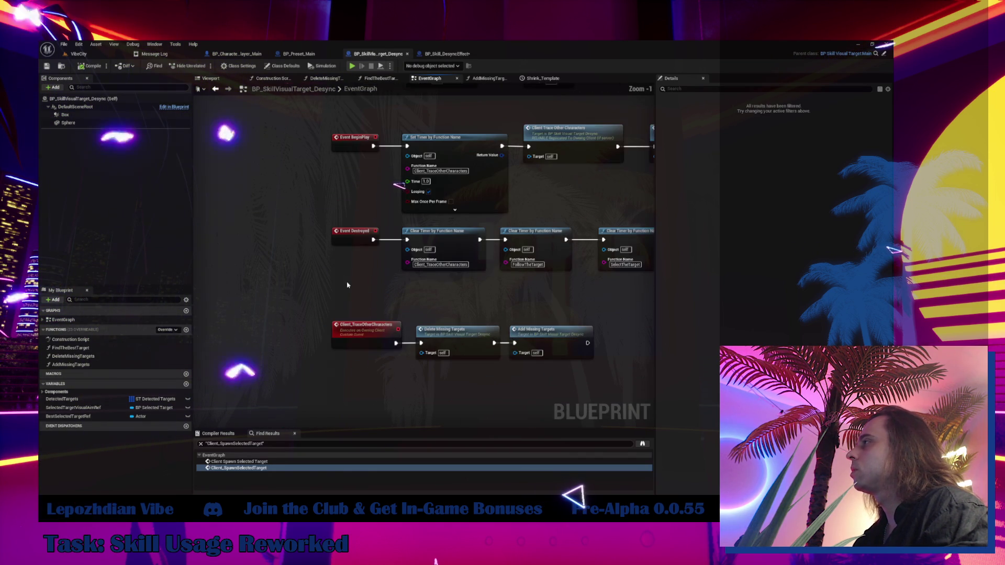
mouse_move(476, 296)
left_mouse_down()
mouse_move(389, 313)
mouse_move(370, 299)
left_mouse_up()
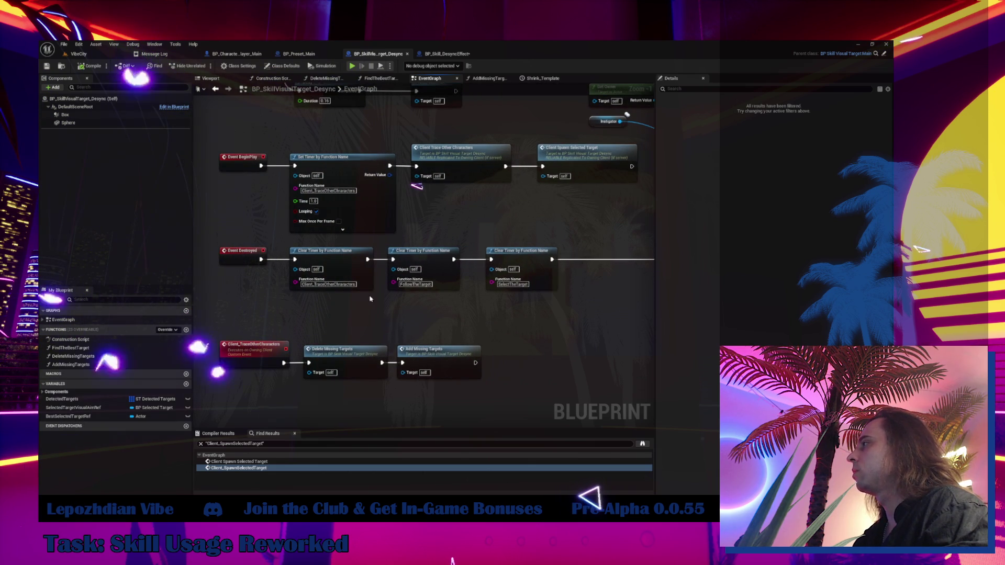
- Paste a third Clear Timer node after the others and set its Function Name to FollowTheTarget
left_click(445, 54)
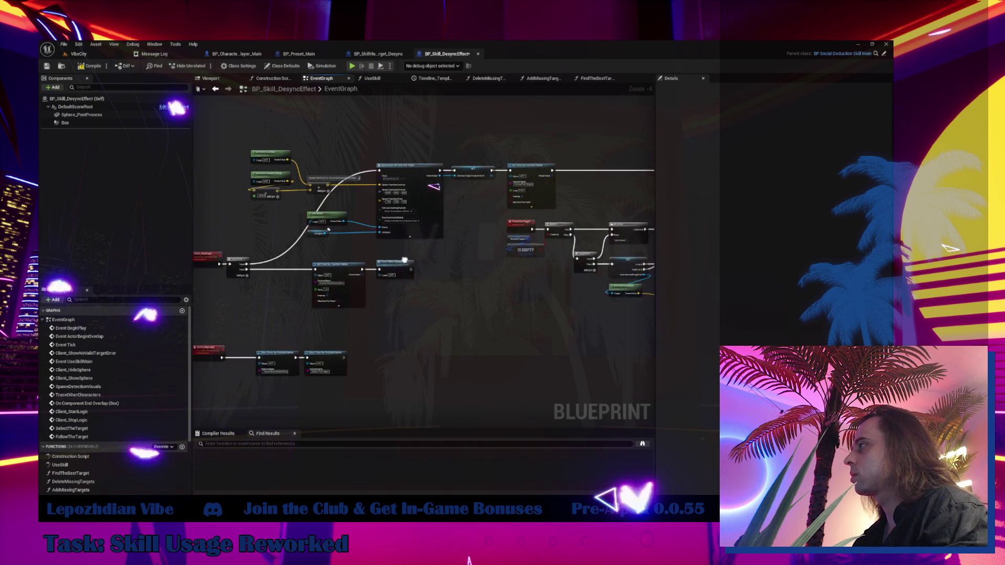
scroll(379, 317, "up", 3)
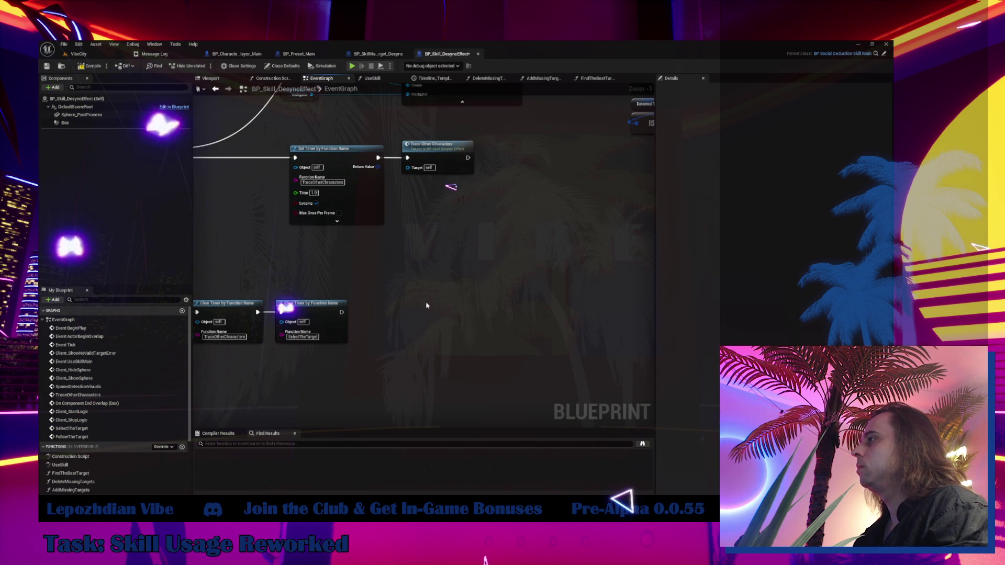
mouse_move(427, 305)
left_mouse_down()
mouse_move(366, 220)
mouse_move(387, 294)
mouse_move(366, 267)
mouse_move(398, 335)
mouse_move(346, 297)
left_mouse_up()
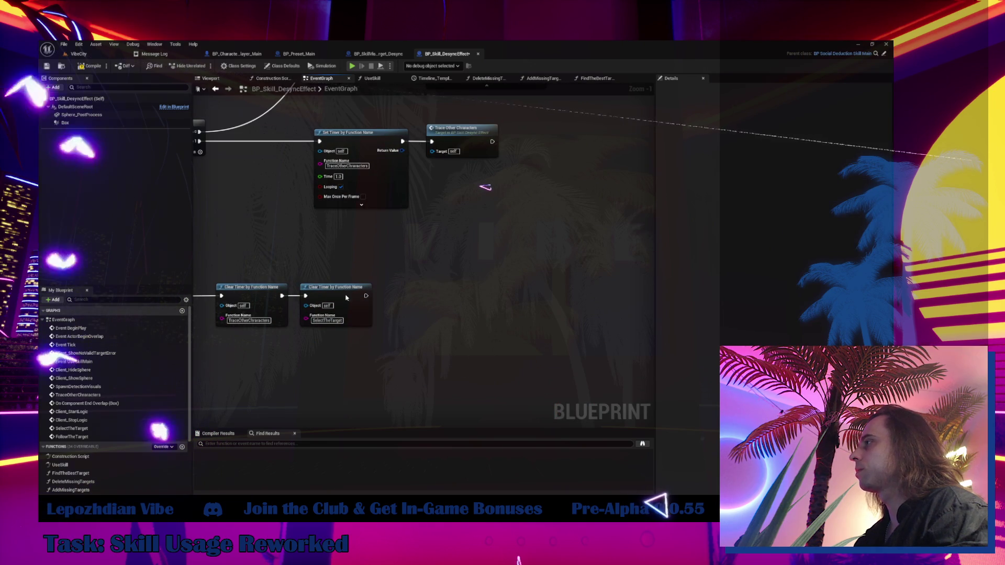
key("ctrl+v")
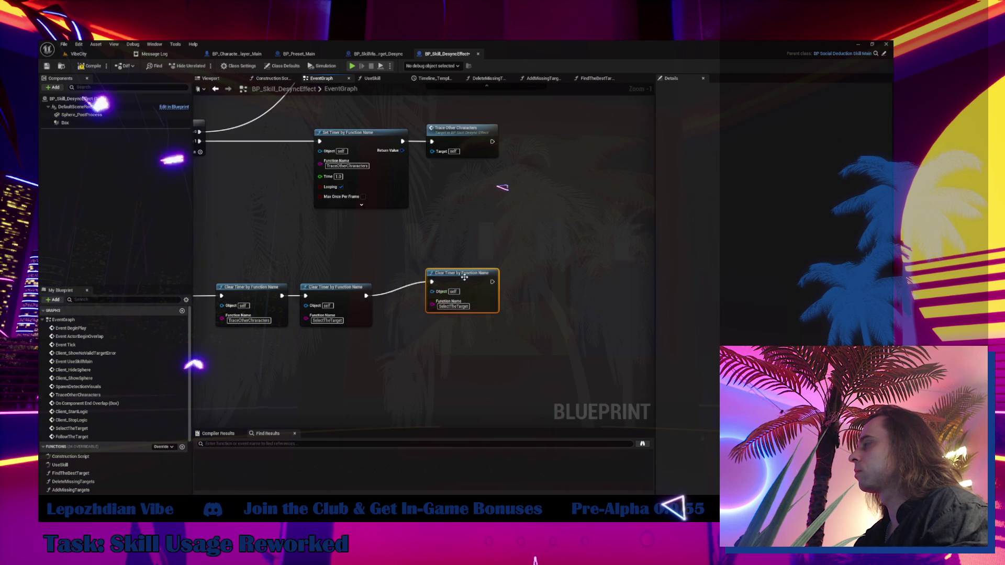
mouse_move(464, 277)
left_mouse_down()
mouse_move(426, 277)
mouse_move(489, 154)
left_mouse_up()
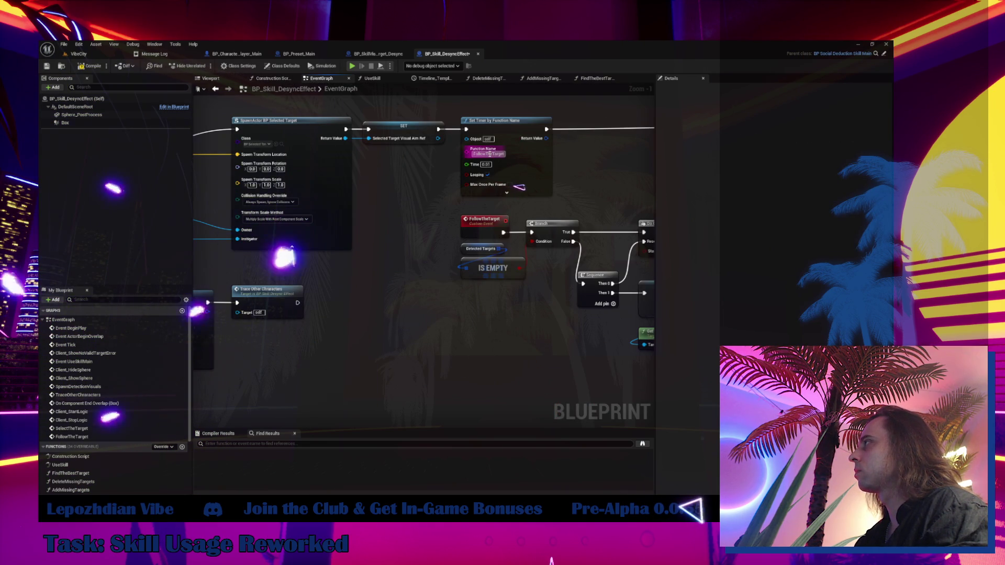
key("alt+Left")
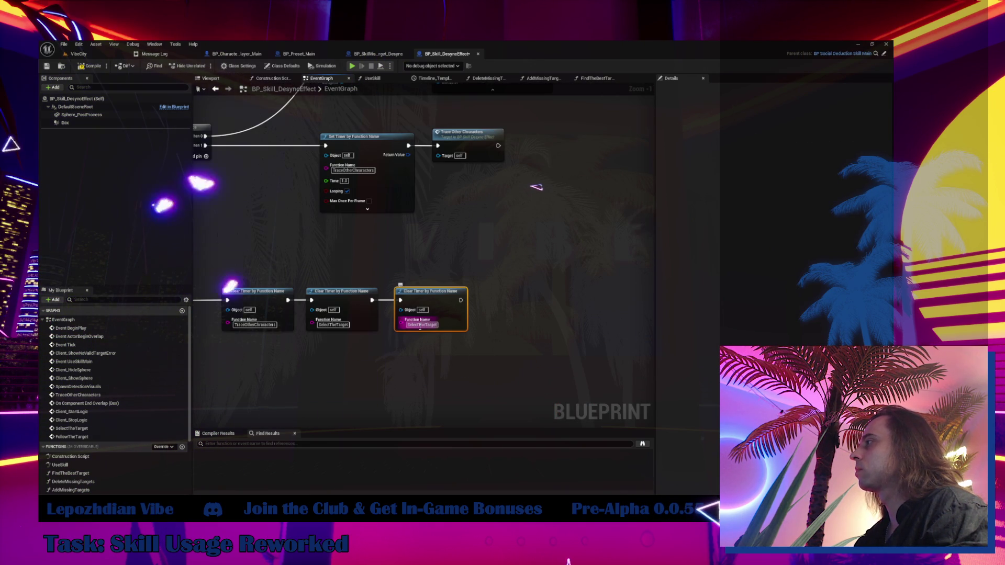
type("FollowTheTarget")
key("Return")
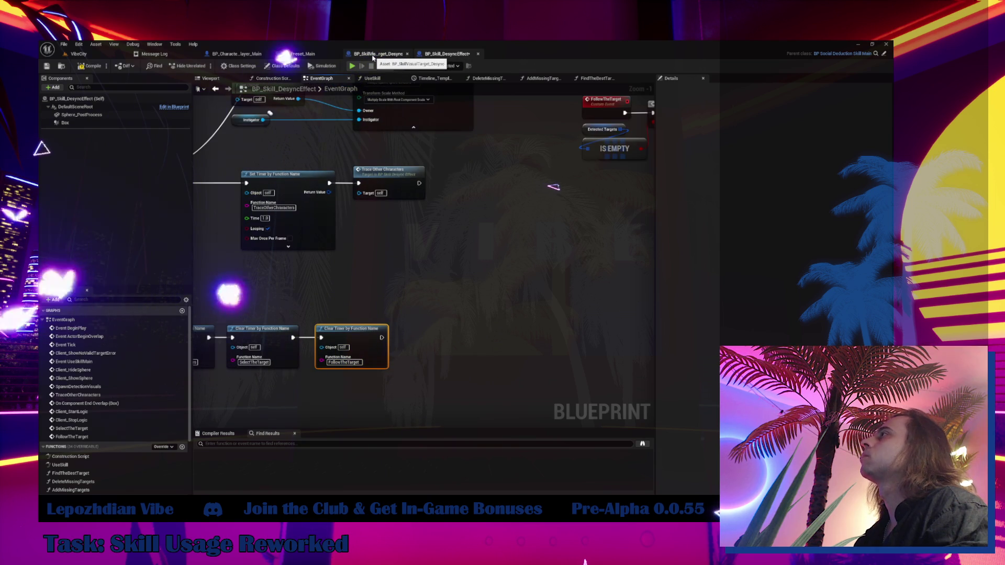
left_click(375, 55)
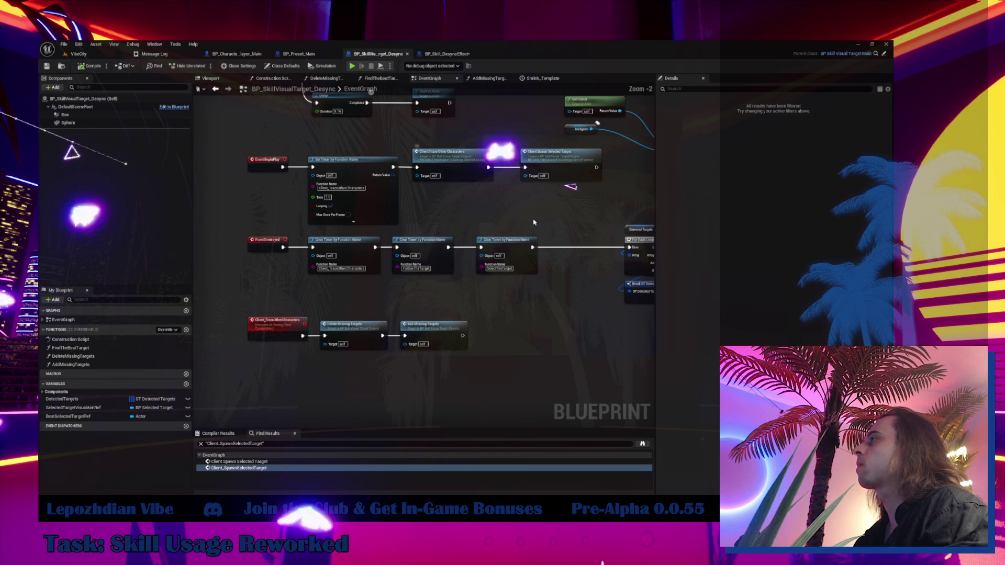
- Pan over BP_SkillVisualTarget_Desync's Destroy Actor, SpawnActor and FollowTheTarget nodes, then return to BP_Skill_DesyncEffect
key("alt+Right")
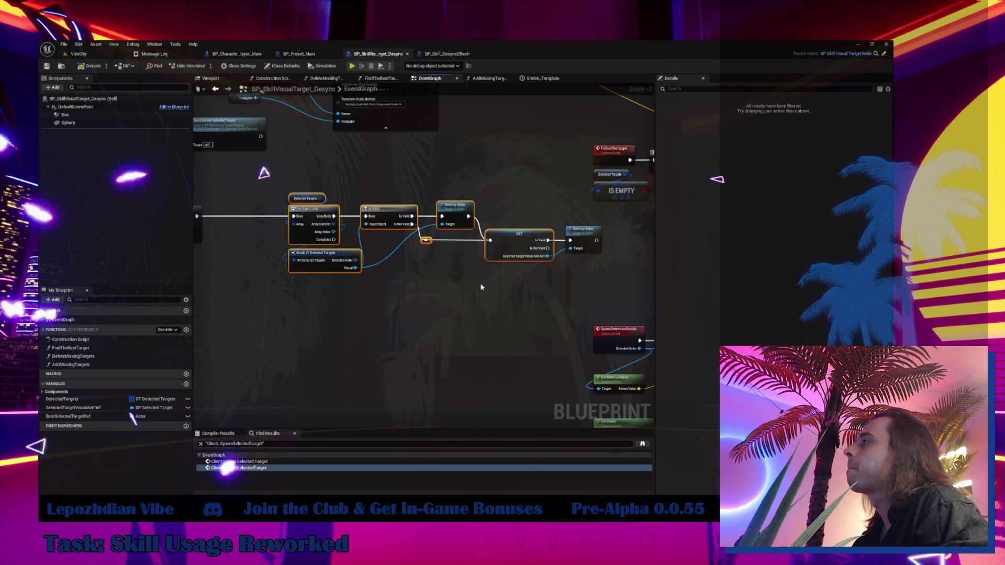
mouse_move(460, 297)
left_mouse_down()
mouse_move(492, 307)
mouse_move(512, 343)
mouse_move(458, 421)
left_mouse_up()
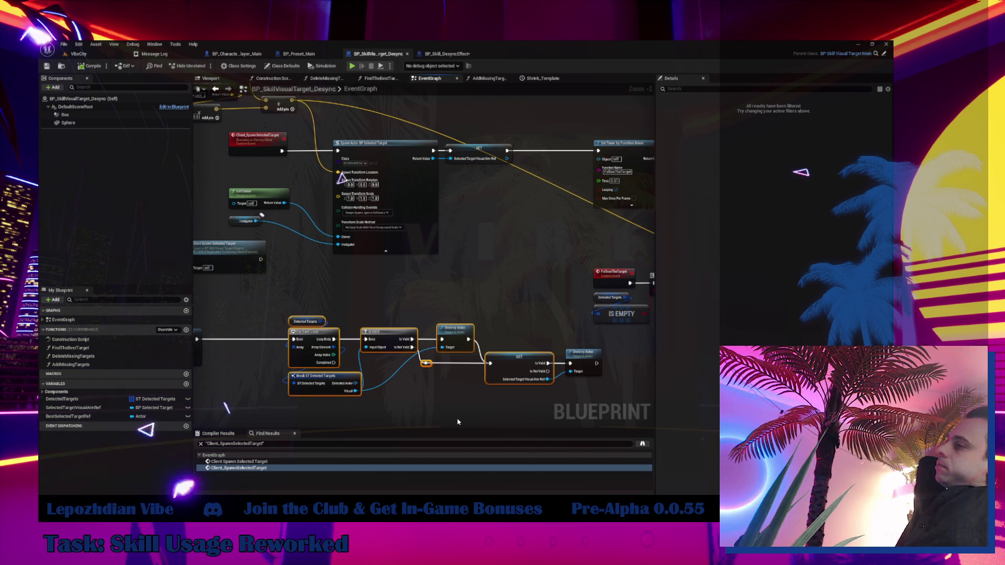
mouse_move(452, 274)
left_mouse_down()
mouse_move(459, 298)
mouse_move(371, 315)
left_mouse_up()
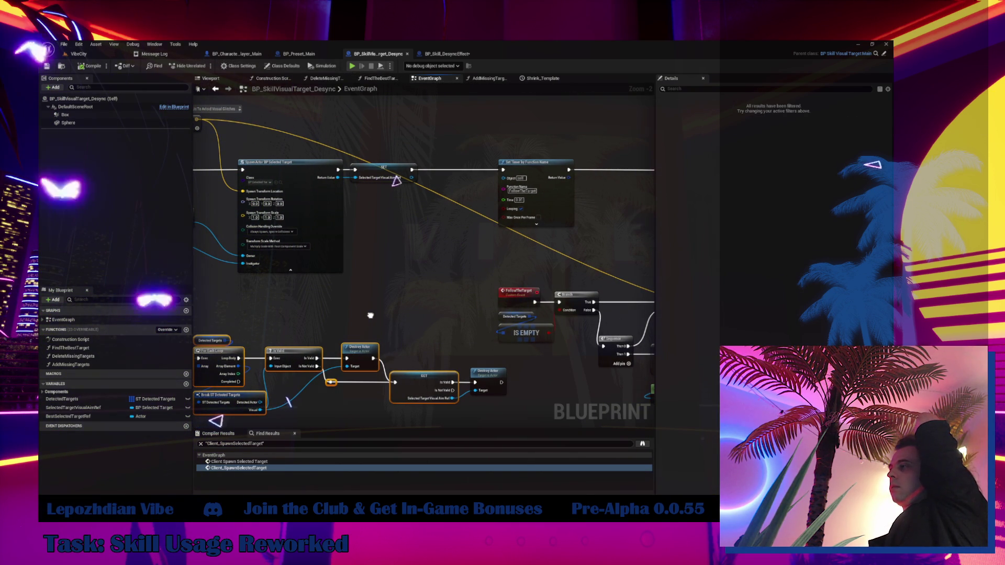
mouse_move(370, 315)
left_mouse_down()
mouse_move(477, 338)
mouse_move(549, 260)
mouse_move(549, 281)
left_mouse_up()
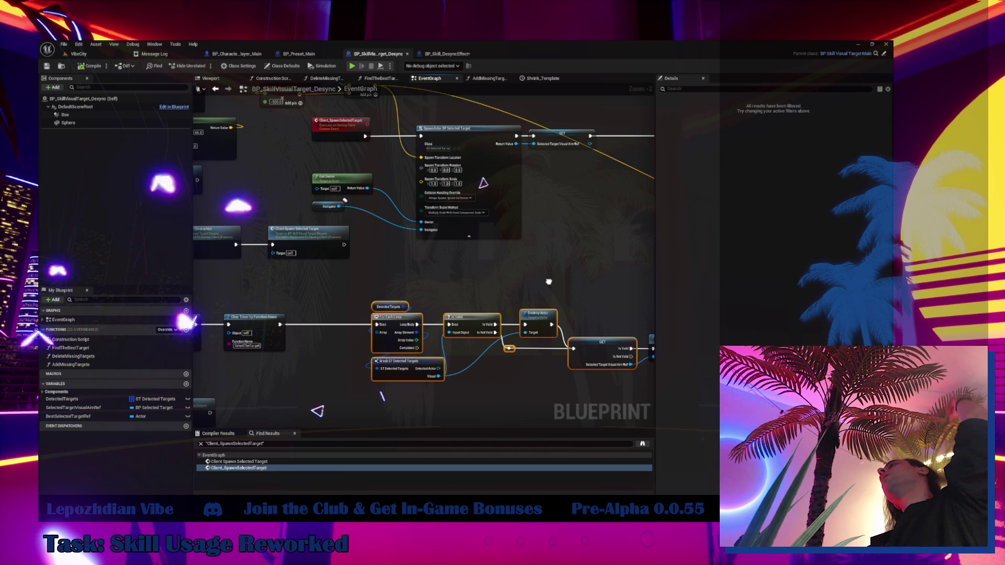
left_click_drag(549, 282, 553, 282)
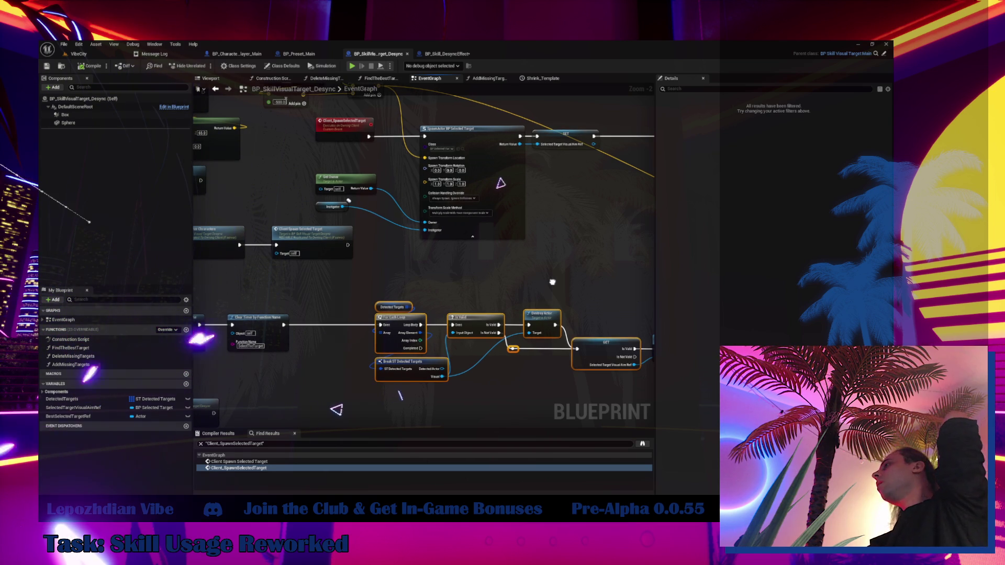
left_click_drag(552, 282, 553, 289)
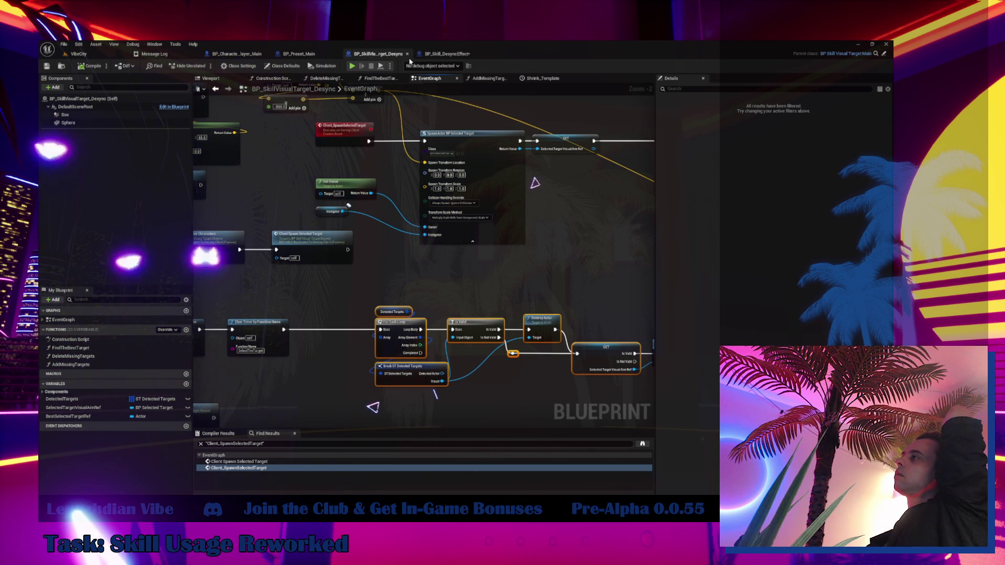
left_click(448, 57)
scroll(415, 284, "down", 3)
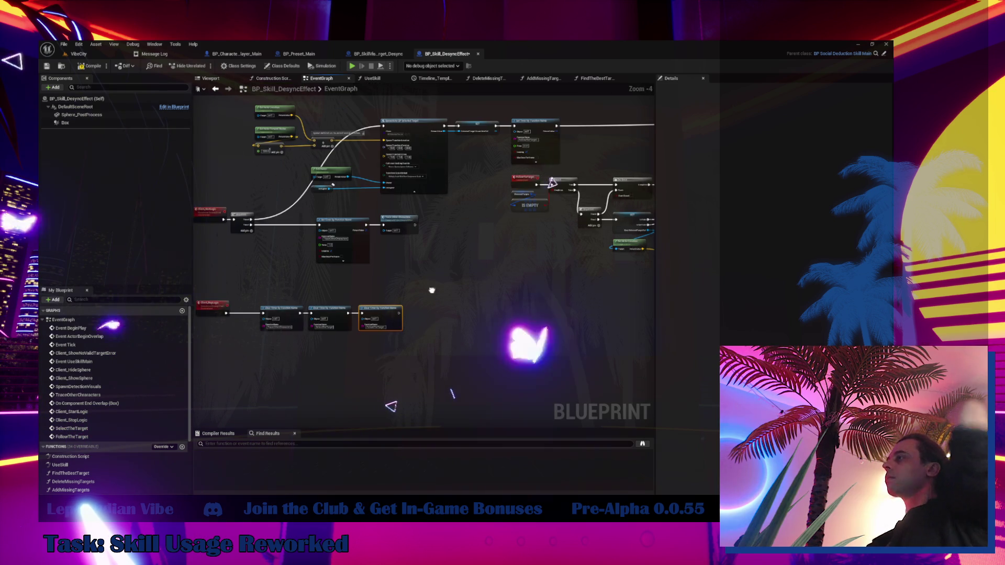
- Select the For Each cleanup loop nodes in BP_SkillVisualTarget_Desync's event graph
left_click_drag(397, 261, 450, 241)
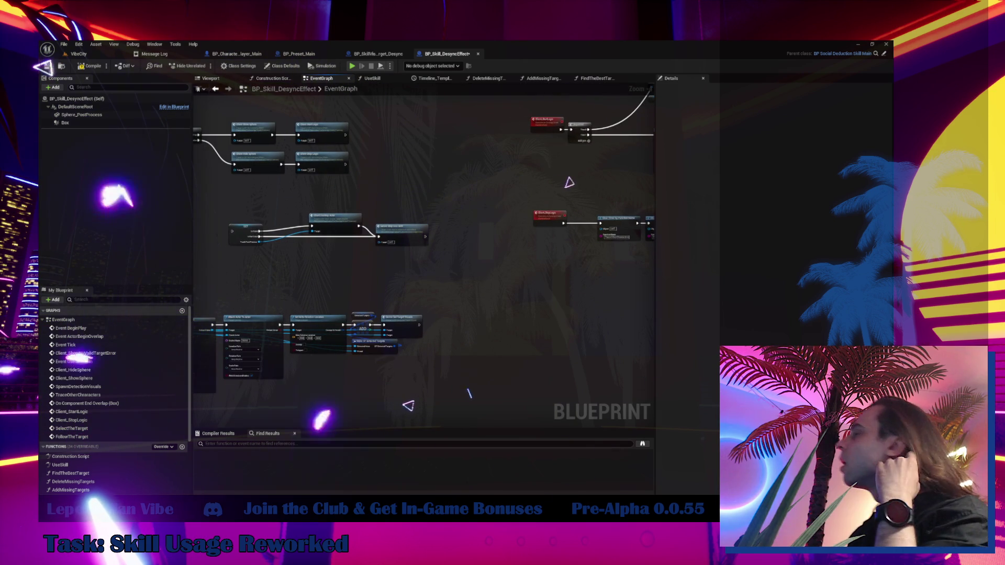
left_click_drag(524, 219, 340, 236)
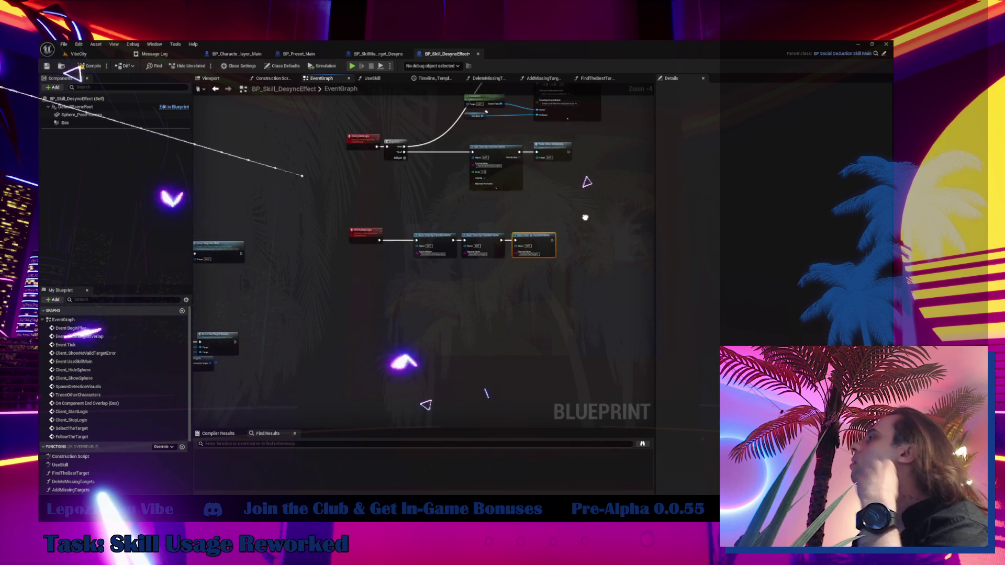
left_click_drag(585, 218, 599, 211)
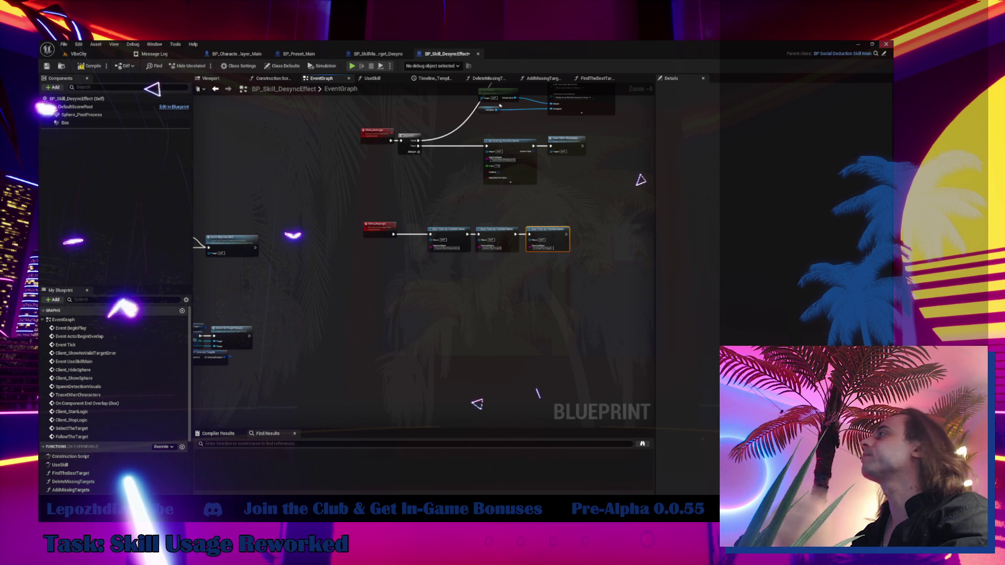
left_click(384, 56)
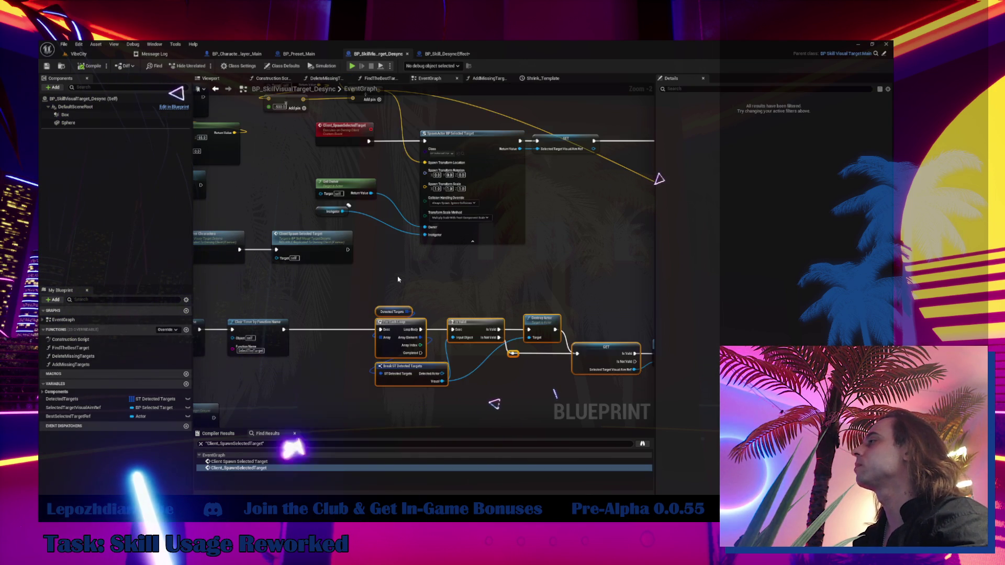
left_click_drag(291, 245, 531, 371)
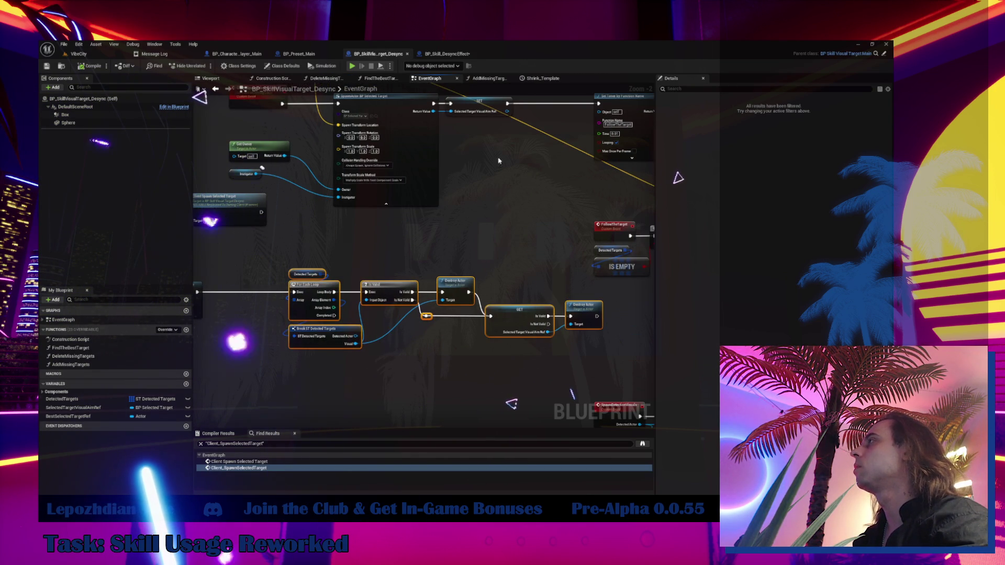
- Paste the cleanup loop into BP_Skill_DesyncEffect and line it up after the Clear Timer nodes
left_click(459, 57)
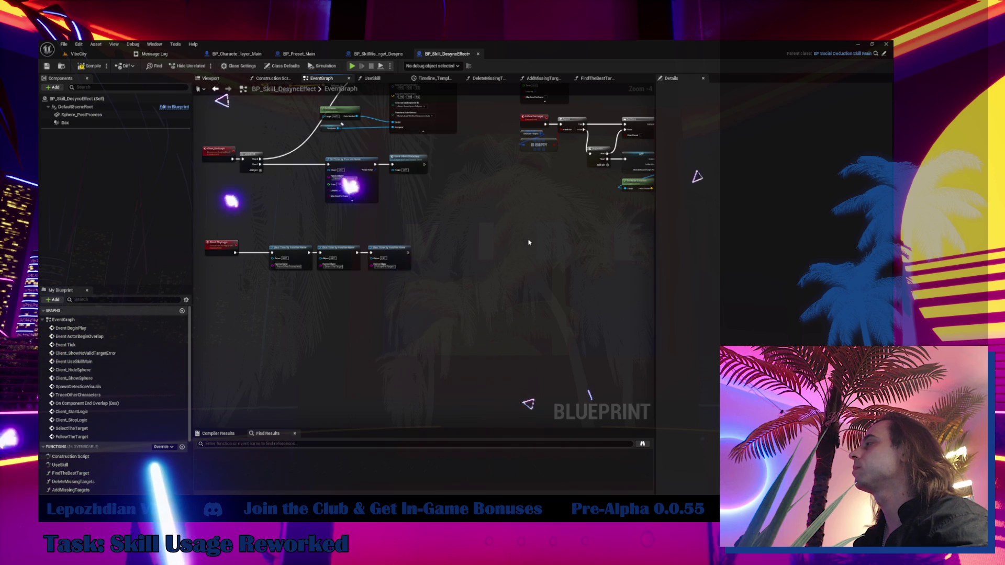
key("ctrl+v")
scroll(497, 239, "up", 4)
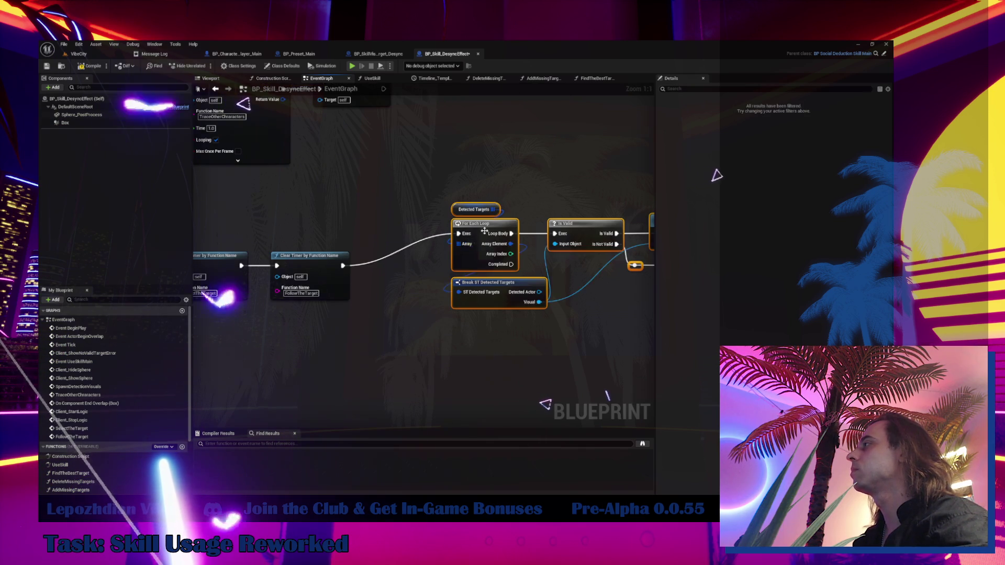
left_click_drag(475, 237, 389, 268)
left_click(565, 232)
scroll(565, 232, "down", 4)
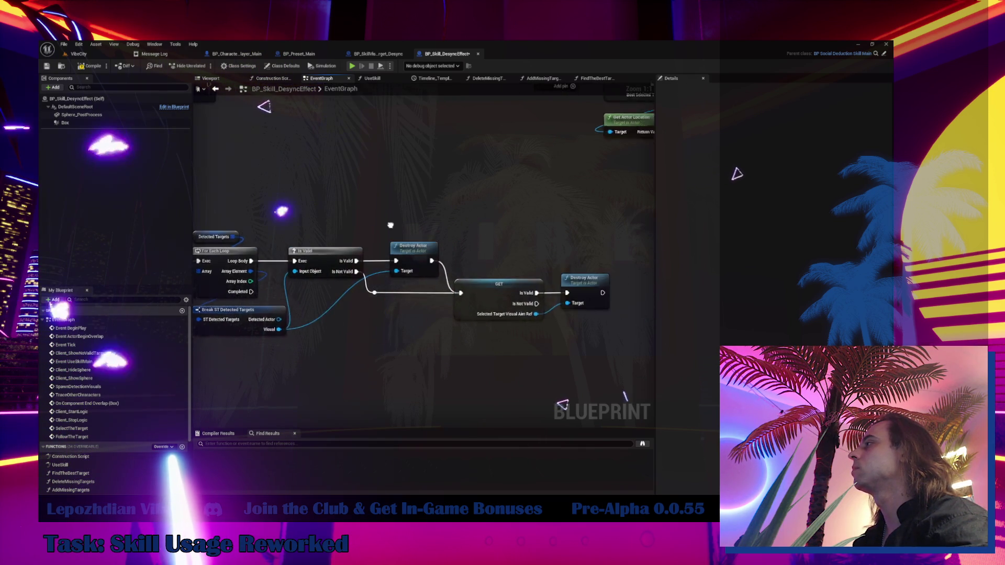
- Compare both blueprints, then find all references to the SpawnDetectionVisuals event
left_click(377, 53)
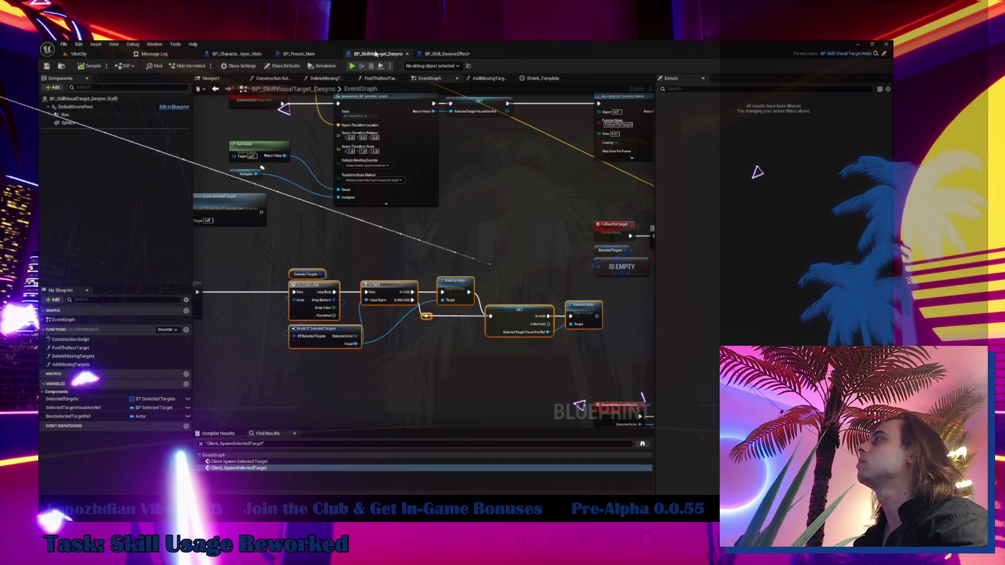
scroll(418, 285, "down", 3)
scroll(418, 284, "up", 4)
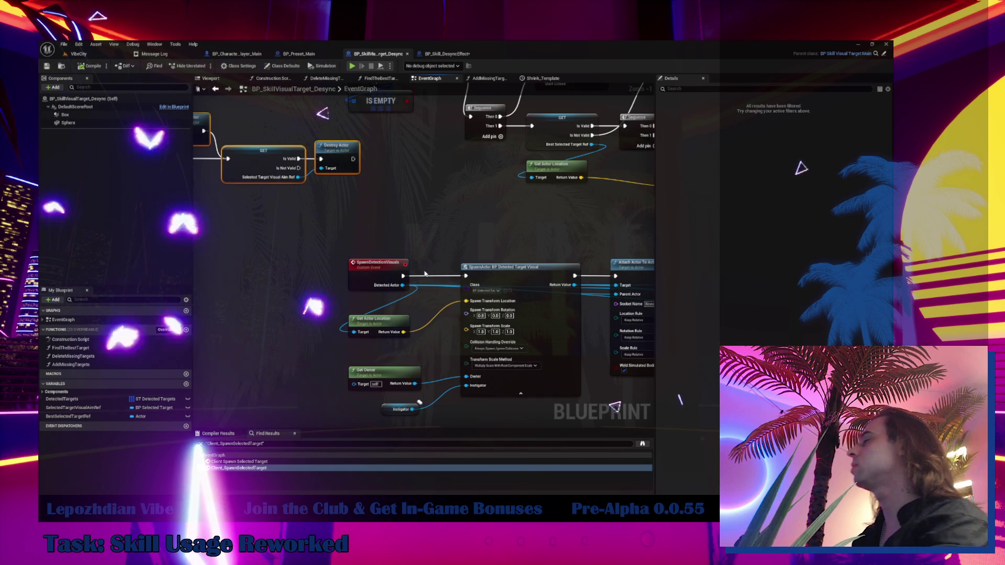
key("ctrl+Tab")
scroll(406, 242, "down", 2)
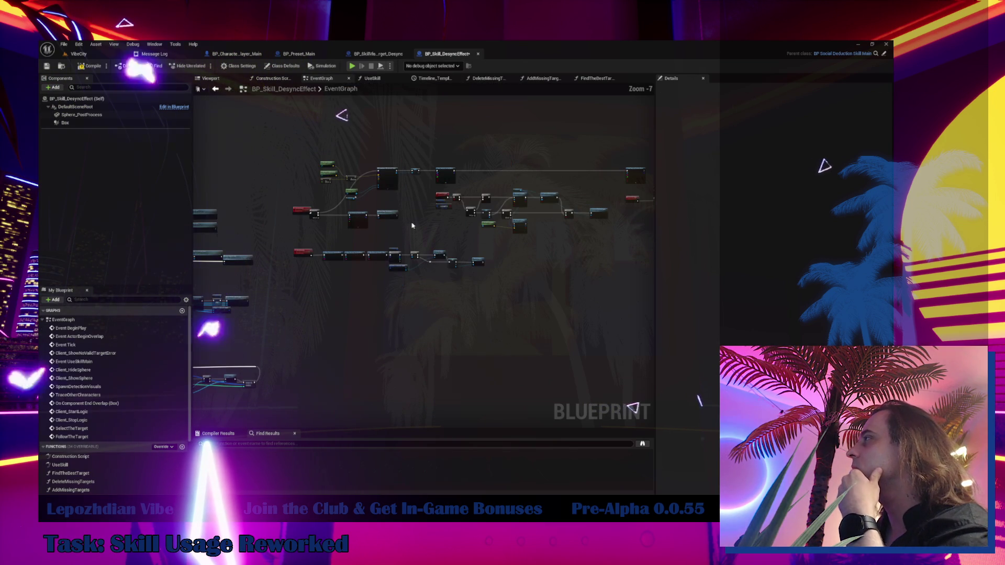
scroll(385, 157, "up", 2)
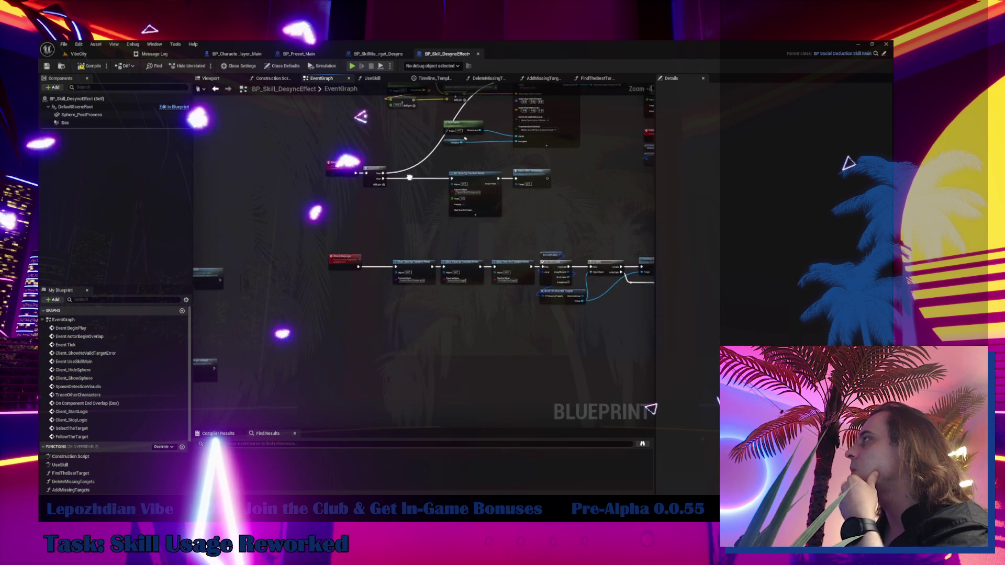
key("ctrl+Tab")
right_click(381, 272)
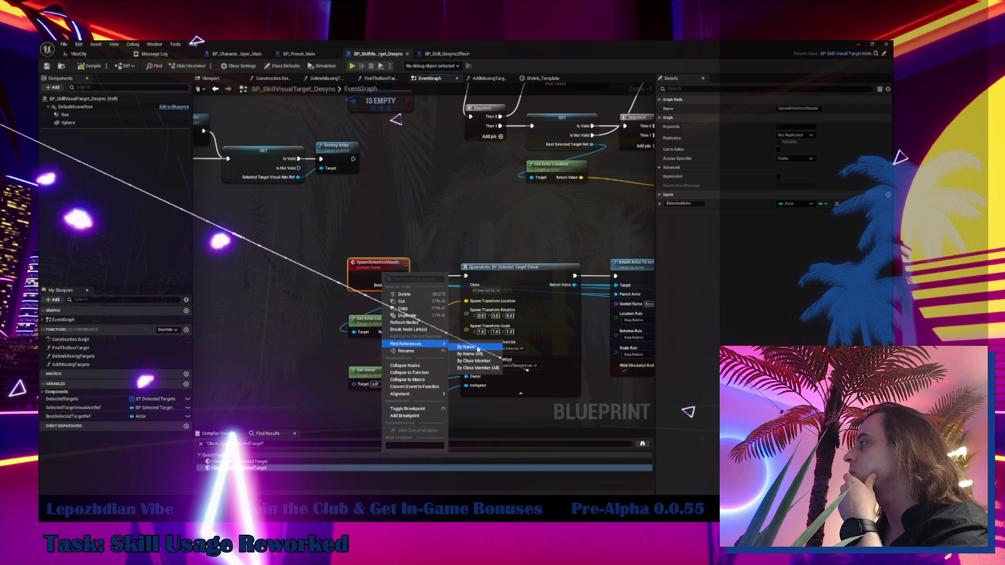
left_click(460, 346)
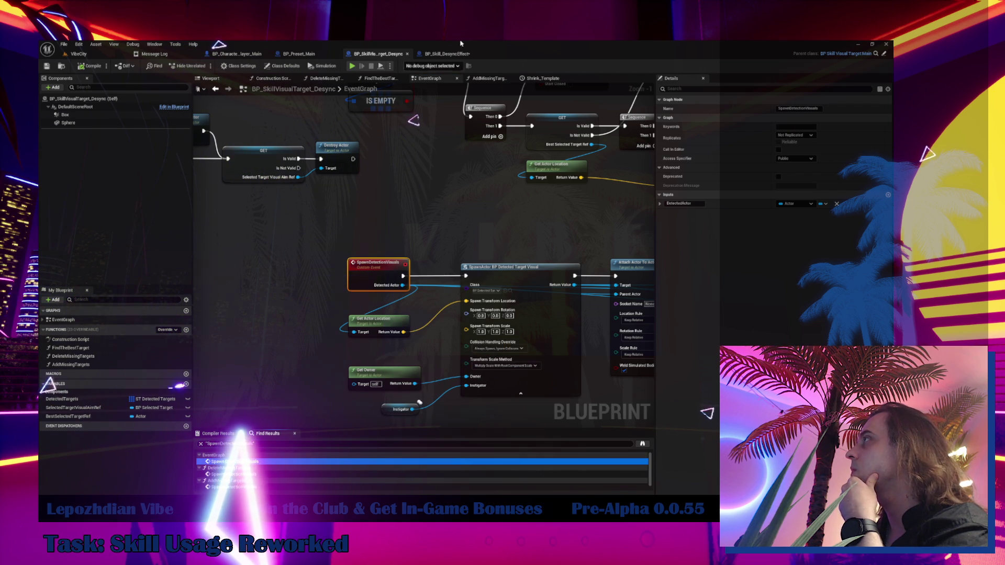
- Browse the graphs and jump to the Client_TraceOtherCharacters event in BP_SkillVisualTarget_Desync
key("ctrl+Tab")
scroll(399, 267, "down", 5)
key("Home")
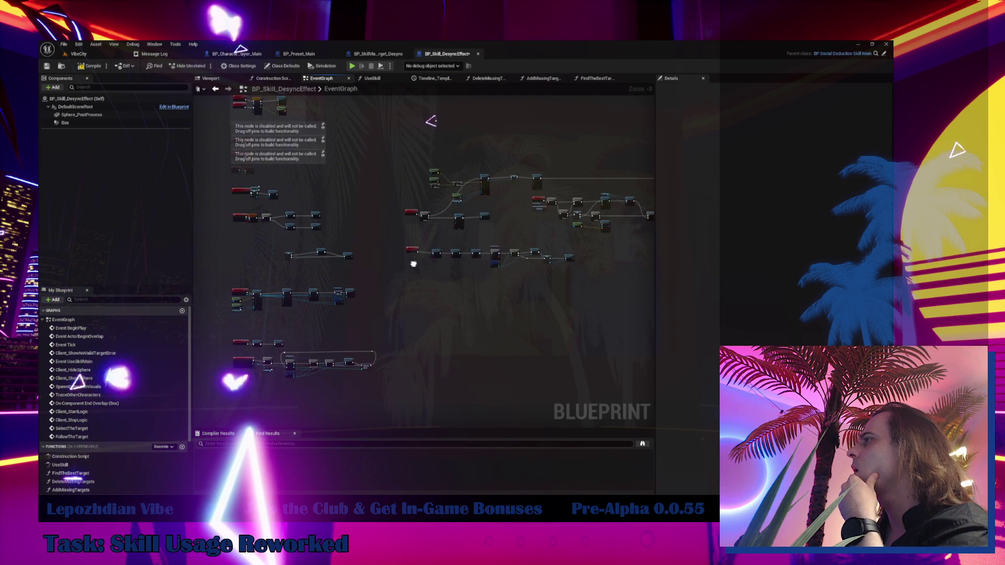
left_click(378, 52)
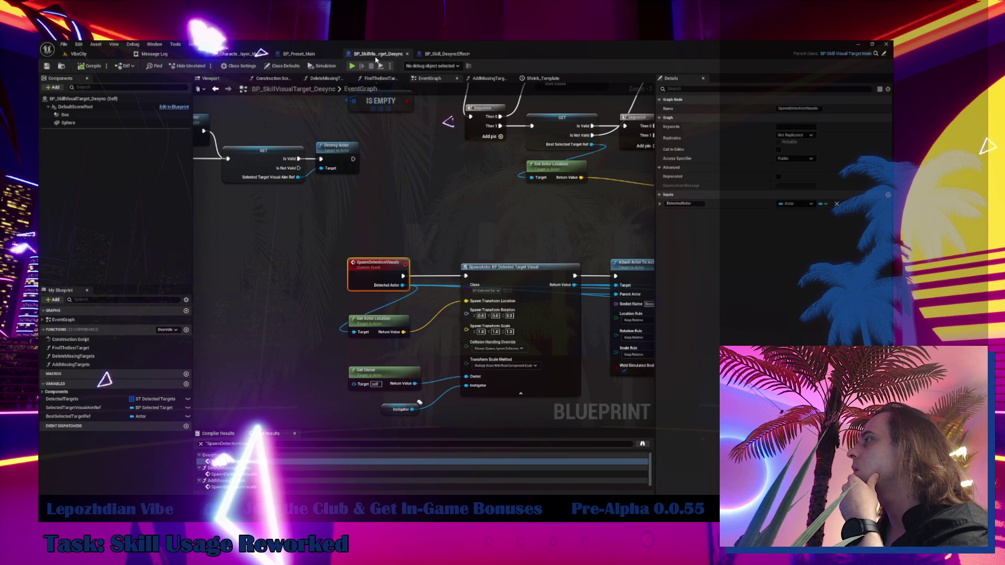
scroll(375, 368, "down", 3)
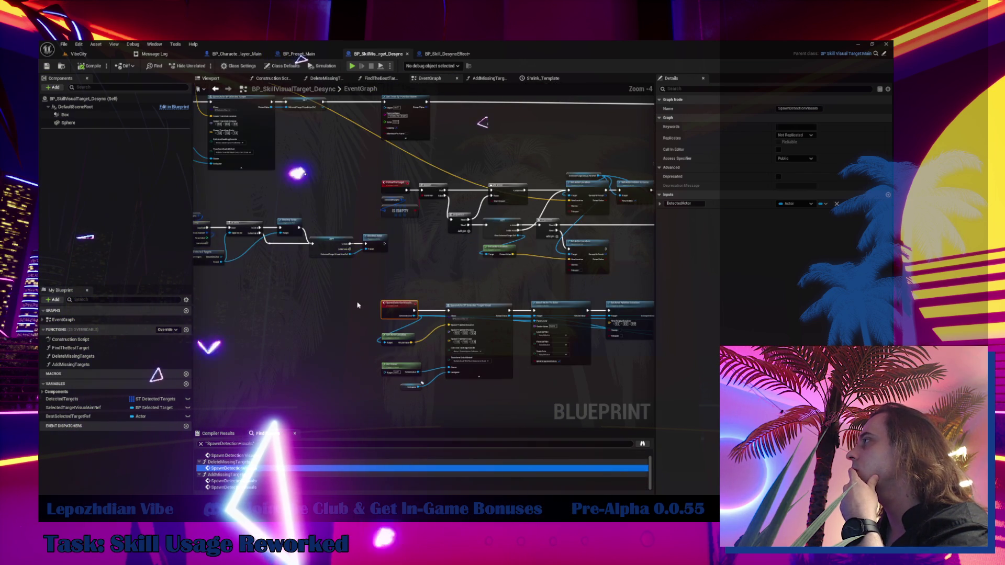
scroll(395, 299, "down", 3)
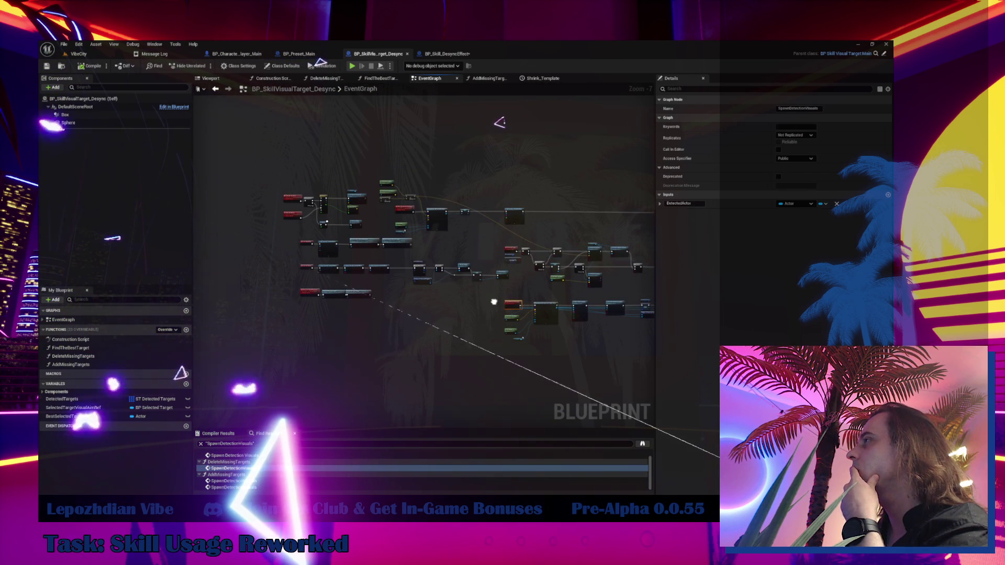
scroll(395, 299, "up", 3)
left_click_drag(358, 291, 378, 341)
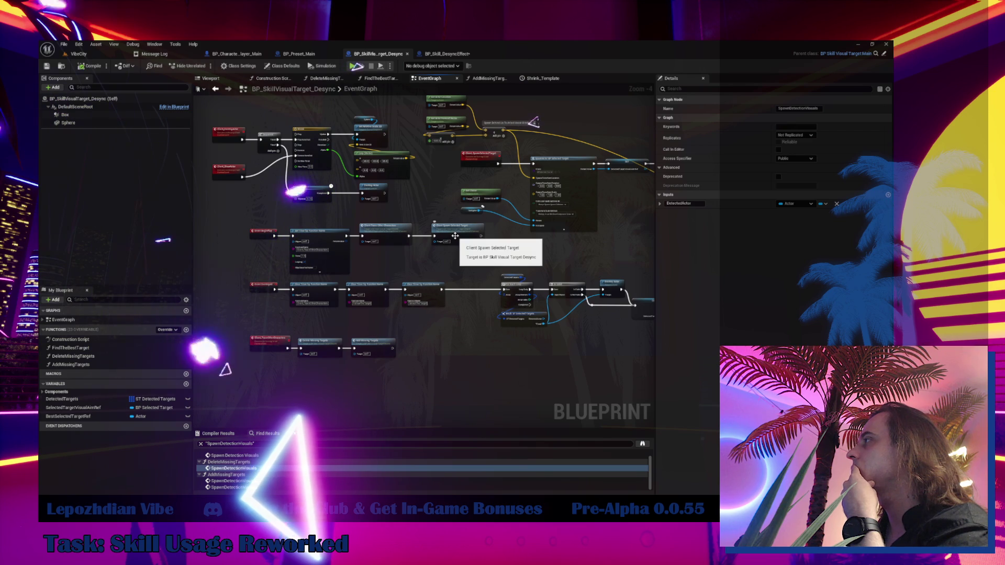
scroll(380, 237, "up", 2)
double_click(380, 237)
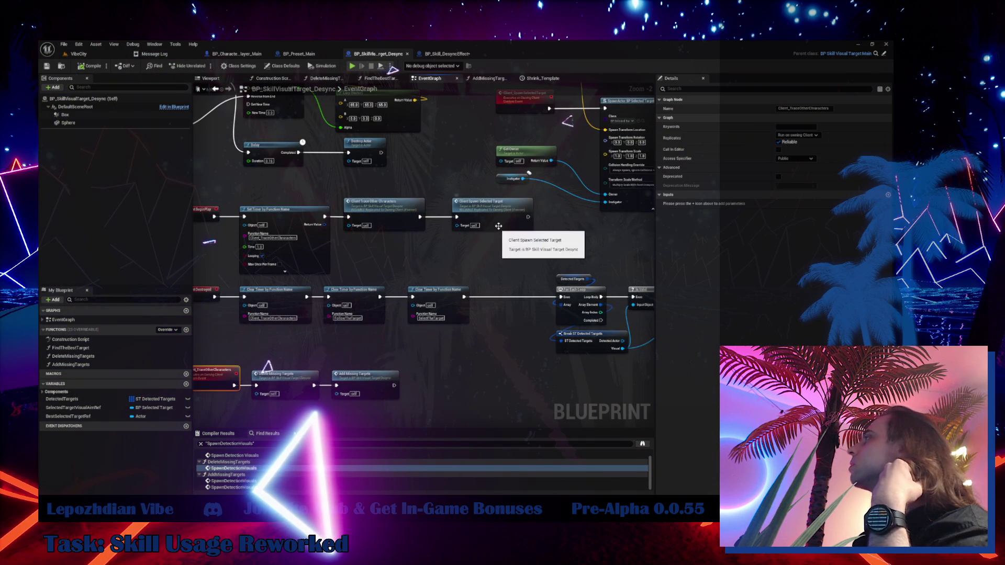
scroll(486, 243, "down", 7)
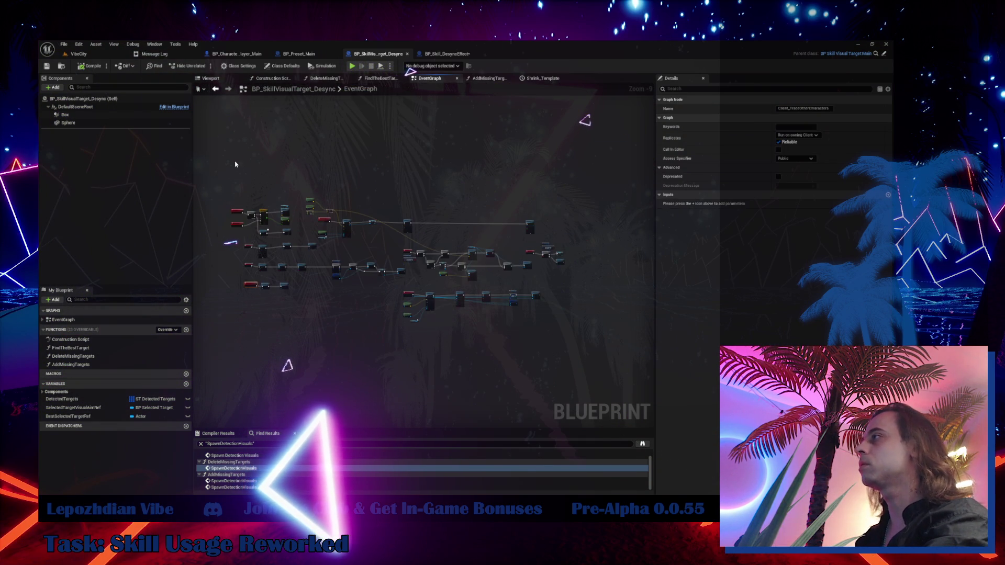
- Delete all EventGraph nodes and the three target functions from BP_SkillVisualTarget_Desync
left_click_drag(234, 160, 579, 347)
key("Delete")
left_click(94, 348)
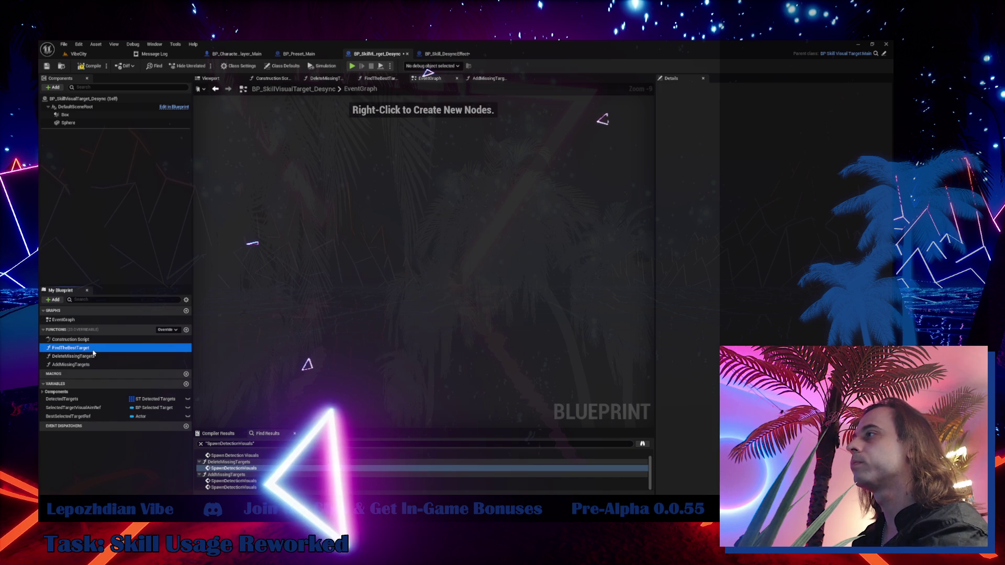
key("Delete")
left_click(92, 348)
key("Delete")
left_click(92, 348)
key("Delete")
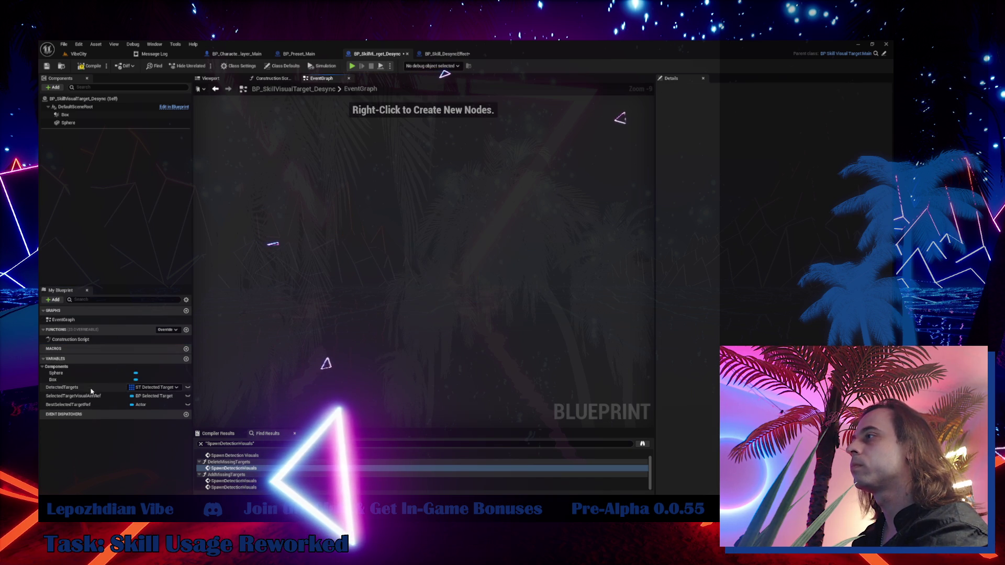
- Delete the DetectedTargets and SelectedTargetVisualAimRef variables, keeping the in-use BestSelectedTargetRef
left_click(91, 388)
key("Delete")
left_click(91, 388)
key("Delete")
left_click(91, 387)
key("Delete")
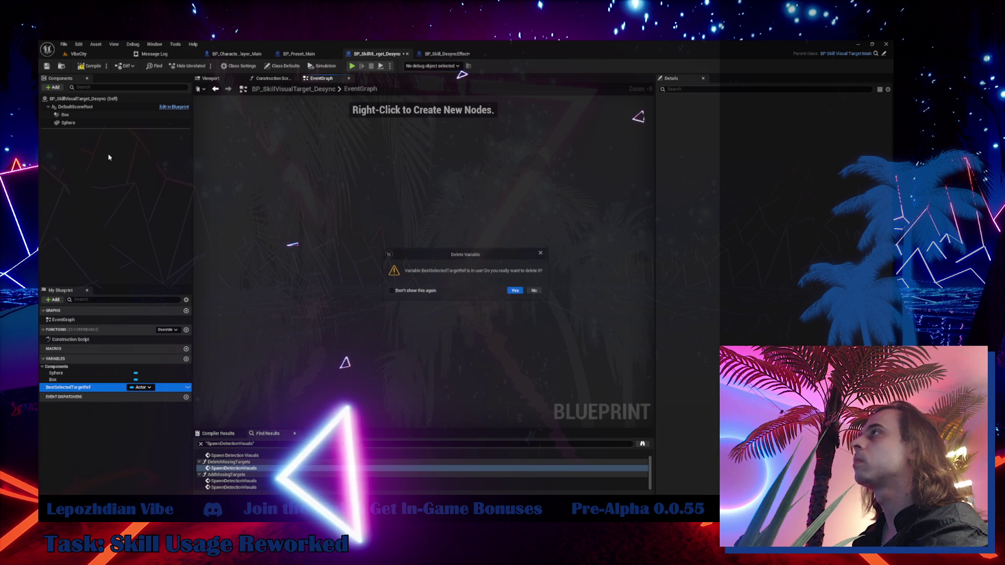
left_click(535, 291)
- Find references to BestSelectedTargetRef, then return to the VibeCity level
right_click(87, 388)
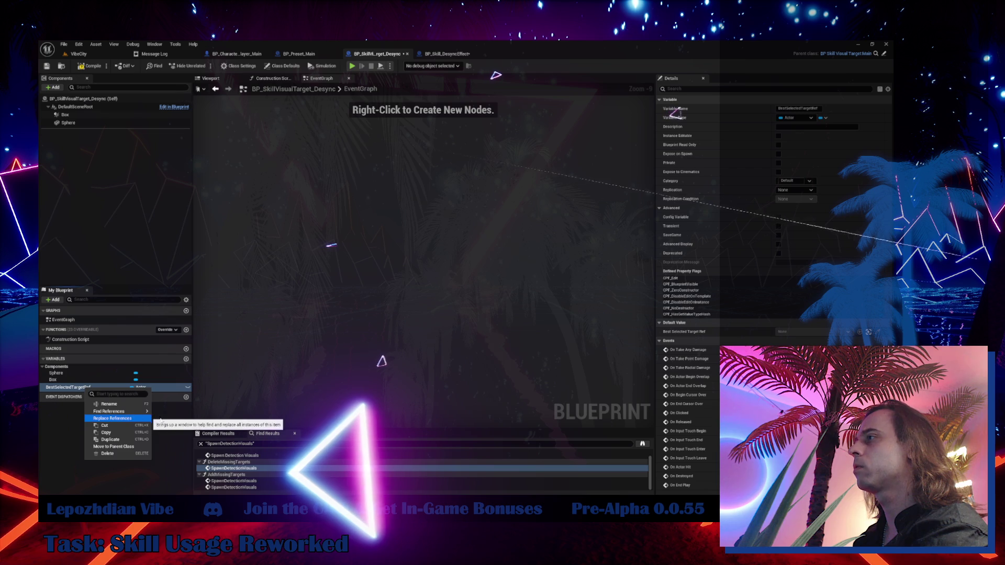
mouse_move(125, 412)
left_click(184, 416)
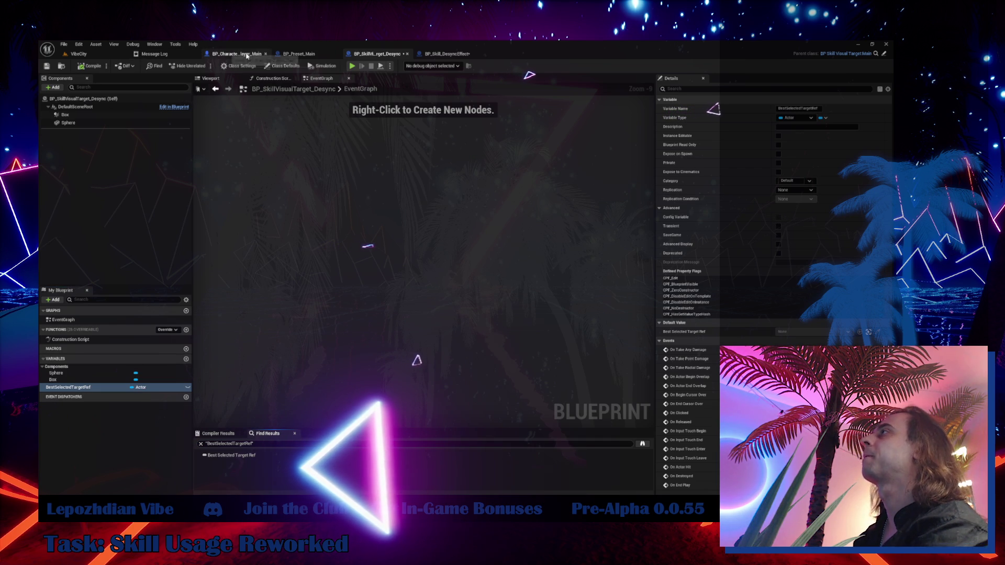
left_click(79, 54)
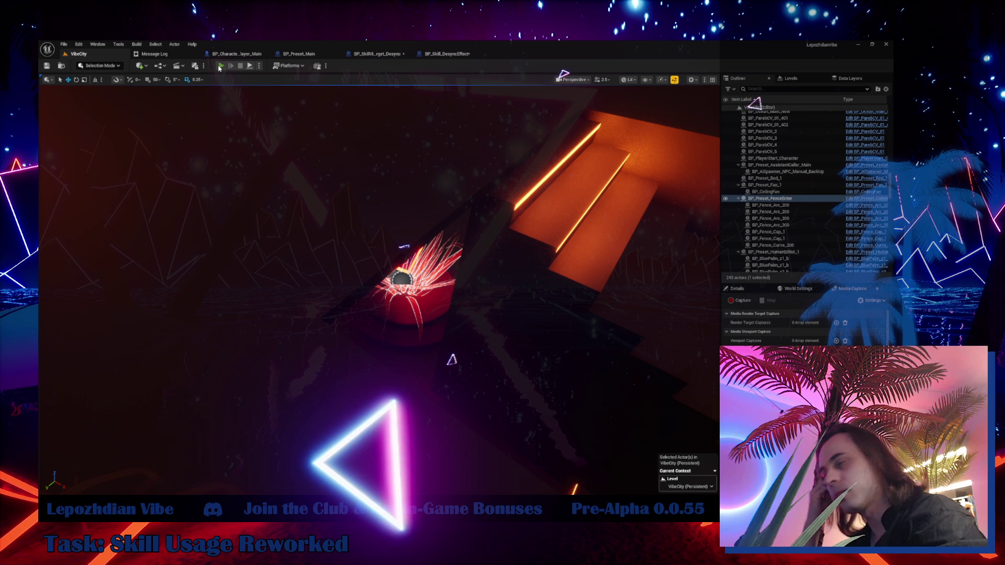
- Play-test in editor with infinite energy, vibe points and RAM cheats, then return to VibeCity
left_click(221, 66)
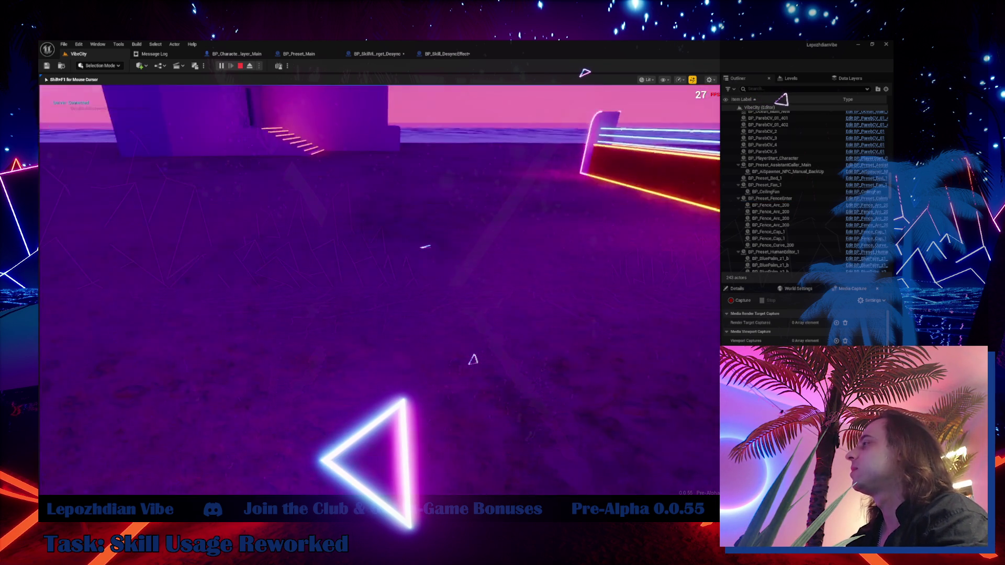
key("Tab")
left_click(304, 323)
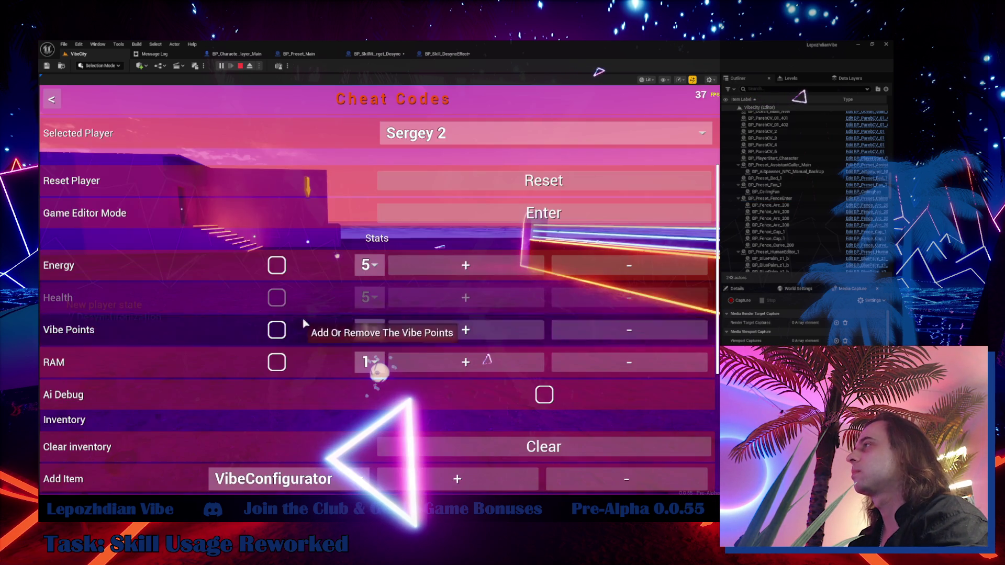
left_click(276, 266)
left_click(276, 330)
left_click(278, 361)
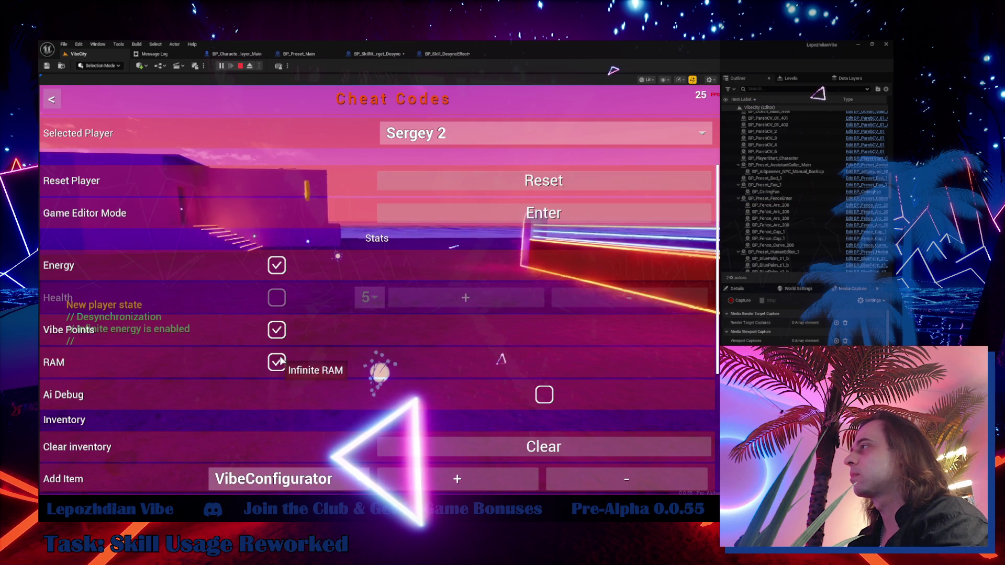
key("Tab")
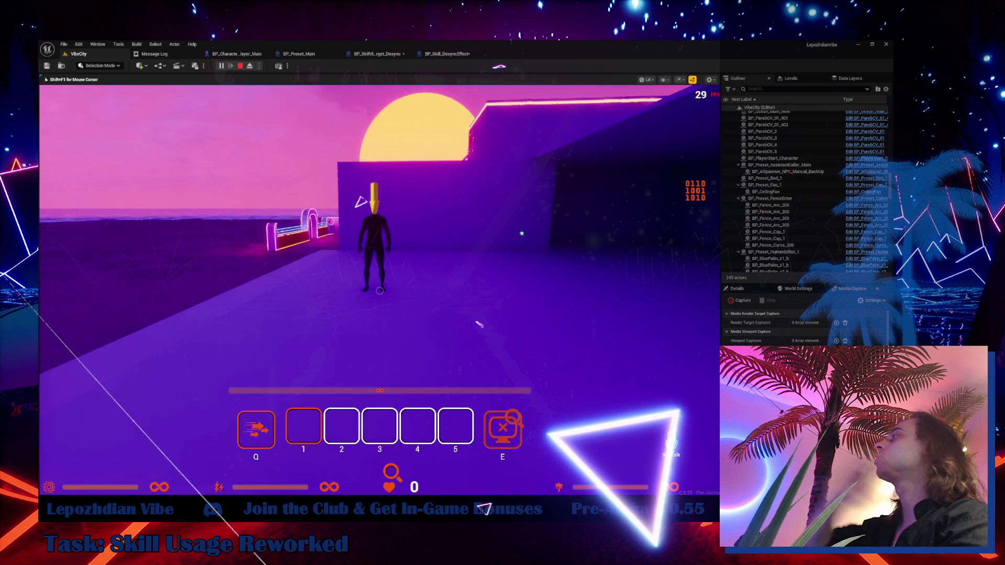
left_click(386, 58)
left_click(87, 57)
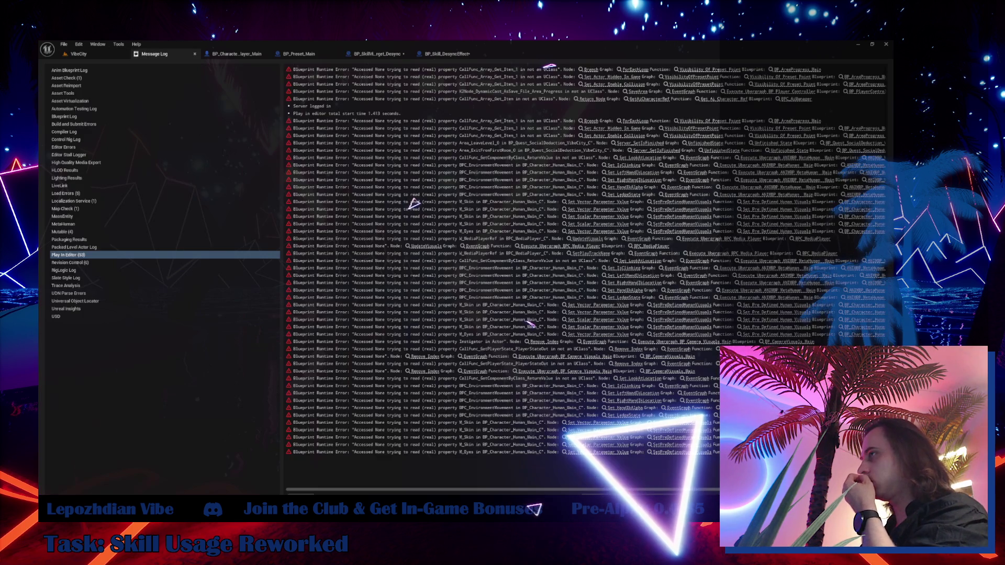
- Show the Detection folder assets and start, then cancel, deleting BP_SkillVisualTarget_Desync
left_click(373, 53)
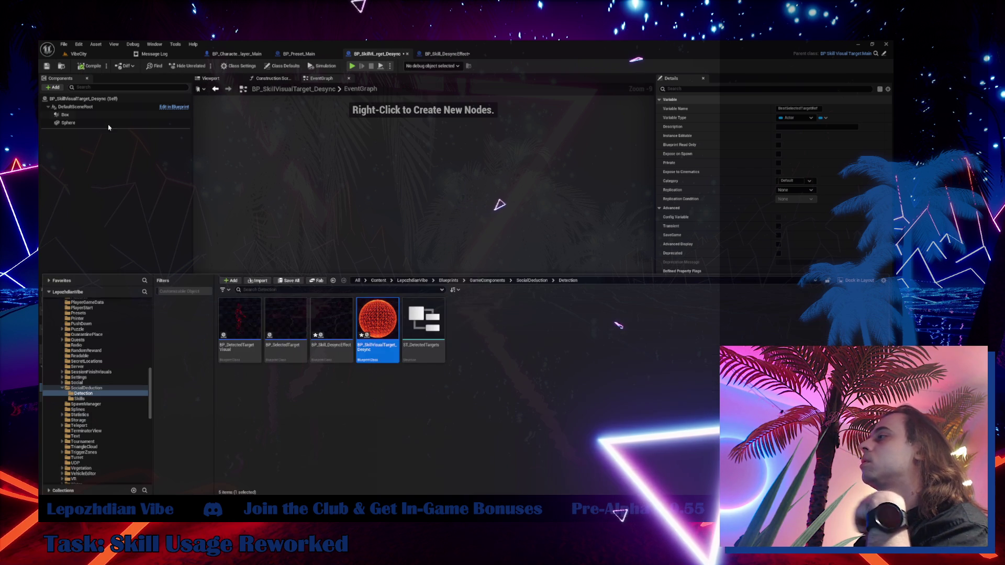
key("ctrl+space")
mouse_move(391, 335)
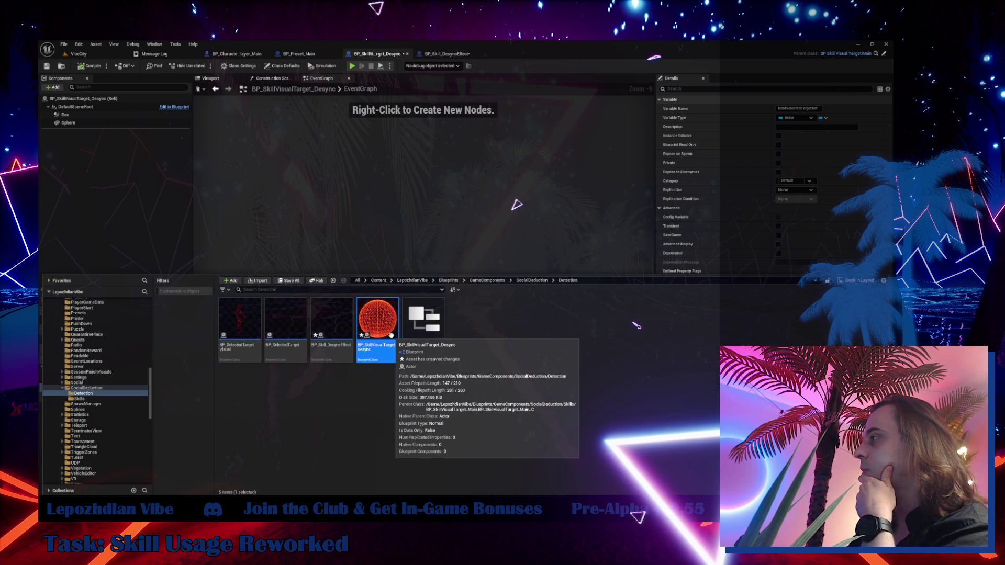
key("Delete")
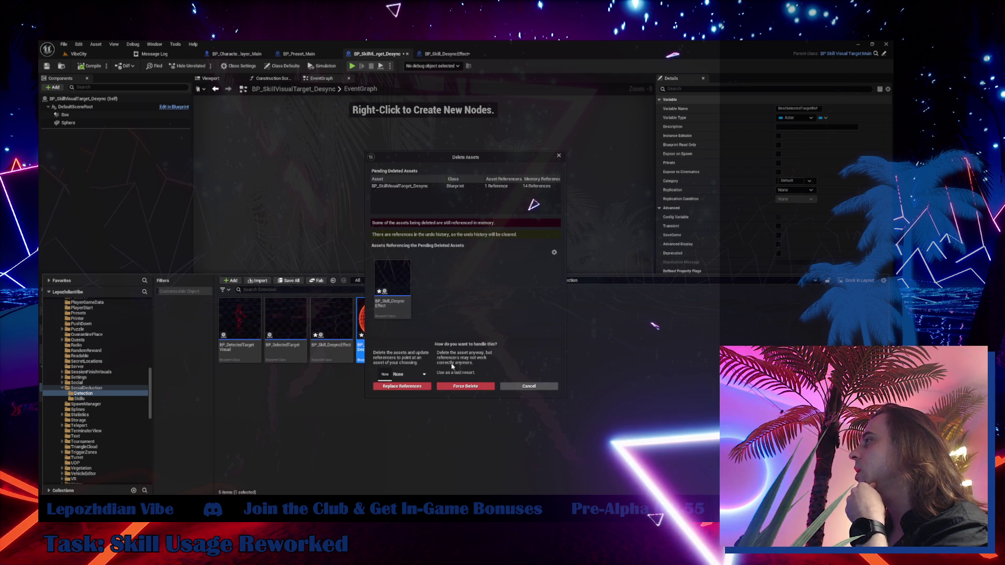
left_click(513, 385)
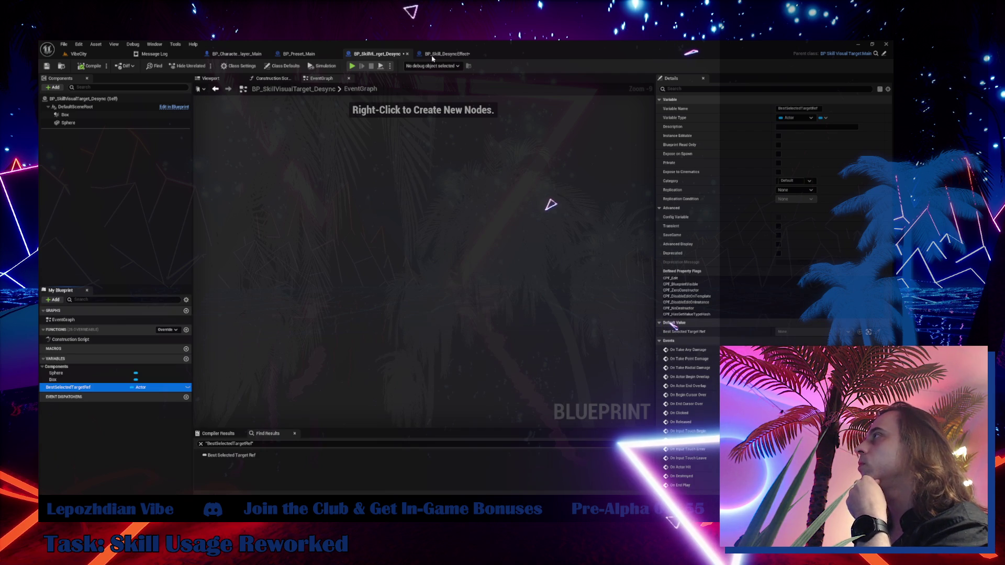
- Reset Temp Skill Visual to None in BP_Skill_DesyncEffect's Class Defaults and compile
left_click(448, 56)
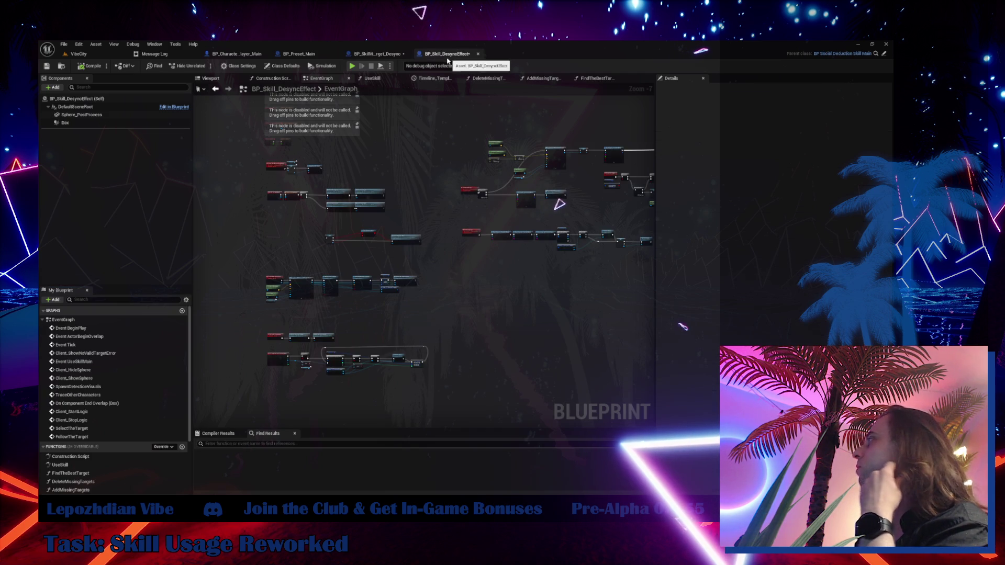
left_click(282, 66)
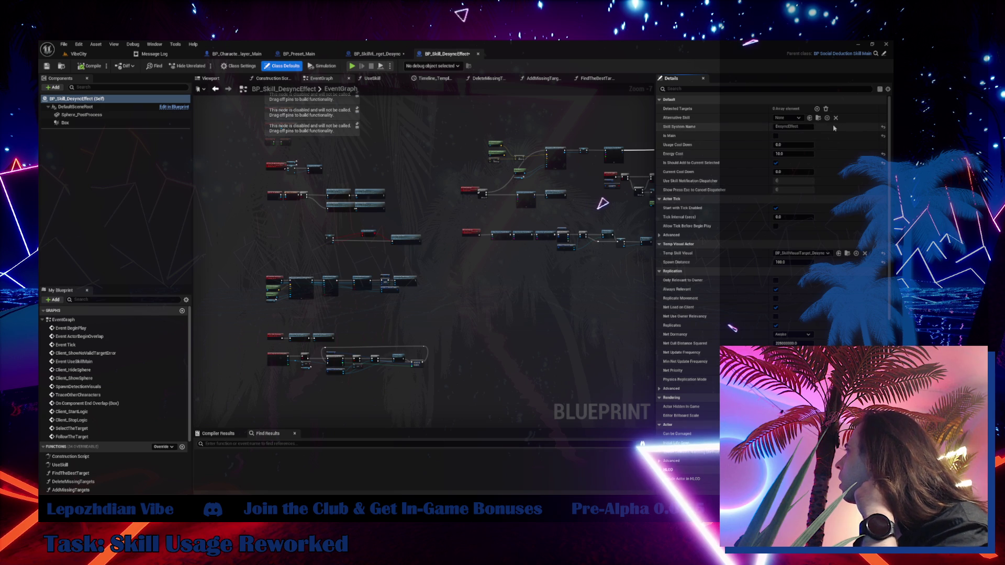
left_click(883, 255)
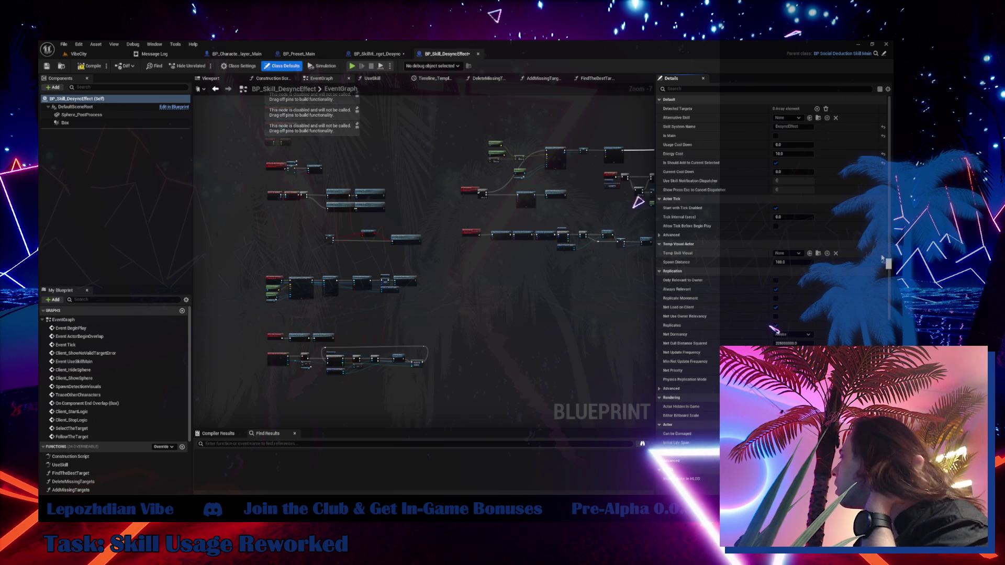
left_click(83, 68)
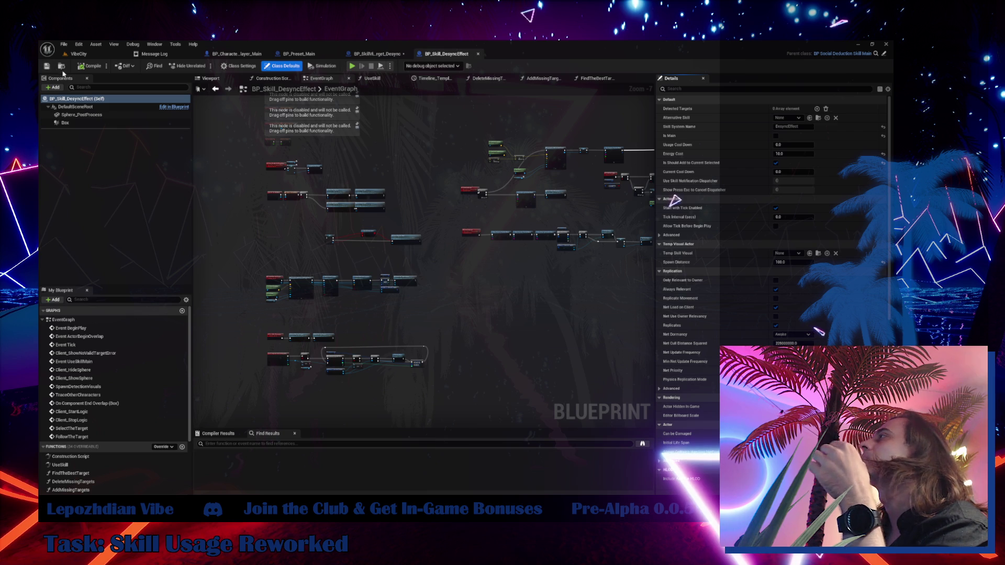
left_click(61, 68)
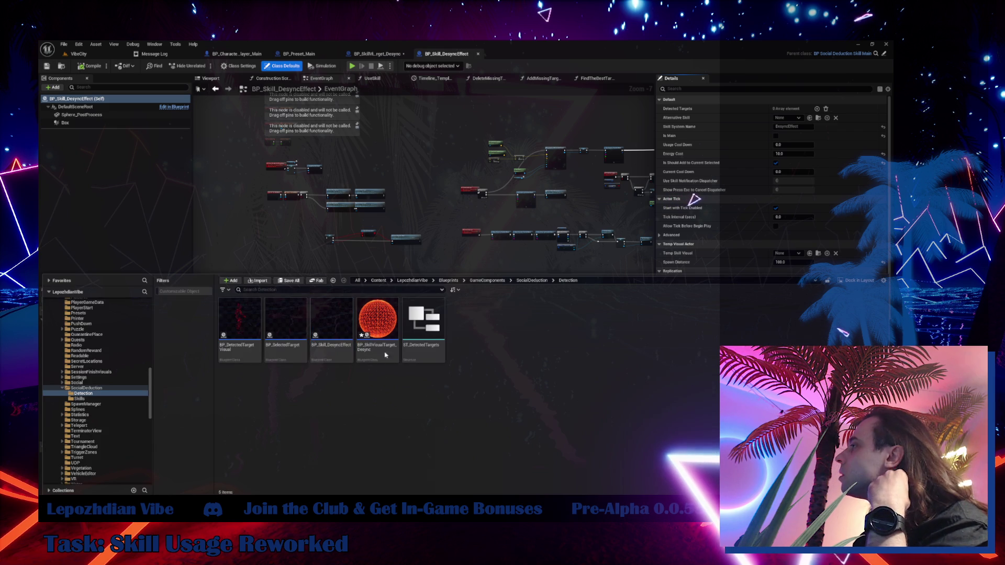
- Select BP_SkillVisualTarget_Desync in the Detection folder and delete it, retrying after dismissing the first dialog
left_click(377, 330)
key("Delete")
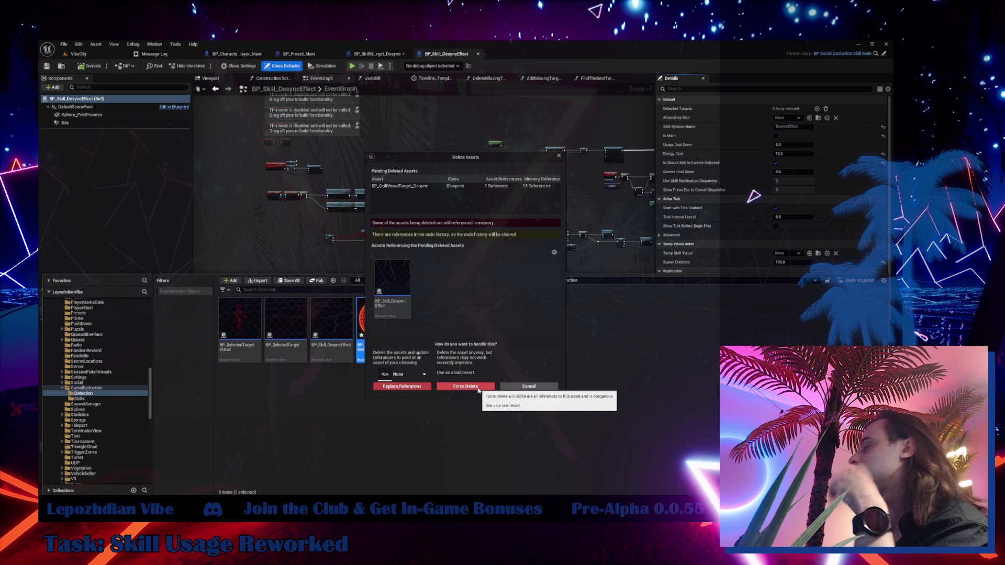
left_click(478, 388)
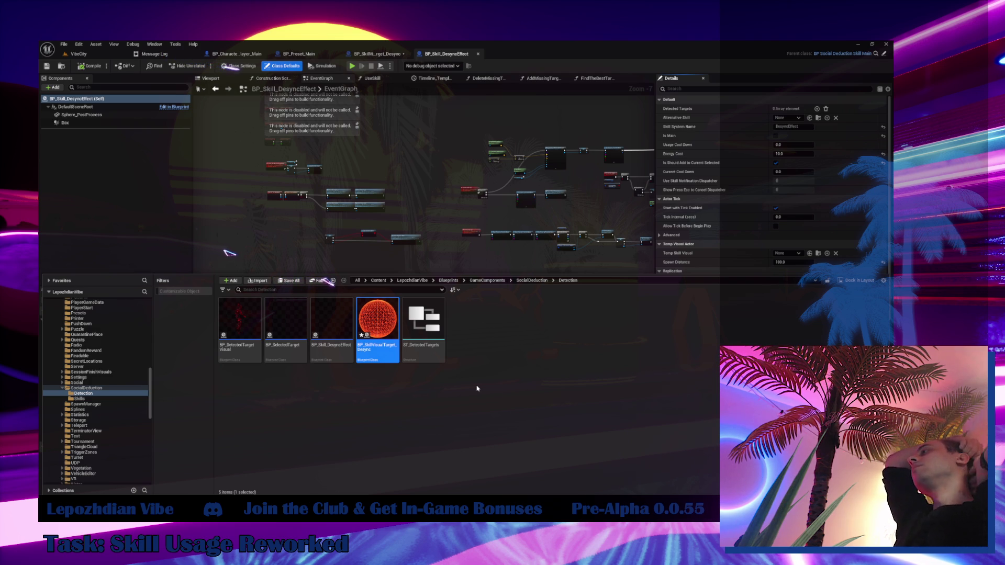
key("Delete")
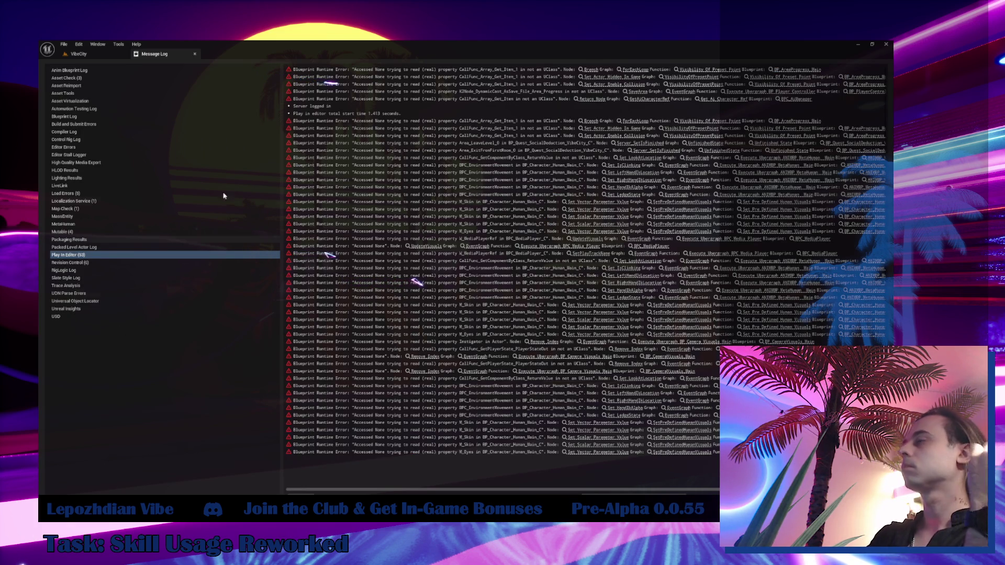
- Open BP_Skill_DesyncEffect from the Detection folder and compile it to surface errors
left_click(84, 54)
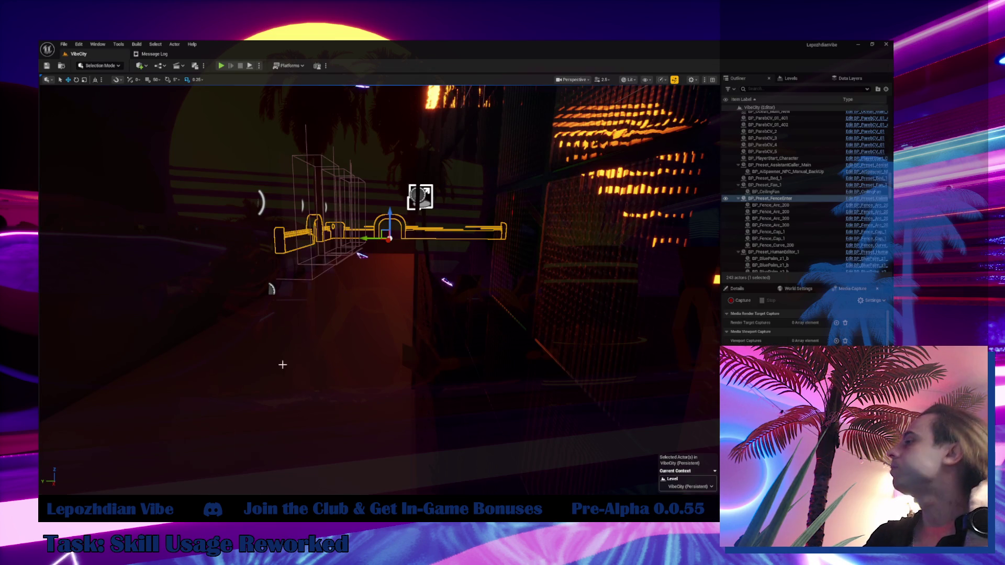
key("ctrl+space")
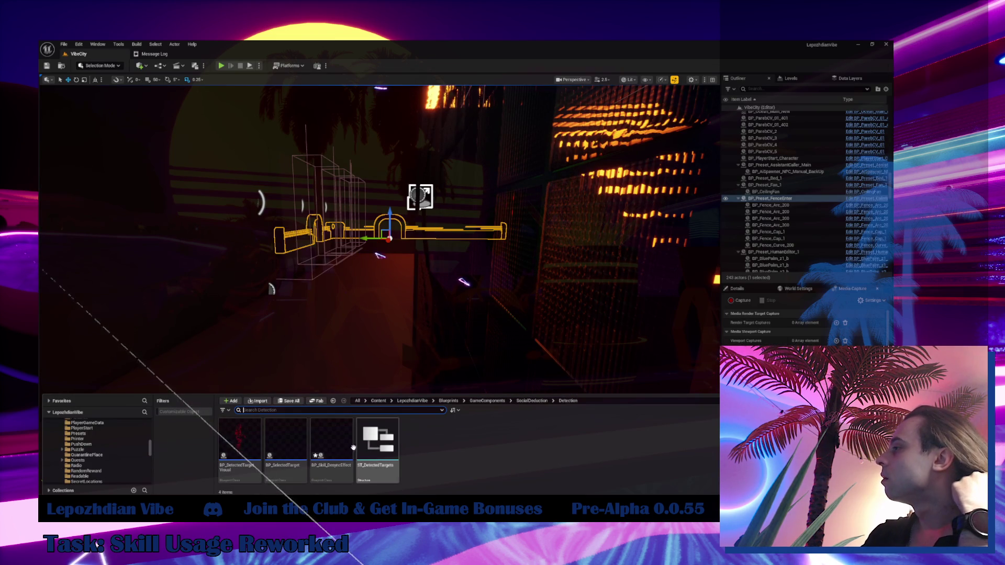
left_click(341, 447)
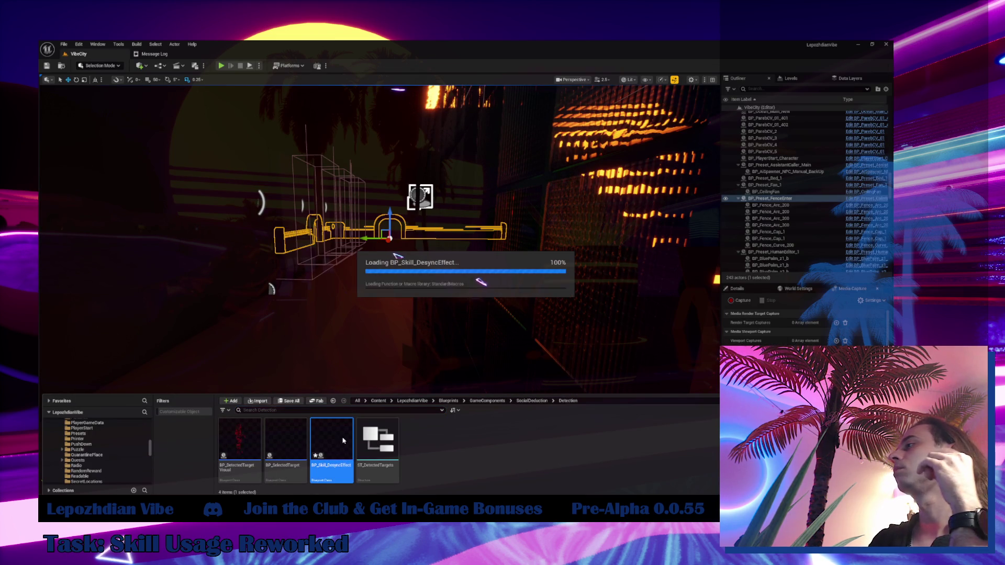
double_click(343, 438)
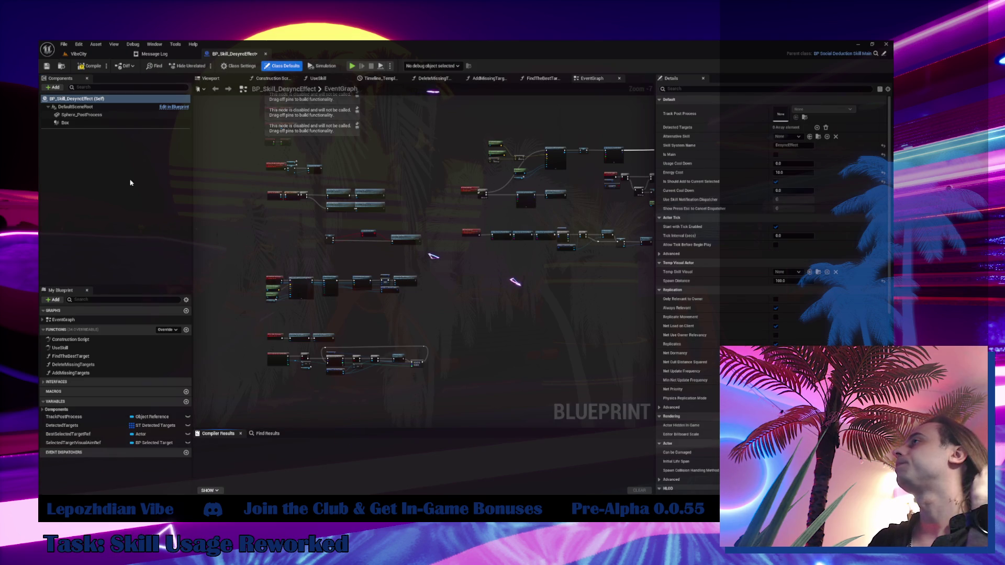
left_click(84, 66)
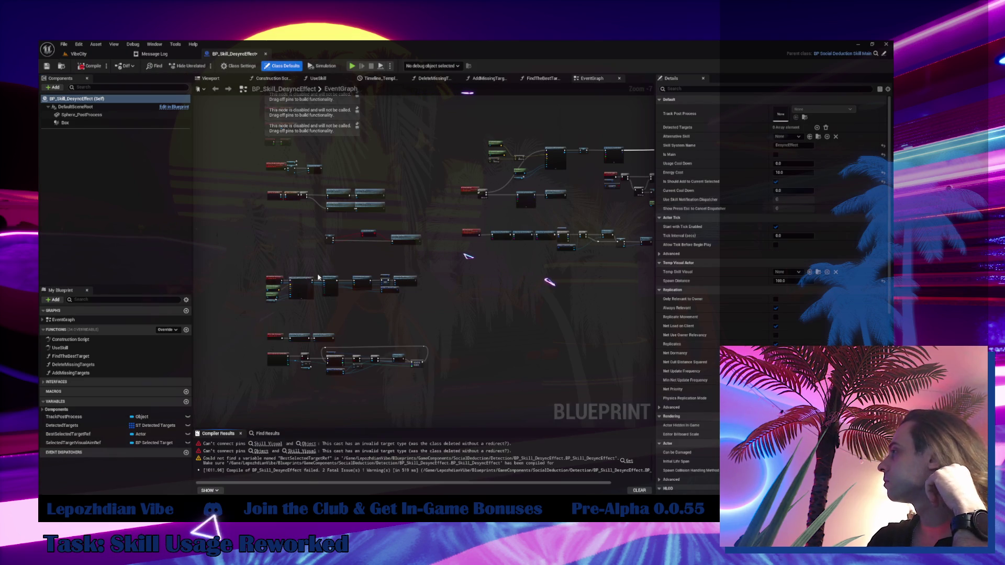
- In UseSkill, unhook the Bad cast node's Skill Visual and execution links, then recompile
left_click(272, 445)
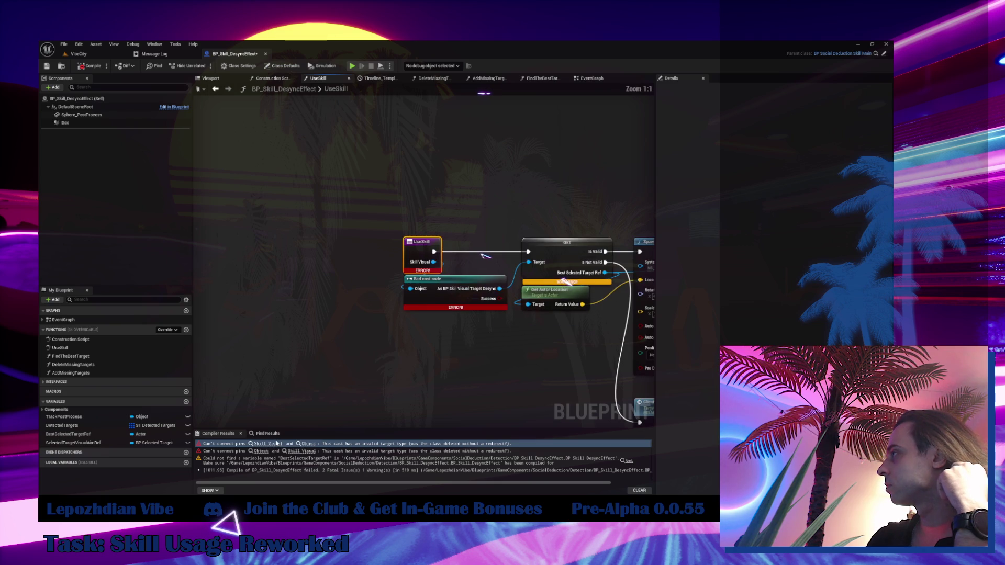
mouse_move(400, 356)
left_mouse_down()
mouse_move(259, 348)
mouse_move(209, 334)
left_mouse_up()
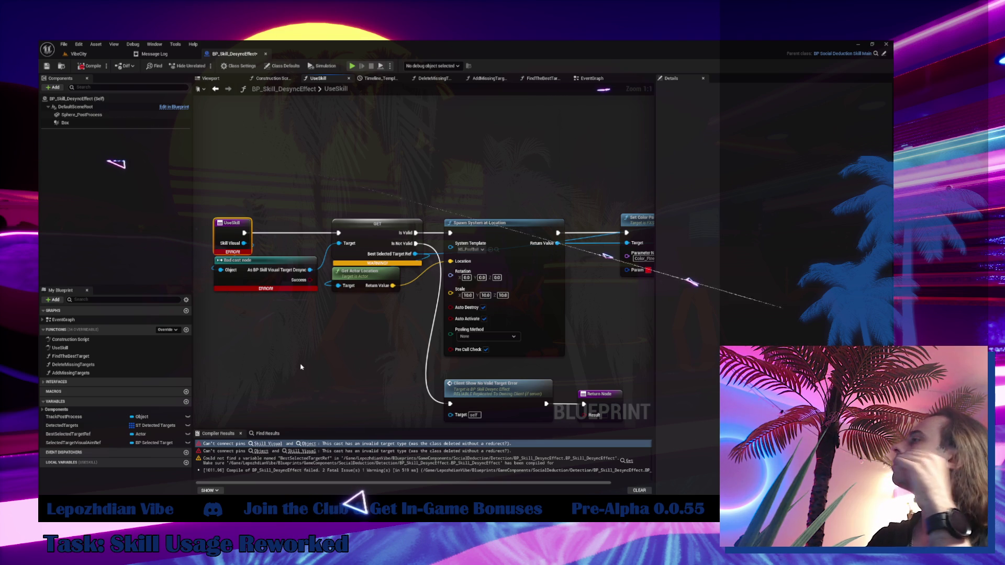
mouse_move(298, 359)
left_mouse_down()
mouse_move(202, 347)
mouse_move(338, 341)
left_mouse_up()
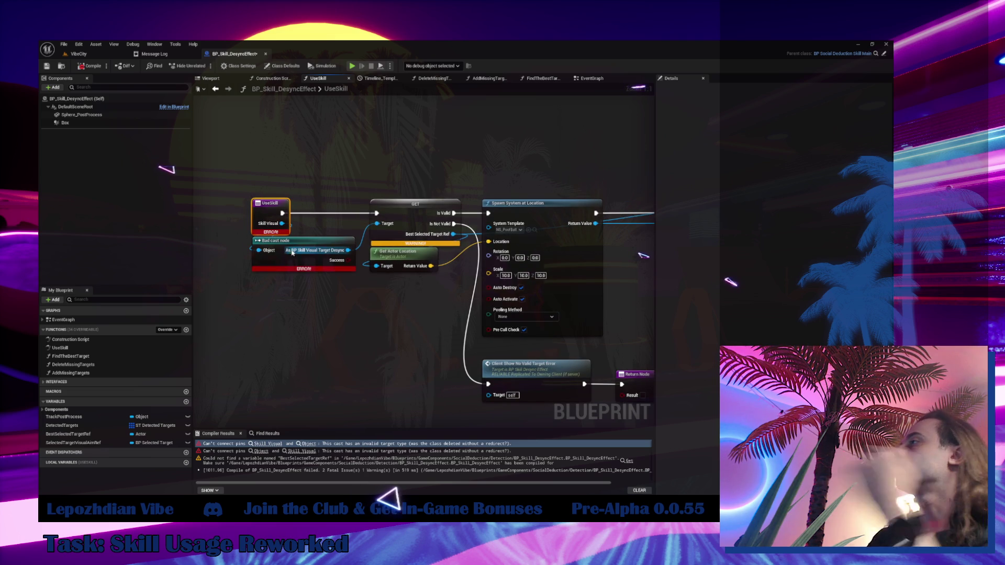
left_click_drag(312, 243, 306, 286)
left_click(283, 231, "alt")
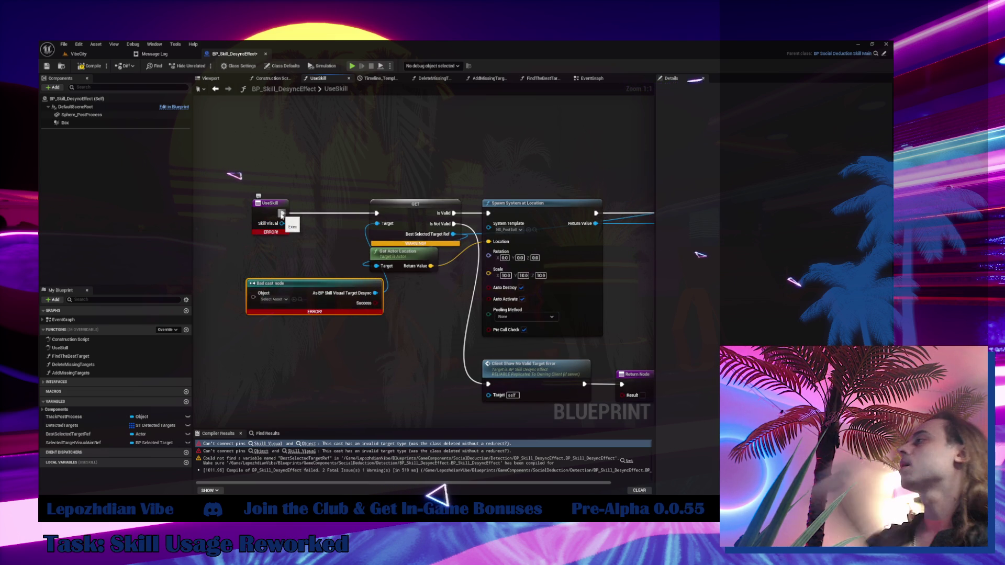
left_click(282, 212, "alt")
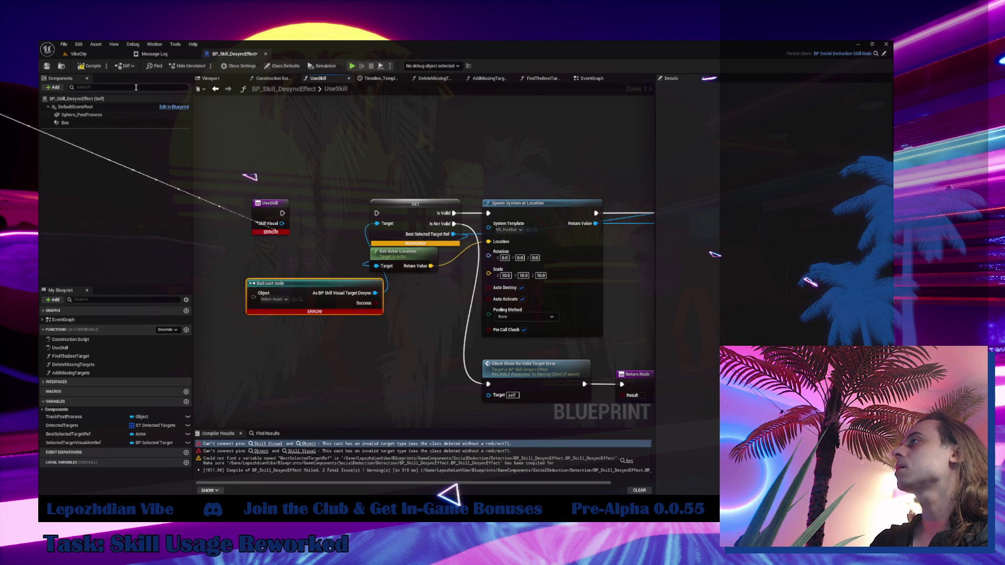
left_click(77, 67)
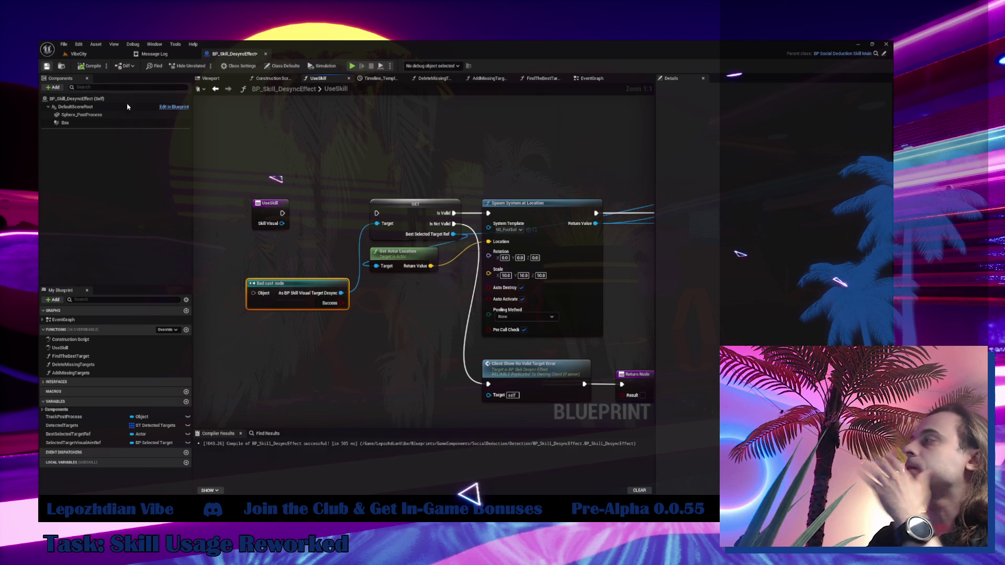
- Review the Set Color Parameter and Sphere Trace nodes, then jump to the Client_StartLogic event
left_click_drag(520, 231, 102, 270)
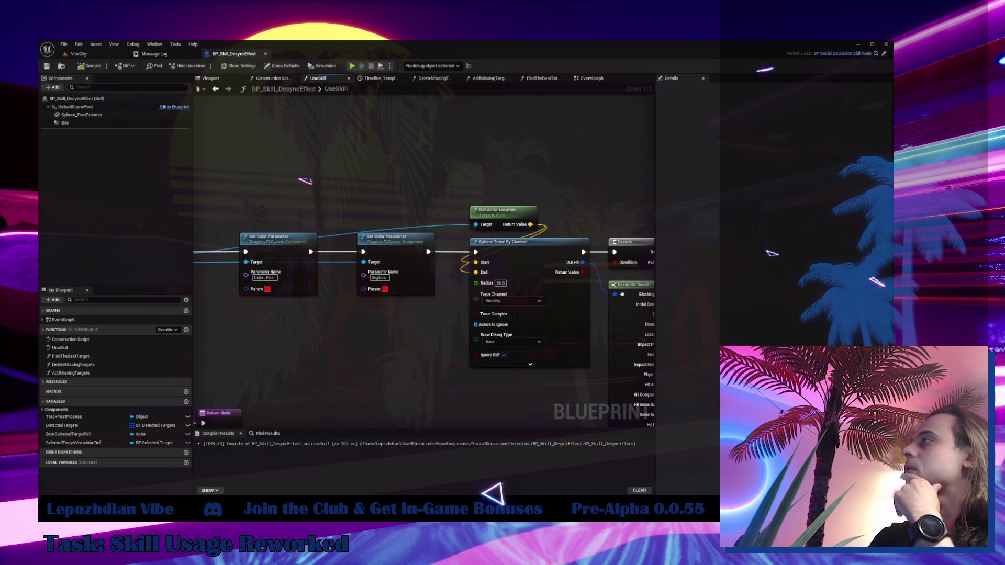
left_click(583, 79)
scroll(368, 203, "up", 3)
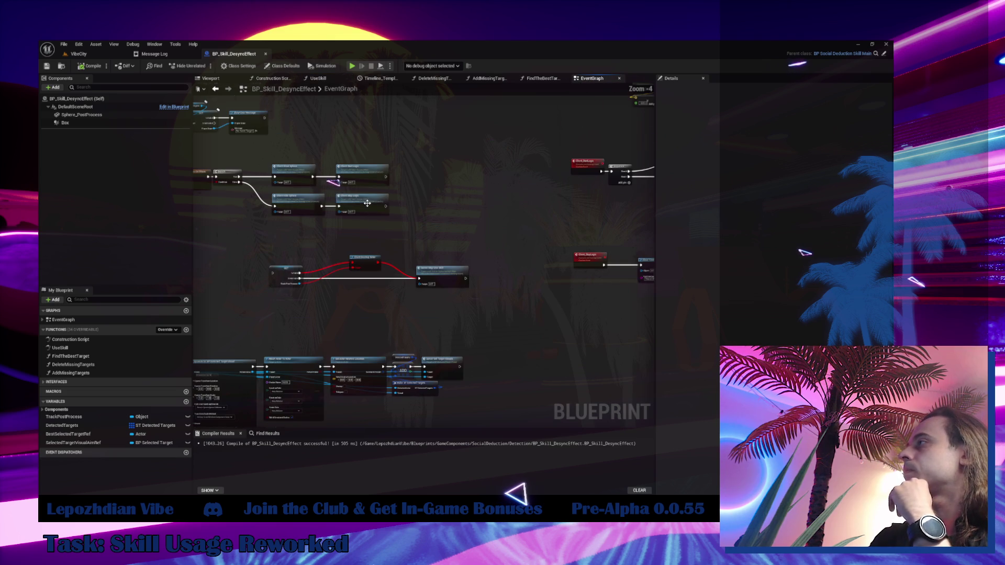
scroll(367, 204, "up", 3)
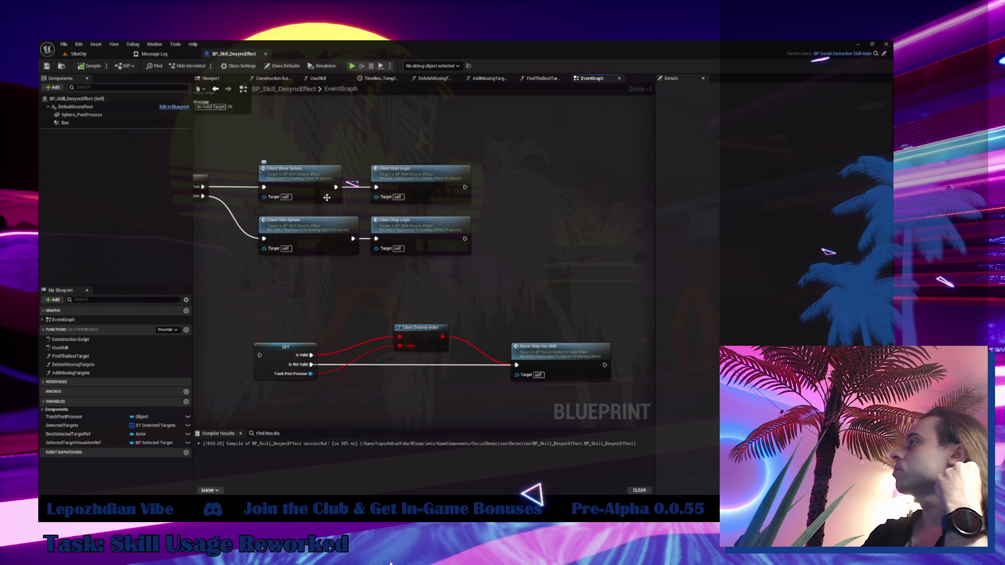
double_click(433, 192)
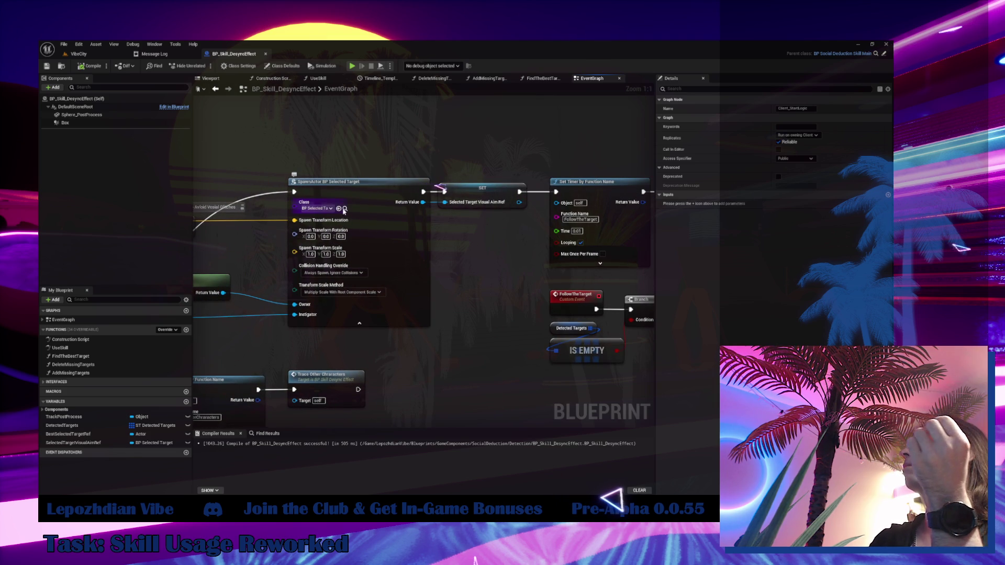
- Open BP_SelectedTarget to view its cylinder in the Viewport, then return to BP_Skill_DesyncEffect
left_click(345, 209)
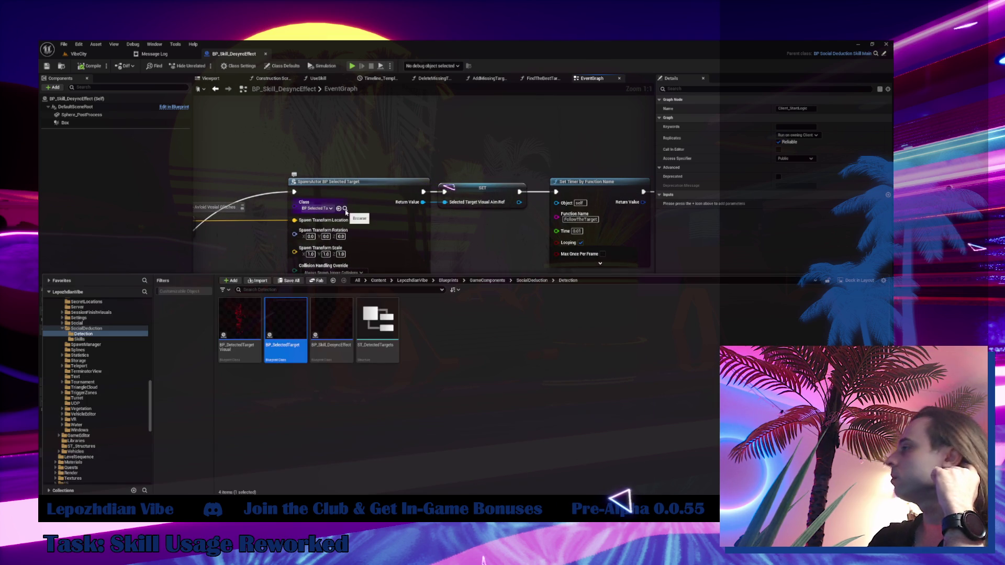
double_click(291, 327)
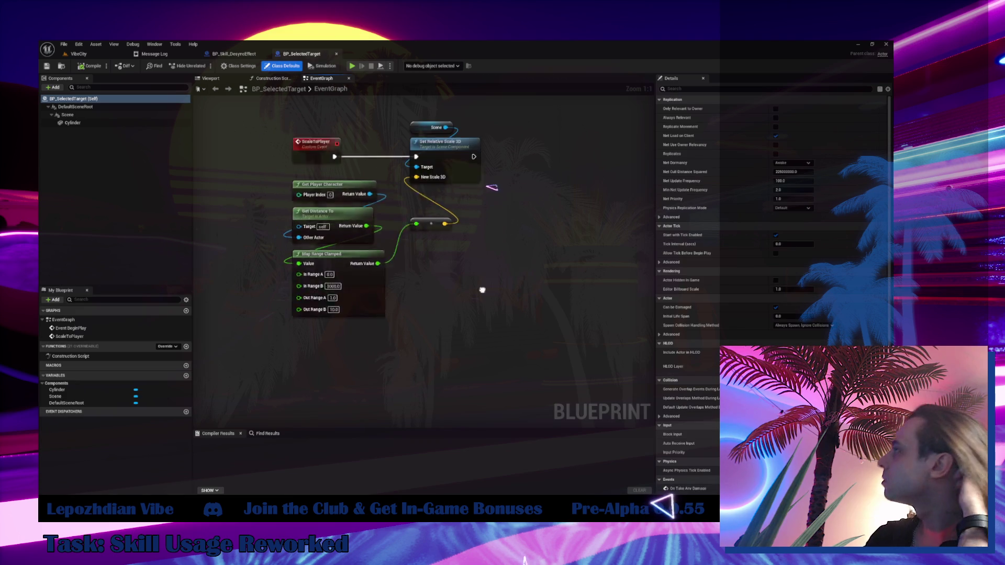
left_click(217, 79)
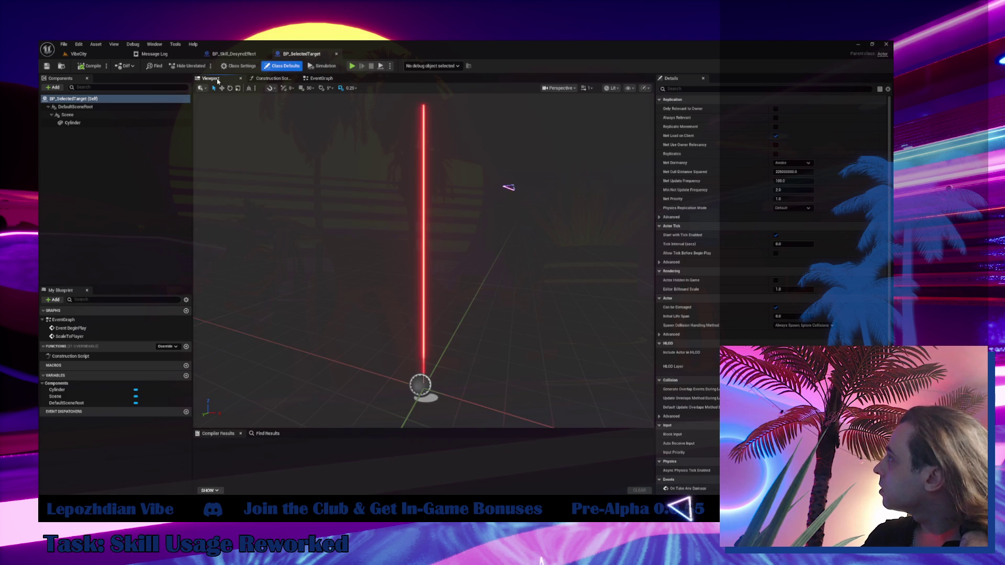
left_click(234, 54)
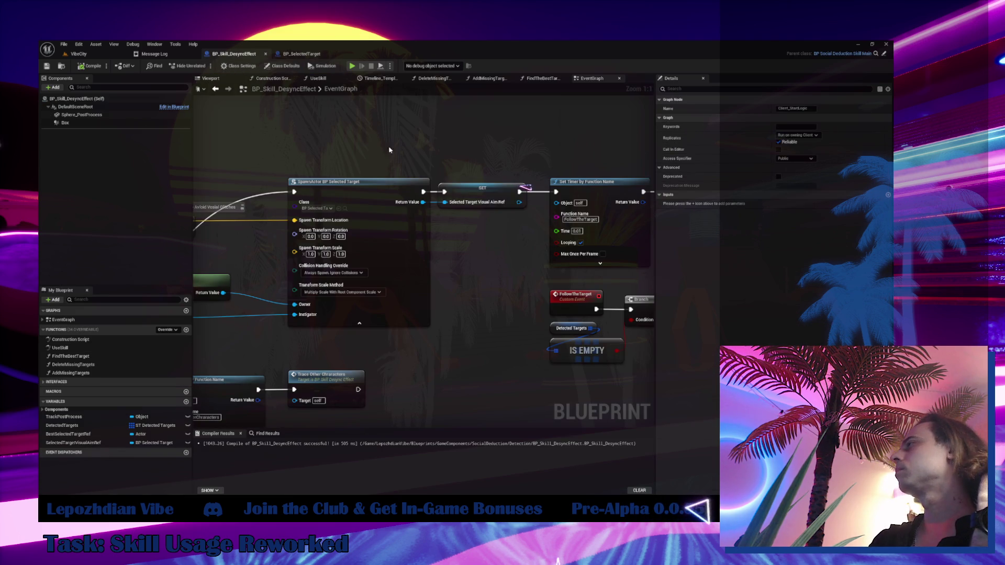
mouse_move(390, 225)
left_mouse_down()
mouse_move(251, 230)
mouse_move(246, 157)
left_mouse_up()
mouse_move(566, 235)
left_mouse_down()
mouse_move(515, 97)
mouse_move(582, 103)
left_mouse_up()
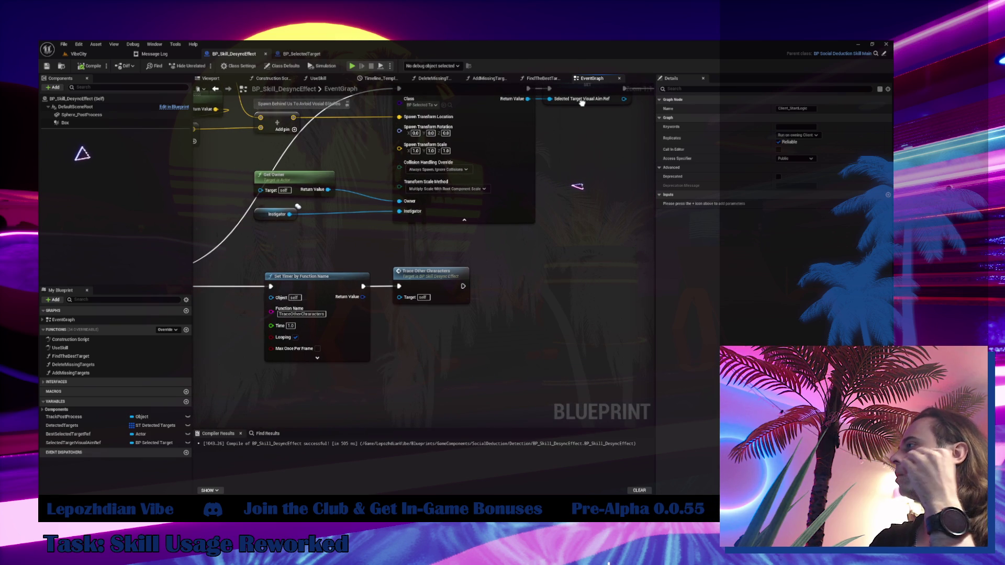
double_click(440, 288)
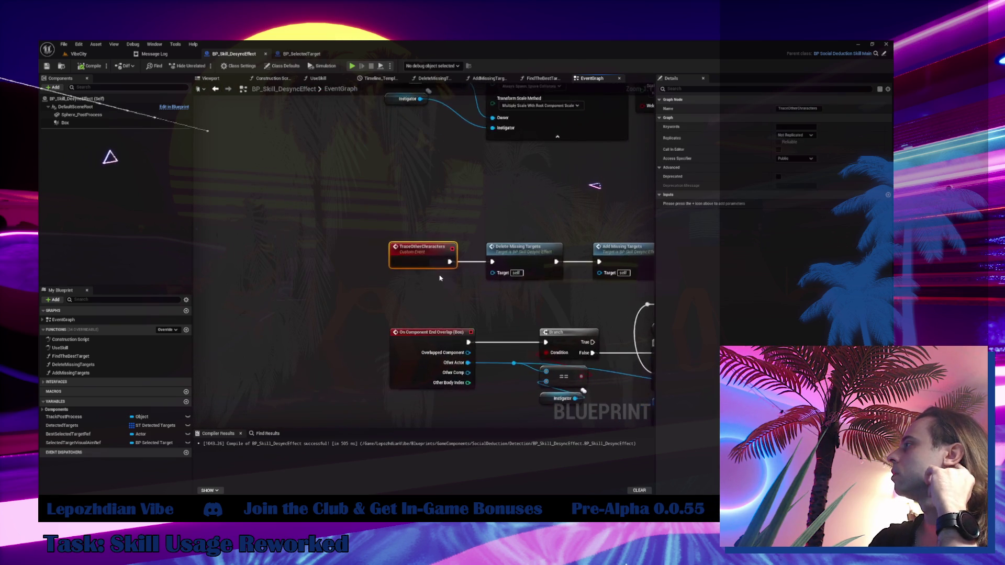
double_click(355, 243)
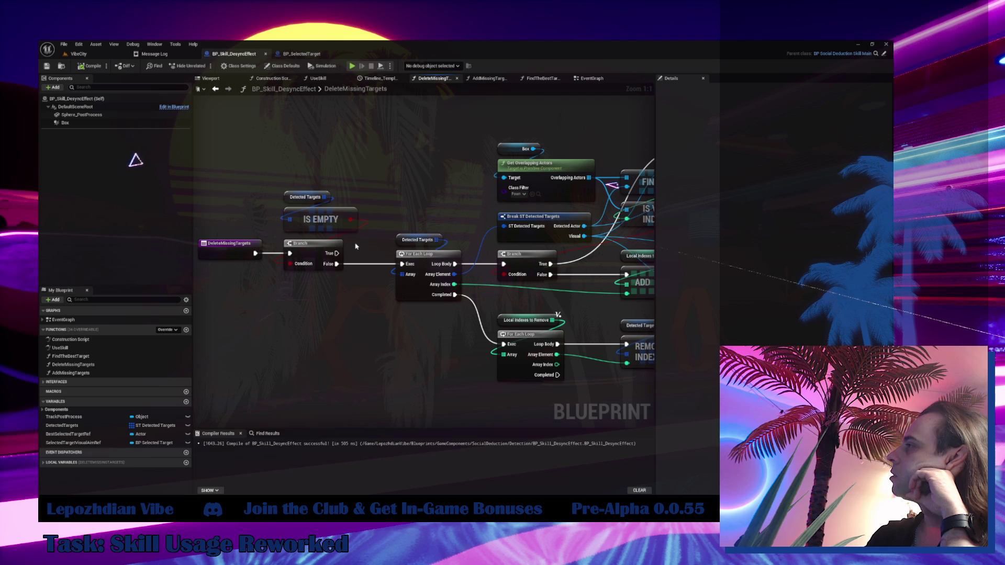
left_click(581, 79)
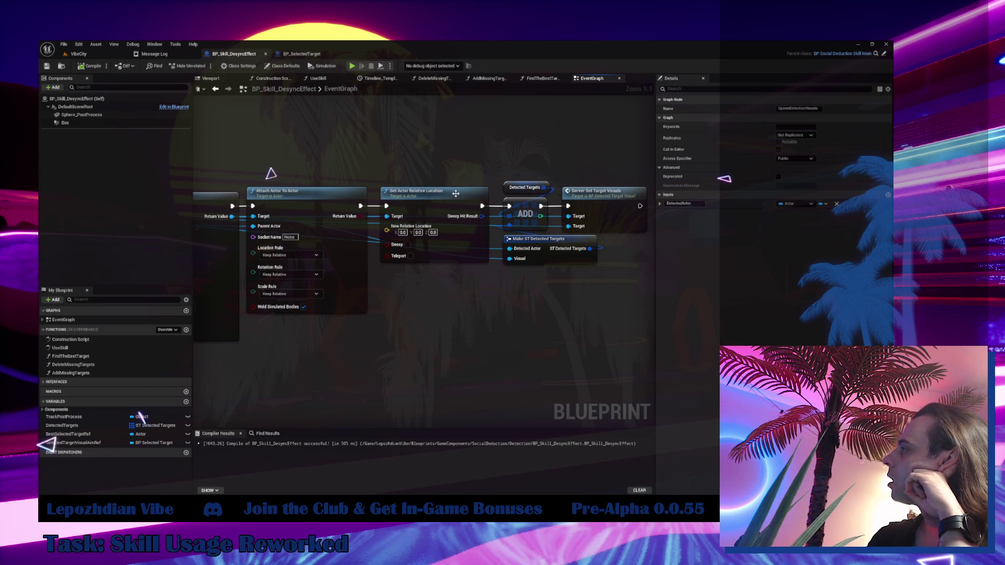
- Find all references to DetectedTargets and open the FindTheBestTarget function graph
right_click(509, 190)
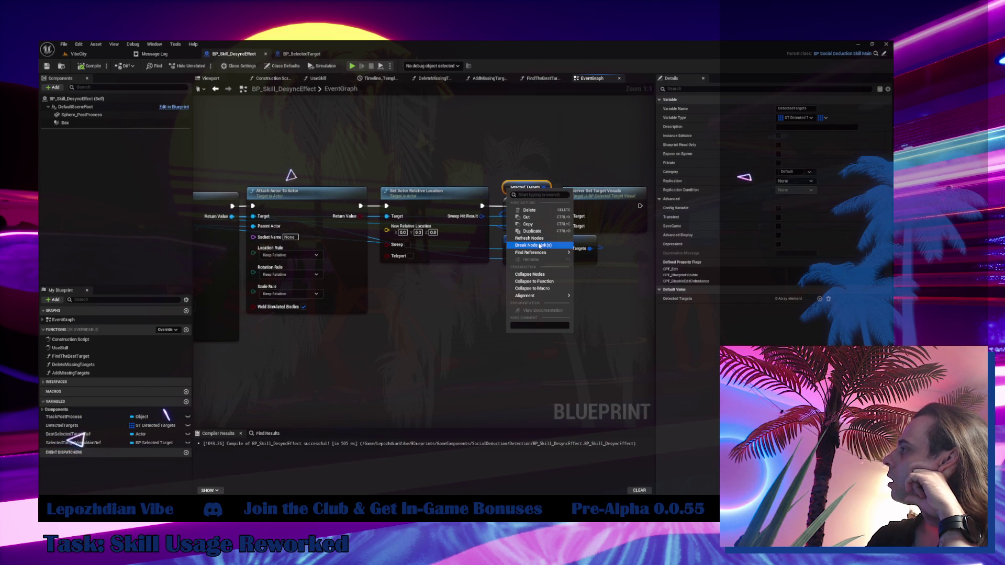
mouse_move(547, 253)
left_click(589, 253)
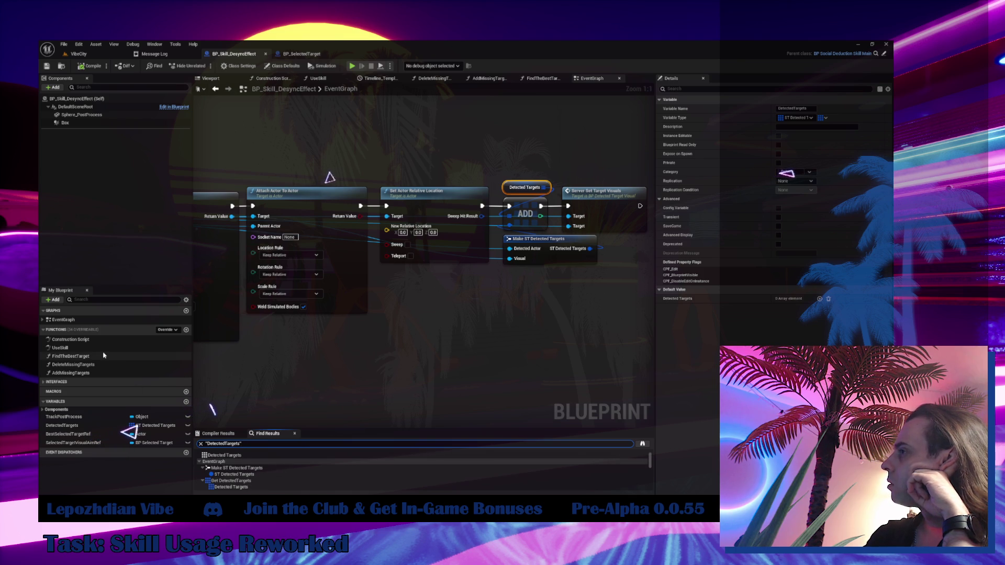
double_click(70, 356)
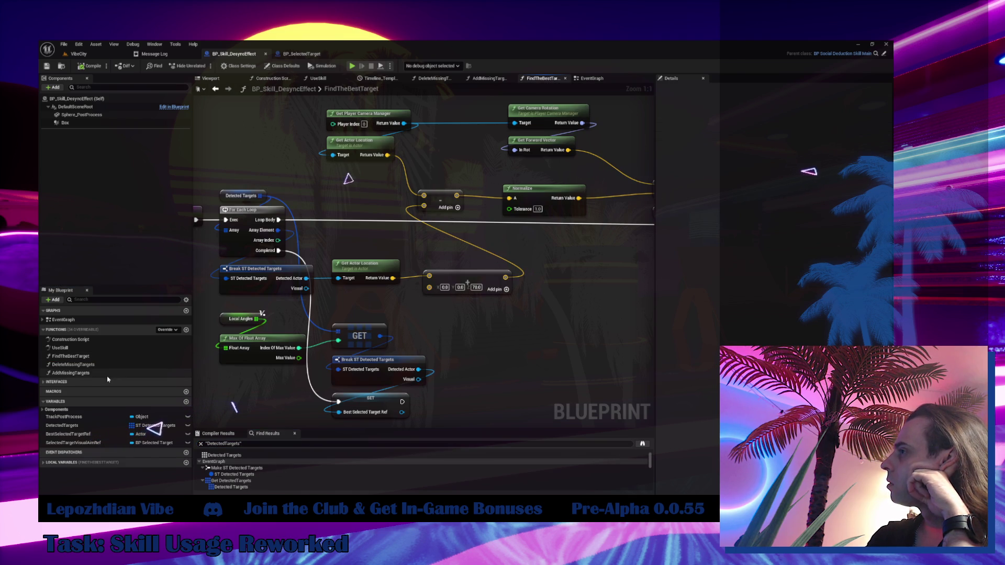
- Go through the TraceOtherCharacters event into DeleteMissingTargets to review its Spawn Detection Visuals and Destroy Actor logic
left_click(592, 78)
scroll(454, 295, "down", 6)
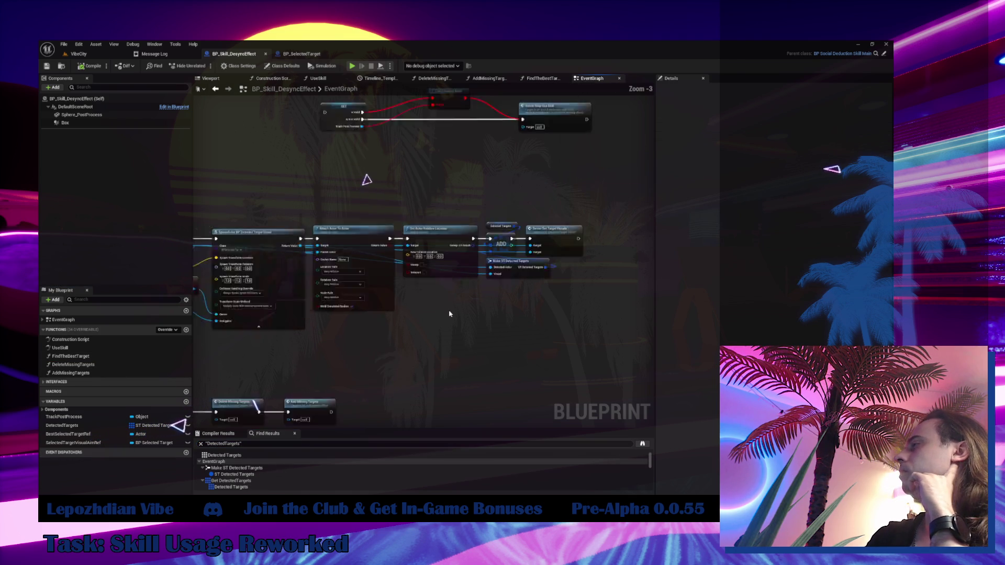
scroll(435, 340, "up", 3)
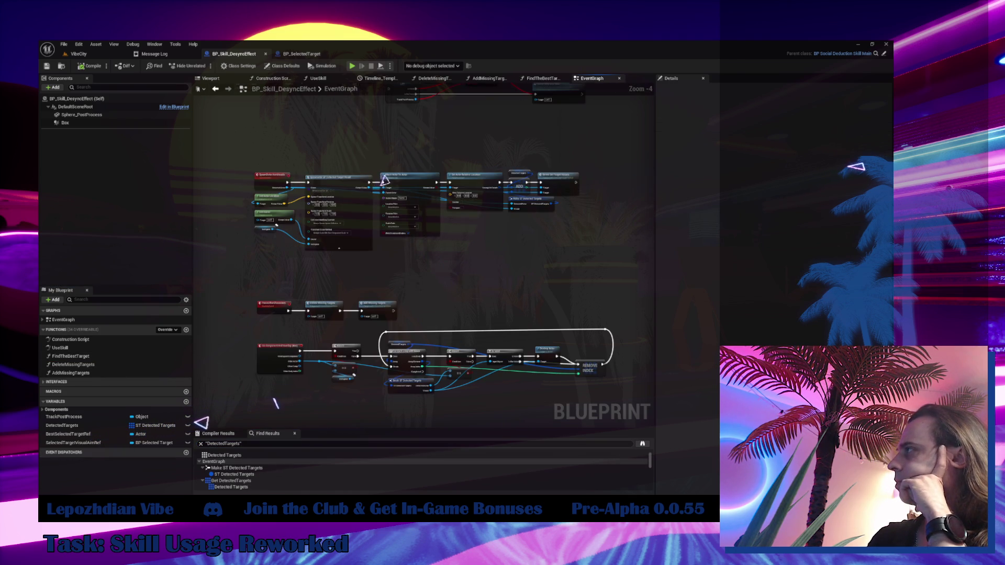
scroll(214, 201, "up", 4)
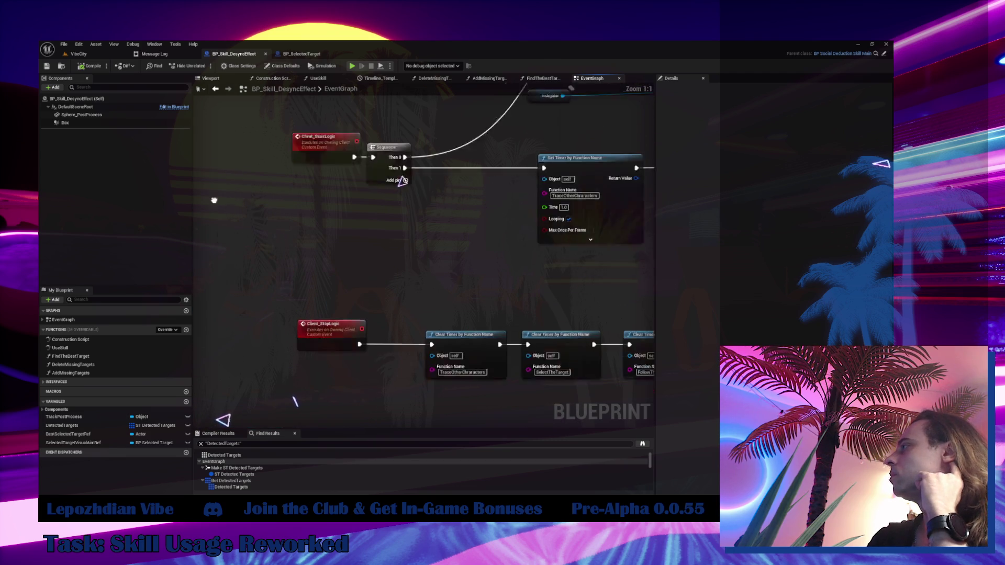
mouse_move(214, 200)
left_mouse_down()
mouse_move(104, 223)
mouse_move(47, 248)
left_mouse_up()
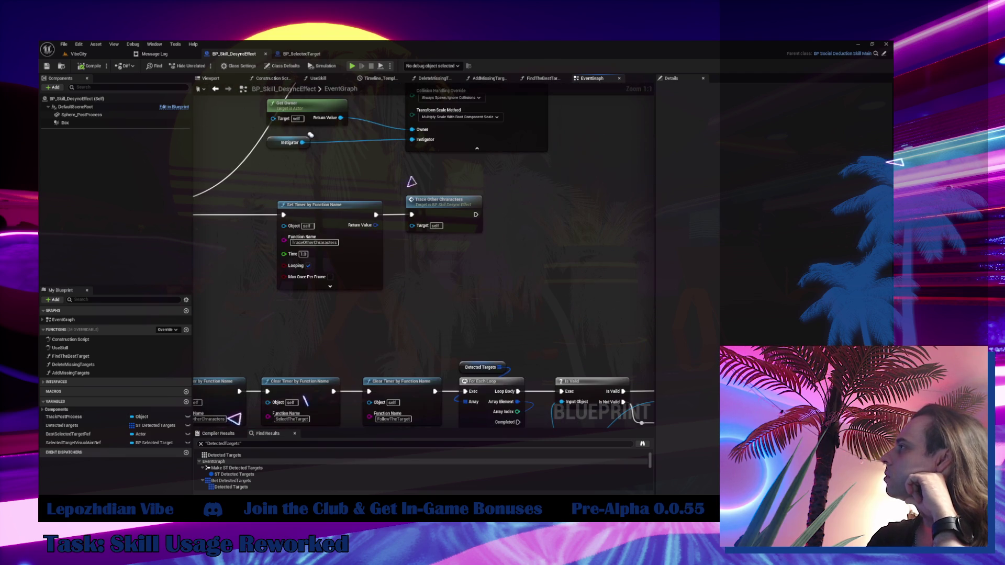
double_click(455, 211)
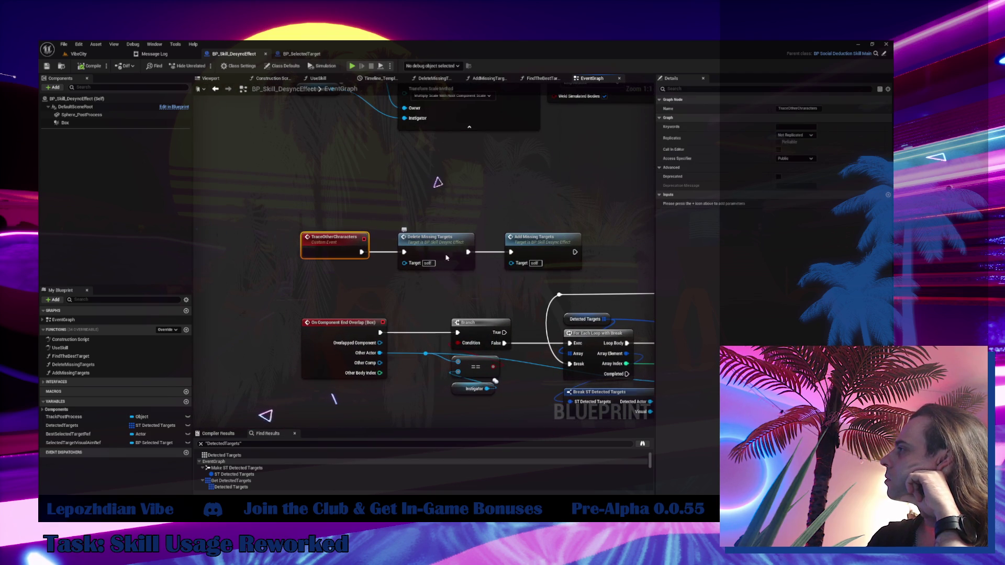
double_click(447, 257)
scroll(574, 221, "up", 3)
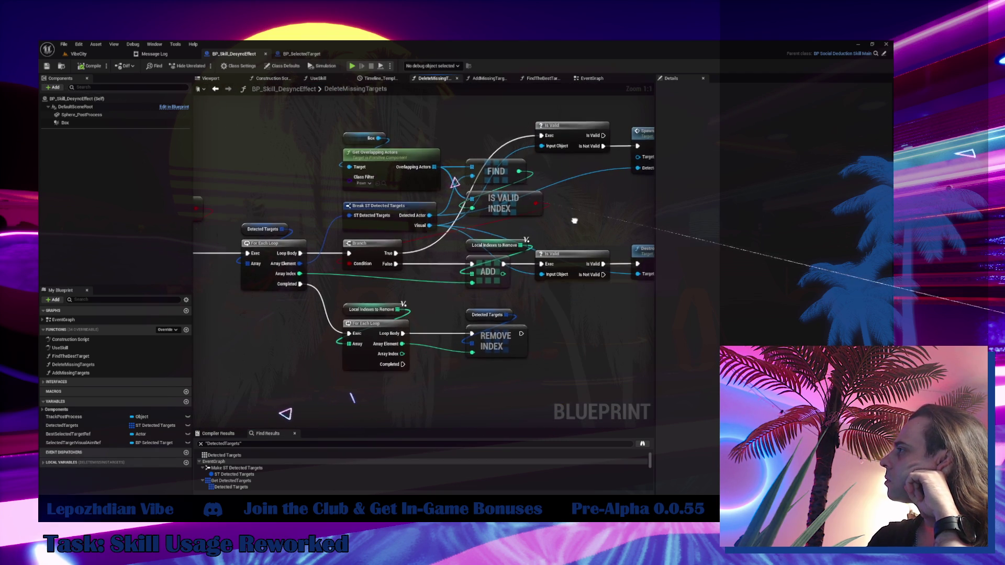
mouse_move(575, 221)
left_mouse_down()
mouse_move(488, 249)
mouse_move(488, 239)
mouse_move(582, 238)
mouse_move(499, 236)
mouse_move(571, 228)
left_mouse_up()
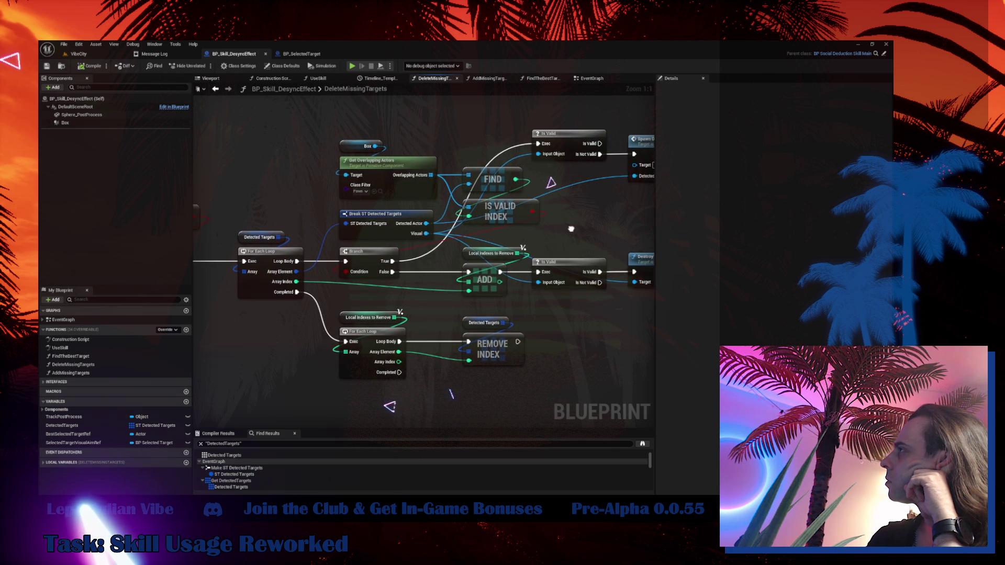
- Open the AddMissingTargets function graph from the event graph's overlap-end logic
left_click(585, 78)
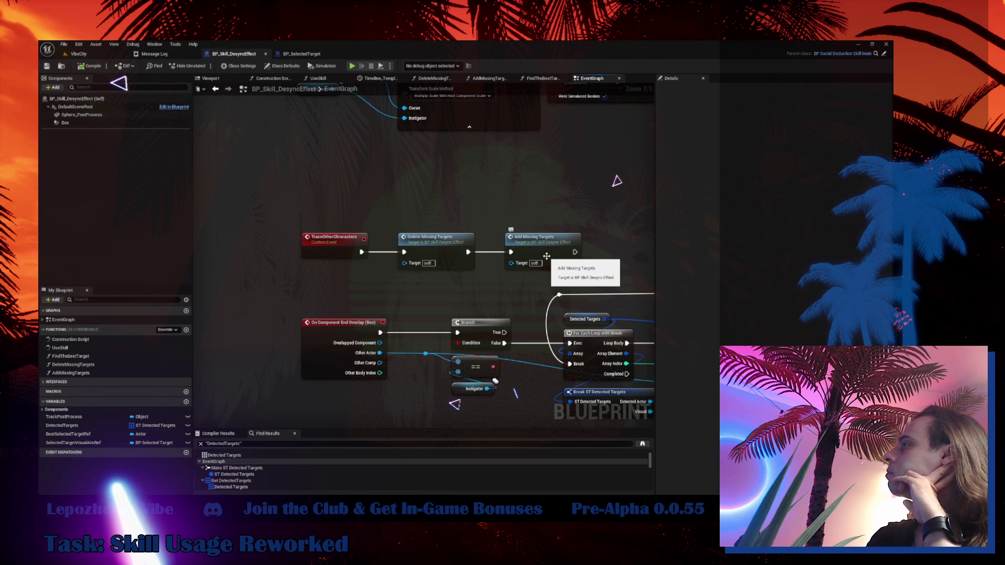
left_click(547, 259)
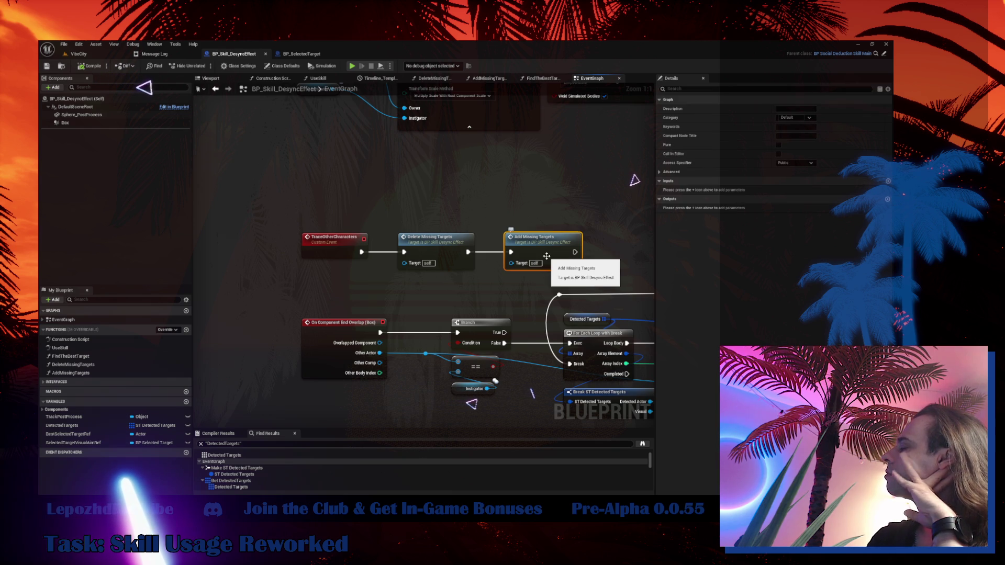
mouse_move(547, 256)
left_mouse_down()
mouse_move(410, 307)
mouse_move(407, 152)
mouse_move(442, 155)
mouse_move(341, 152)
mouse_move(291, 175)
mouse_move(152, 165)
mouse_move(314, 246)
left_mouse_up()
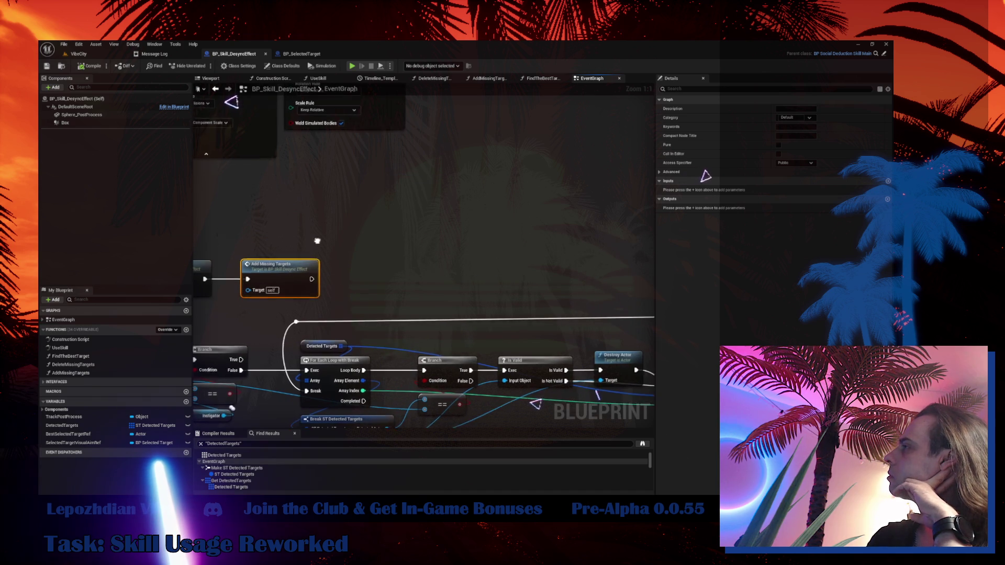
double_click(294, 291)
- Review AddMissingTargets, jump to the SpawnDetectionVisuals event, then return to the VibeCity level
scroll(294, 291, "up", 4)
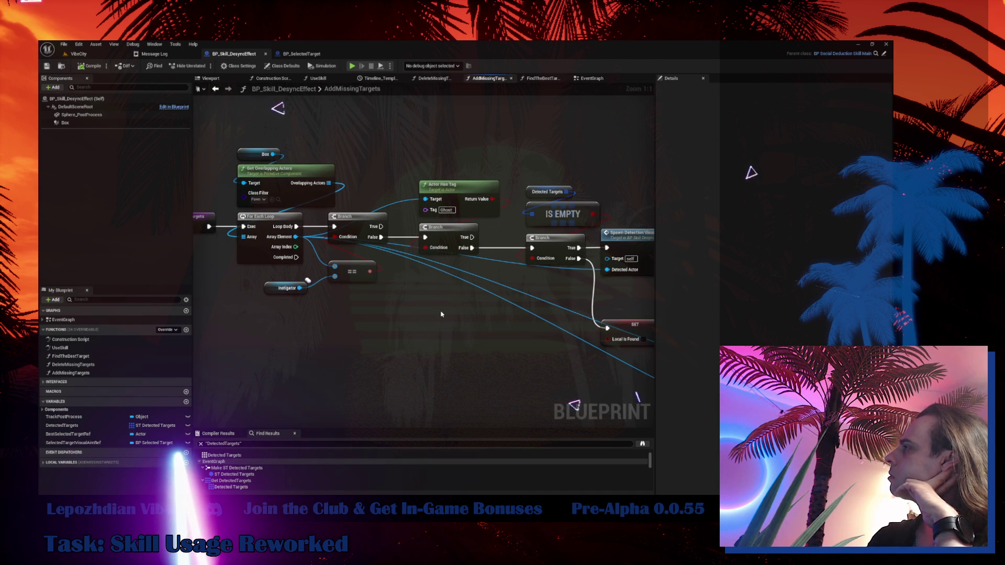
mouse_move(441, 314)
left_mouse_down()
mouse_move(264, 259)
mouse_move(121, 235)
left_mouse_up()
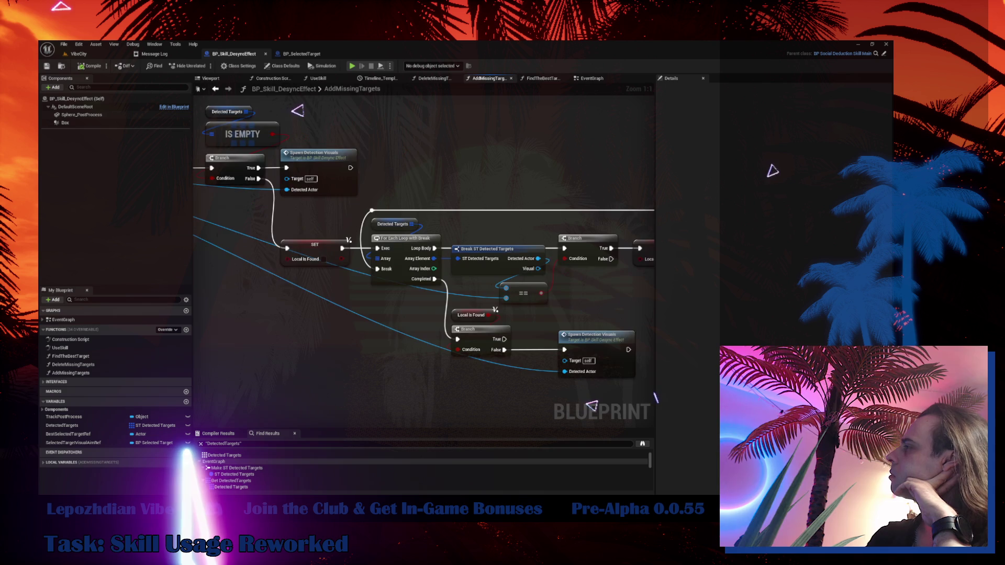
mouse_move(328, 165)
left_mouse_down()
mouse_move(461, 191)
mouse_move(471, 226)
mouse_move(602, 320)
mouse_move(480, 284)
mouse_move(358, 273)
mouse_move(241, 288)
mouse_move(249, 285)
left_mouse_up()
double_click(471, 225)
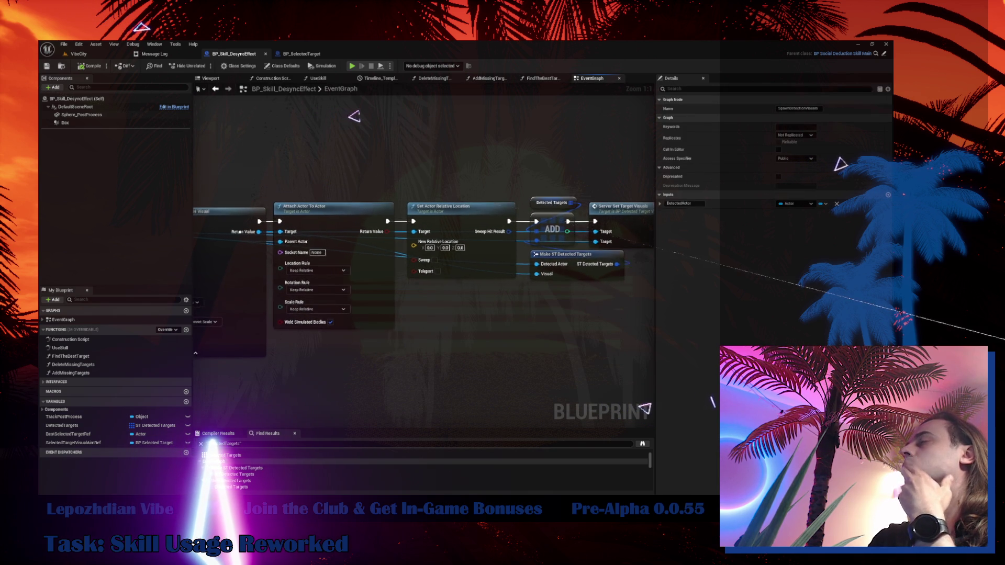
left_click(76, 53)
- Save all modified project assets with File > Save All from the VibeCity level editor
left_click(63, 44)
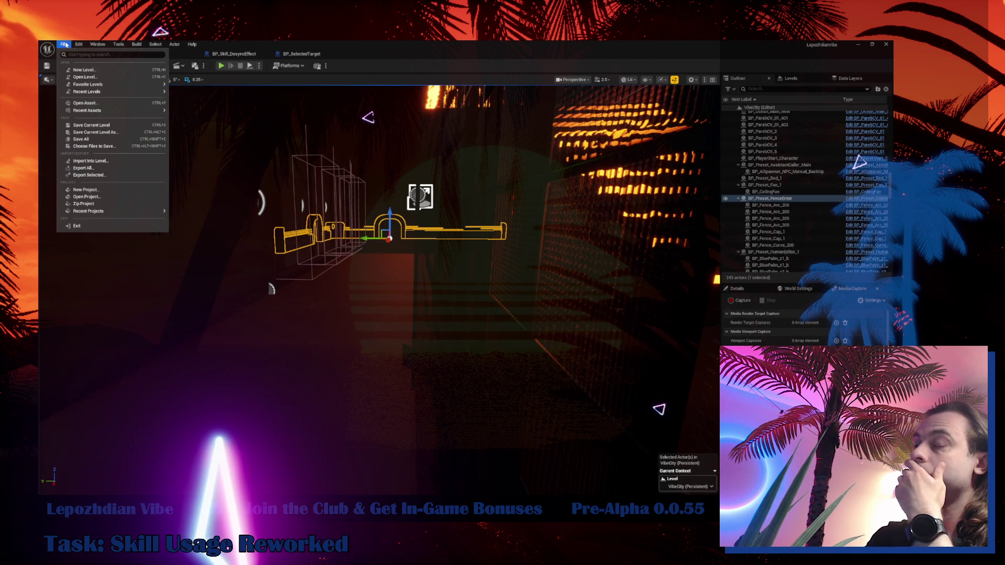
left_click(97, 138)
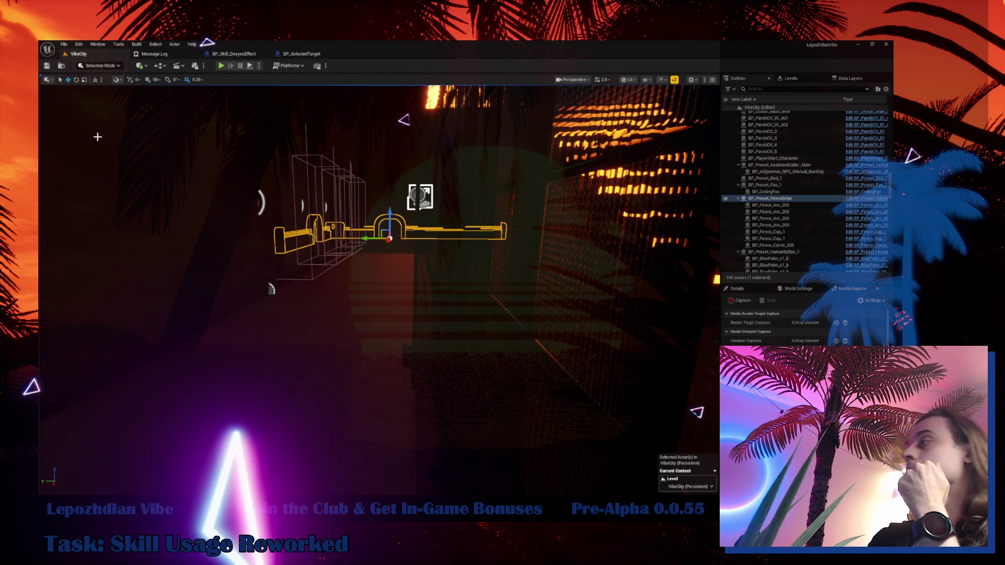
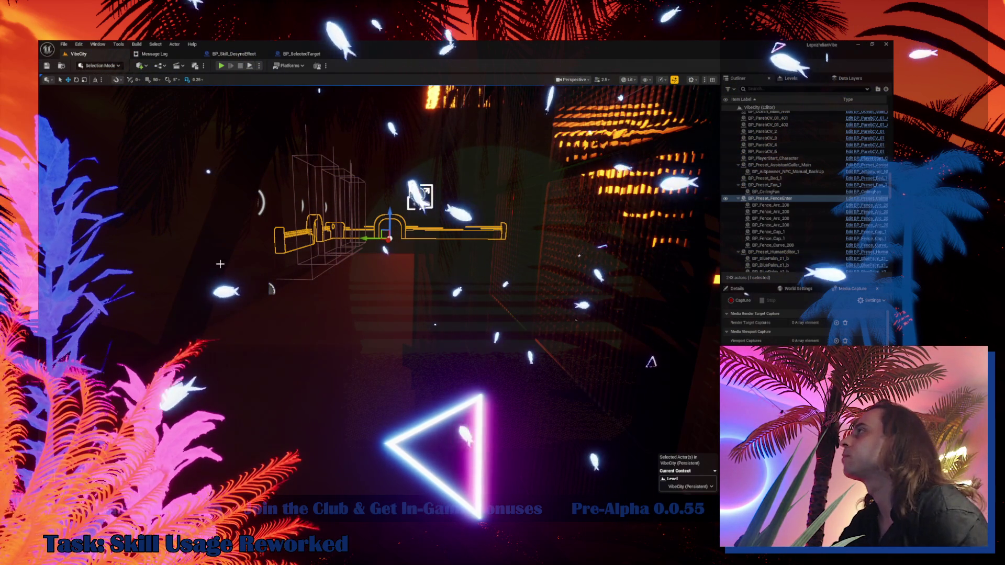
- Show the SelectTheTarget event, its Is Empty Branch and Find the Best Target in BP_Skill_DesyncEffect's EventGraph
left_click(309, 55)
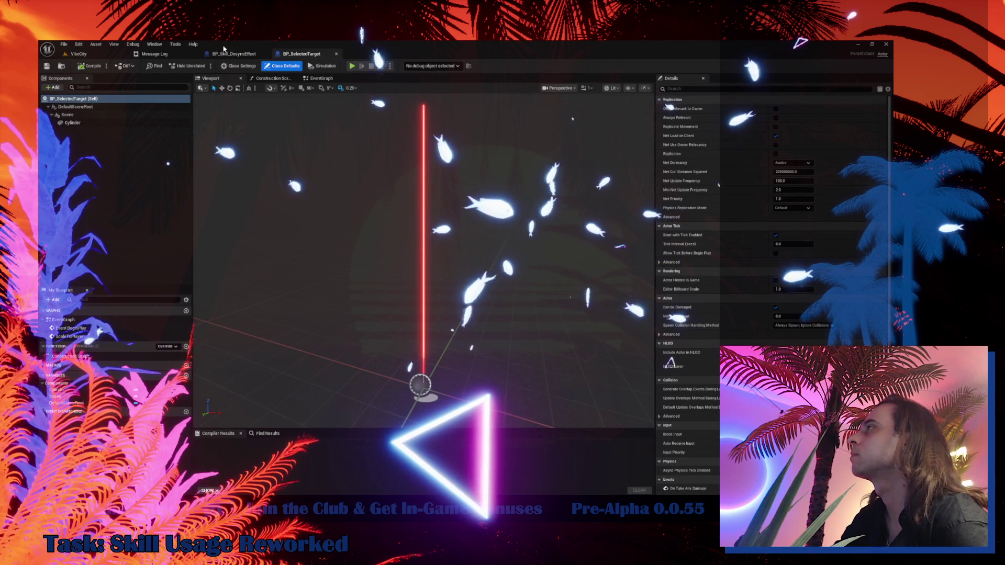
left_click(231, 54)
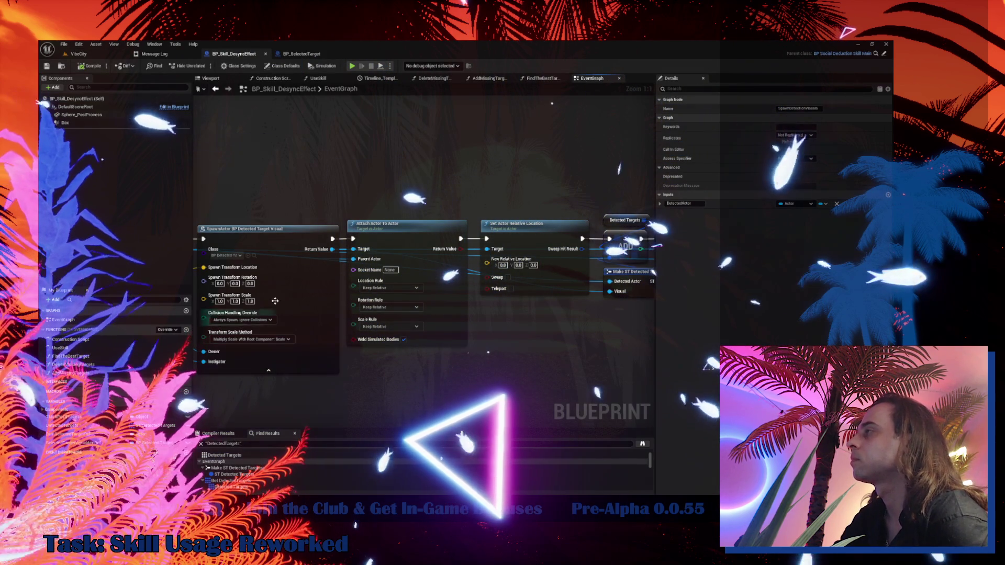
scroll(368, 175, "down", 6)
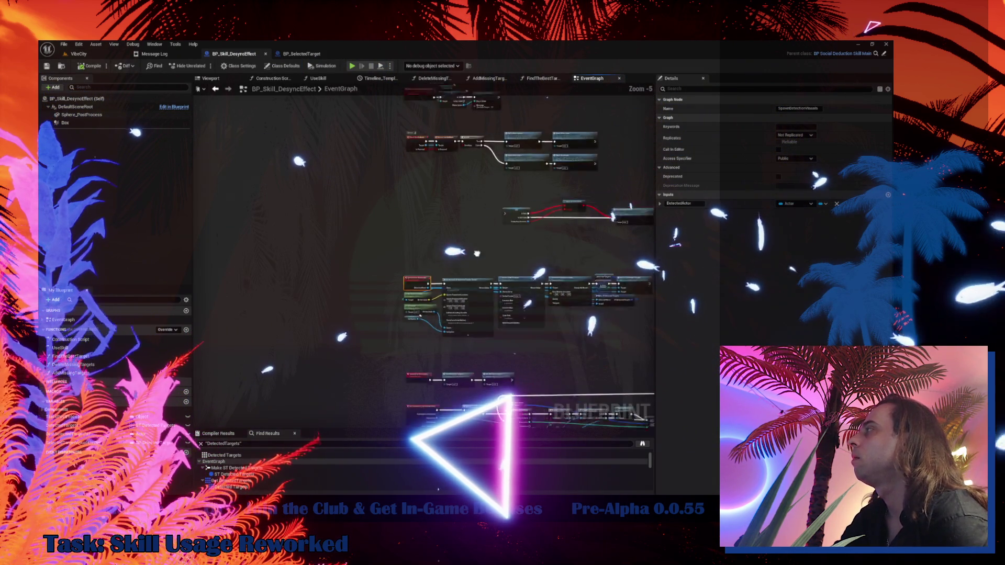
scroll(464, 203, "up", 2)
scroll(464, 203, "down", 1)
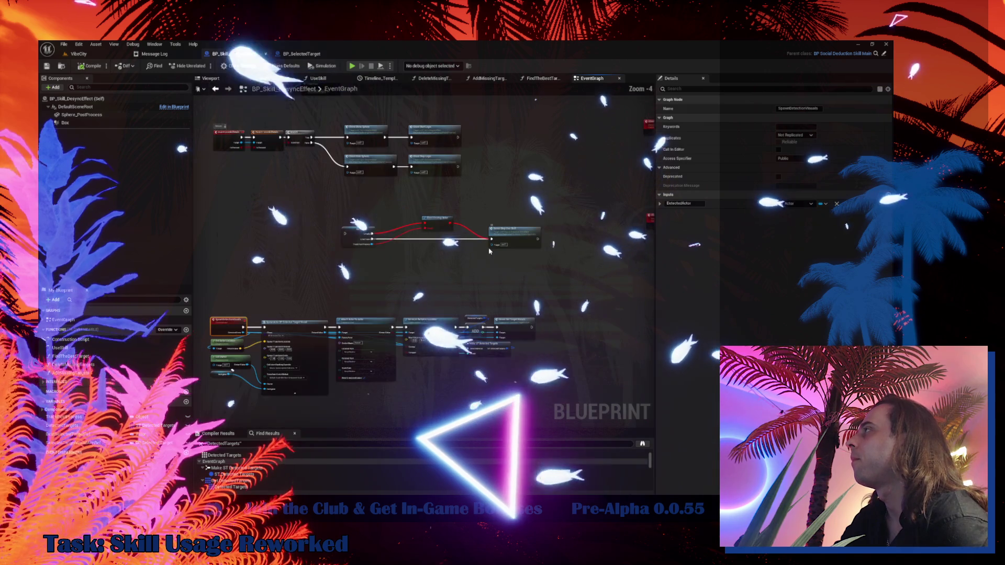
left_click_drag(464, 203, 401, 211)
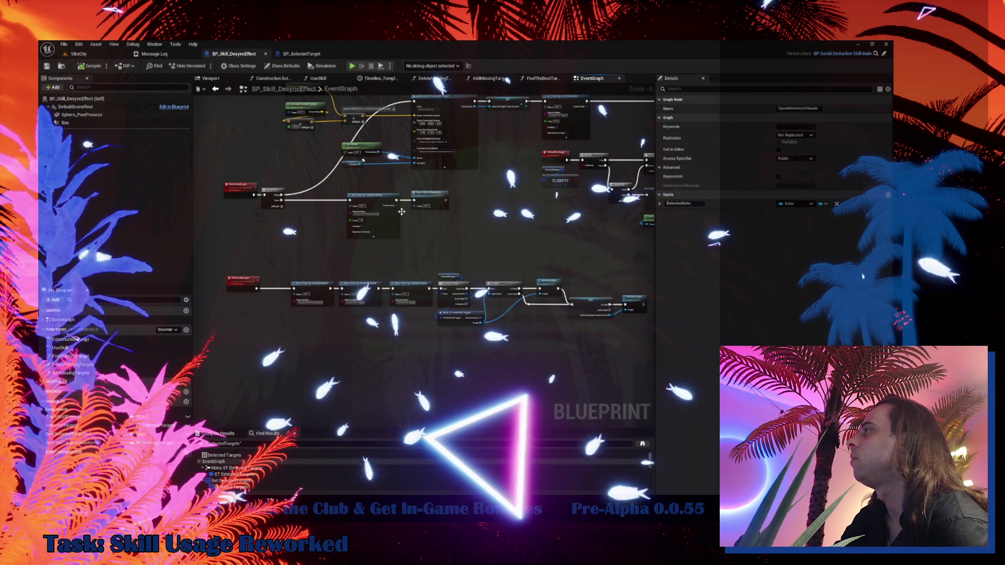
scroll(408, 213, "up", 1)
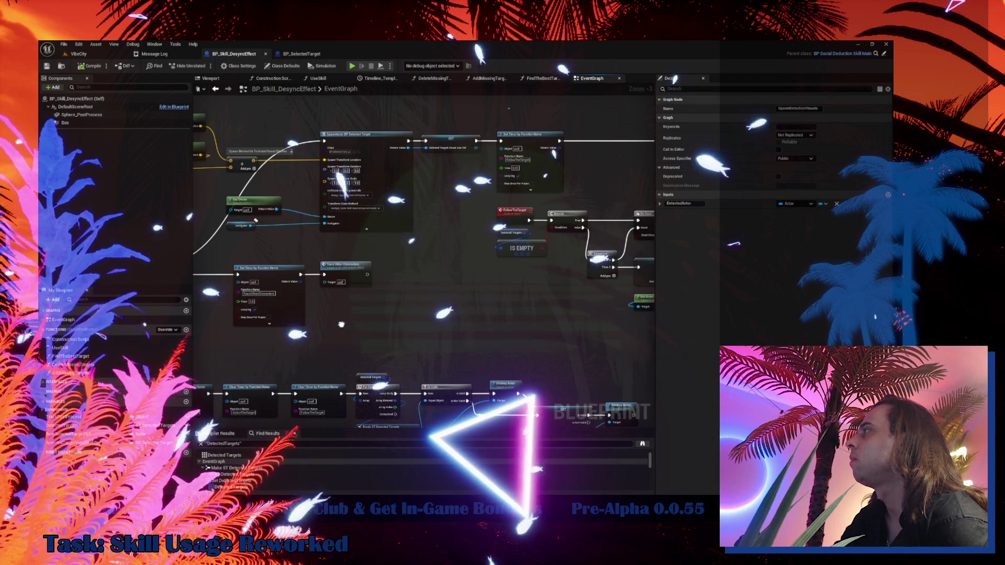
left_click_drag(408, 213, 143, 217)
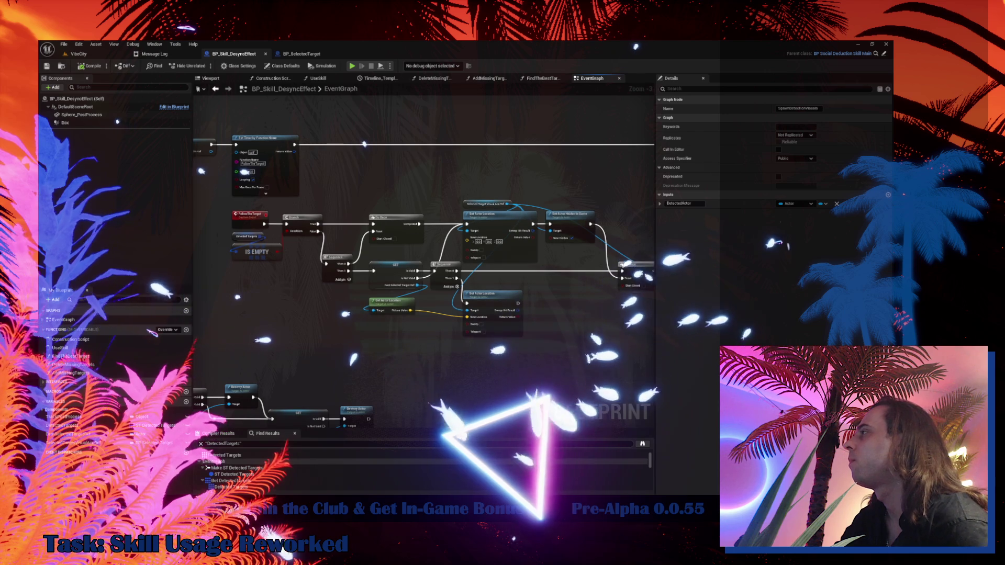
mouse_move(363, 137)
left_mouse_down()
mouse_move(363, 97)
mouse_move(364, 114)
left_mouse_up()
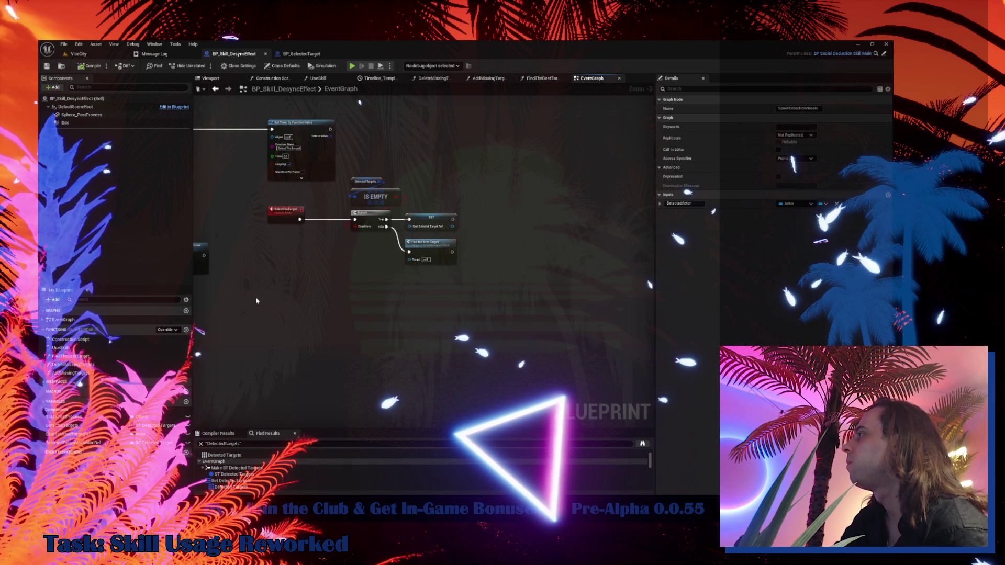
scroll(389, 274, "up", 5)
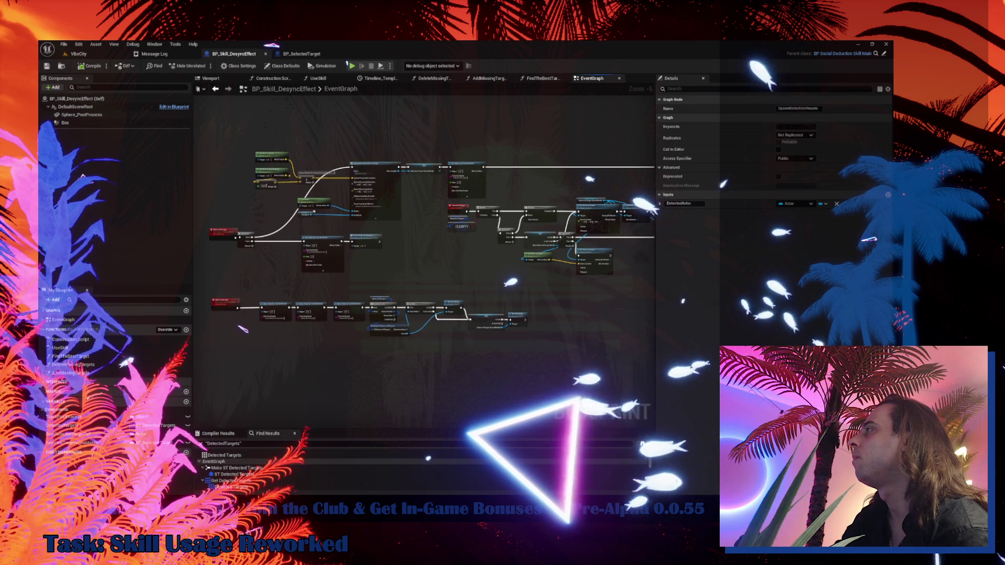
scroll(535, 195, "up", 4)
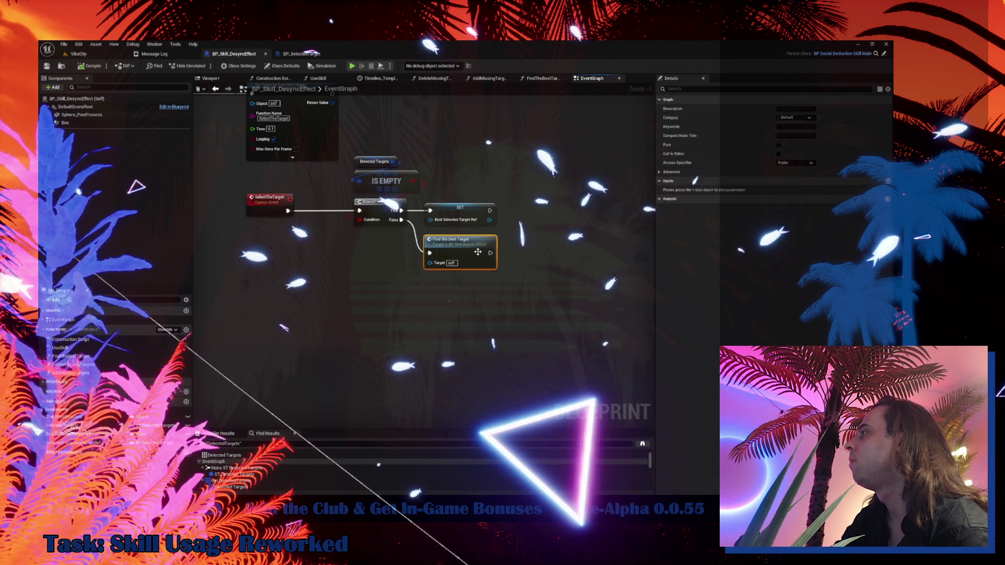
- Open the FindTheBestTarget function and attach an Is Empty node to its Detected Targets array
double_click(466, 238)
left_click_drag(508, 244, 482, 192)
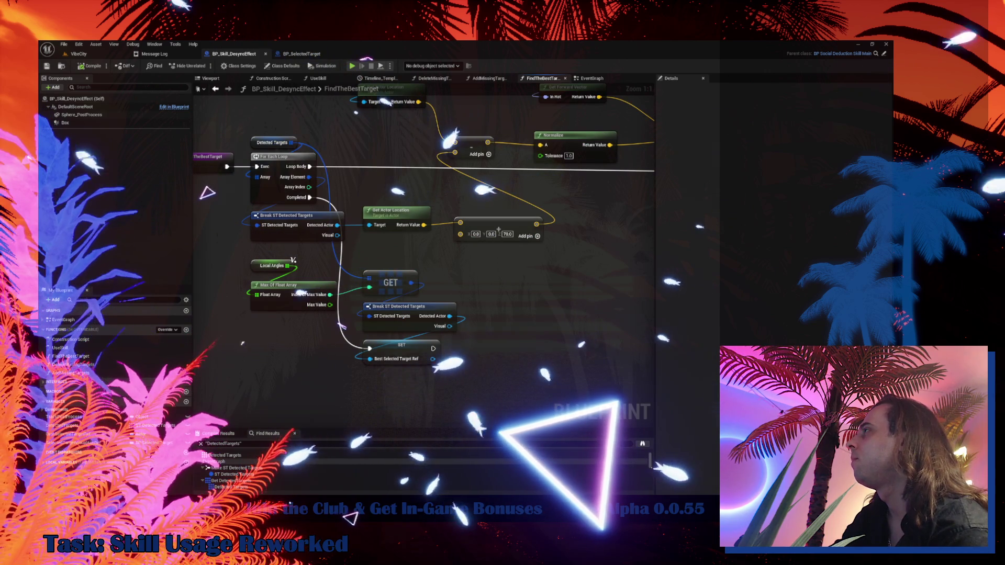
left_click_drag(499, 229, 521, 238)
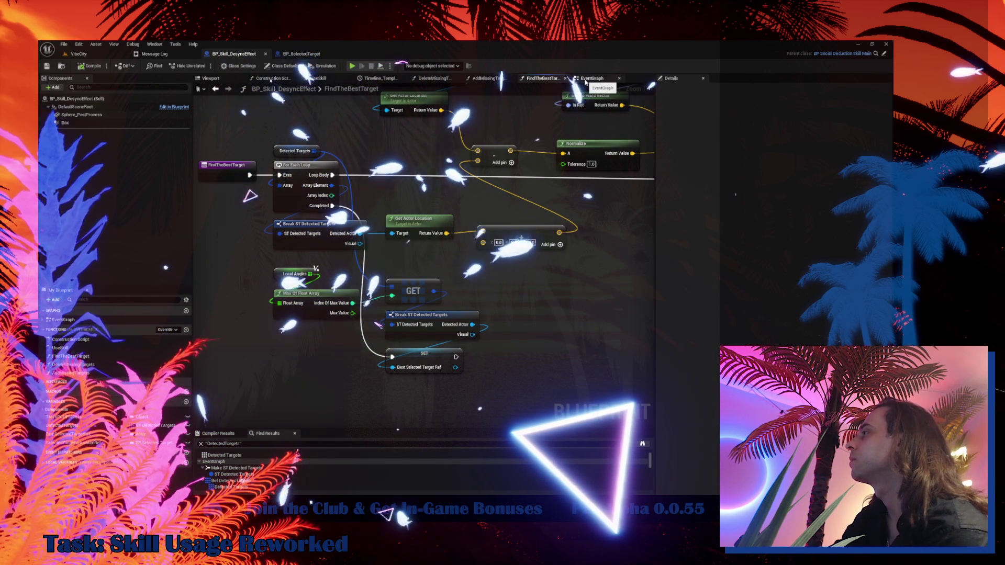
left_click_drag(312, 152, 355, 149)
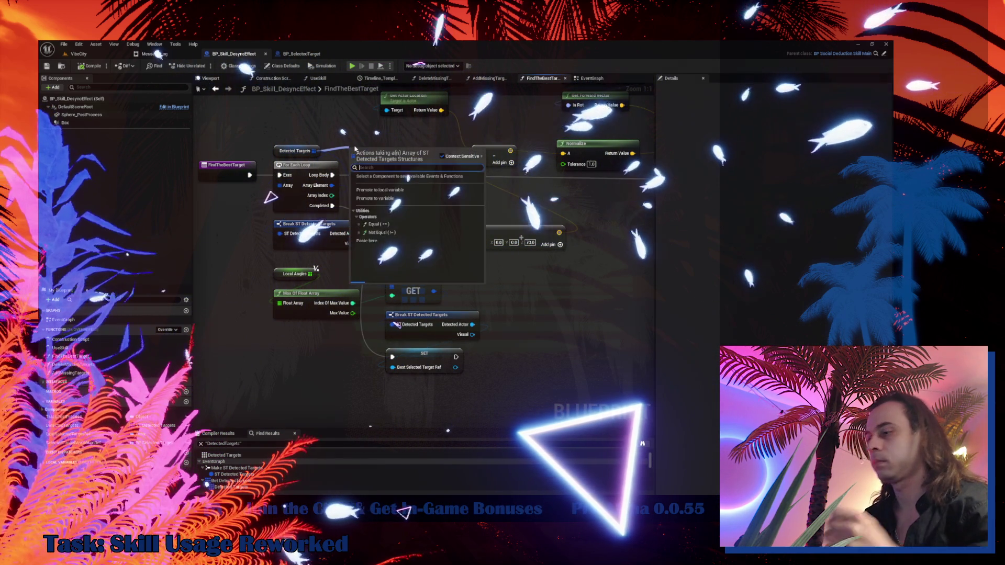
type("is")
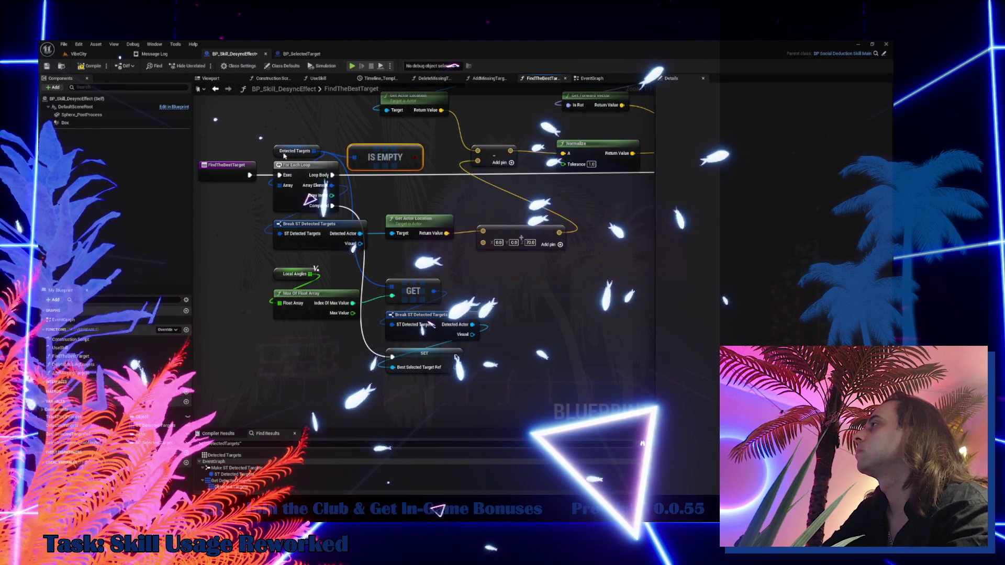
left_click_drag(284, 156, 347, 132)
- Shift the loop right, run For Each Loop from the Is Empty Branch's False output, and compile
left_click(371, 152, "ctrl")
scroll(371, 152, "down", 3)
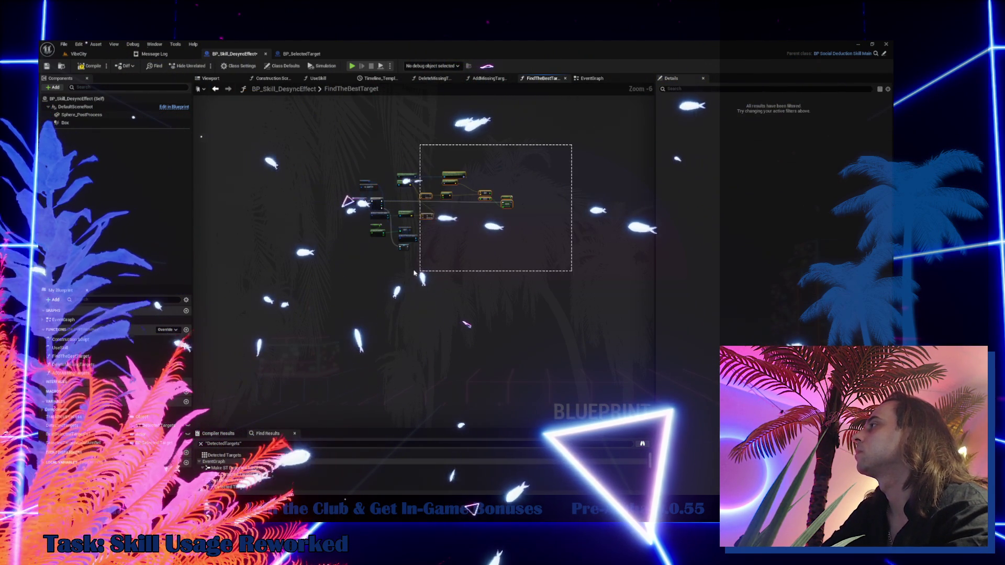
scroll(420, 283, "up", 4)
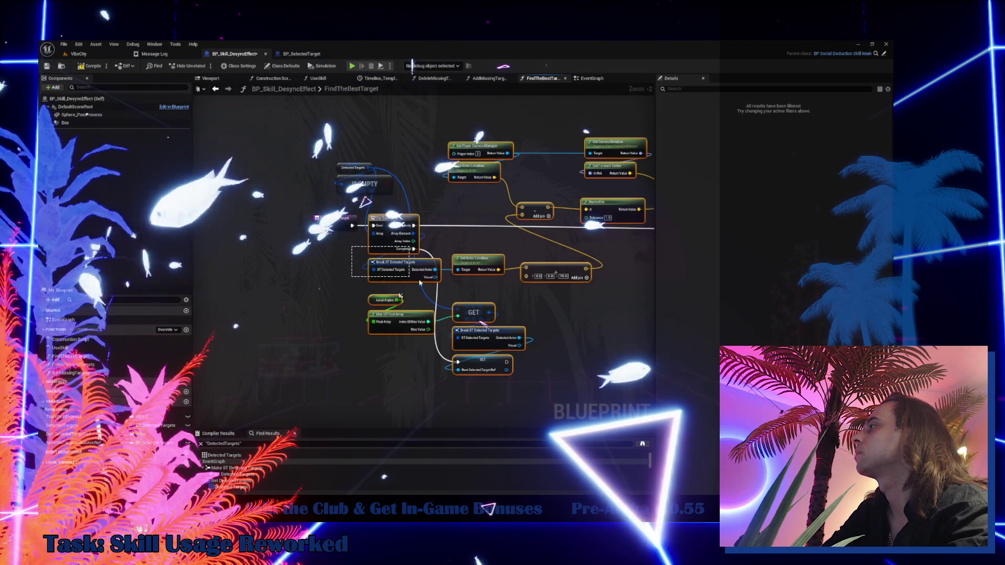
left_click_drag(385, 242, 469, 244)
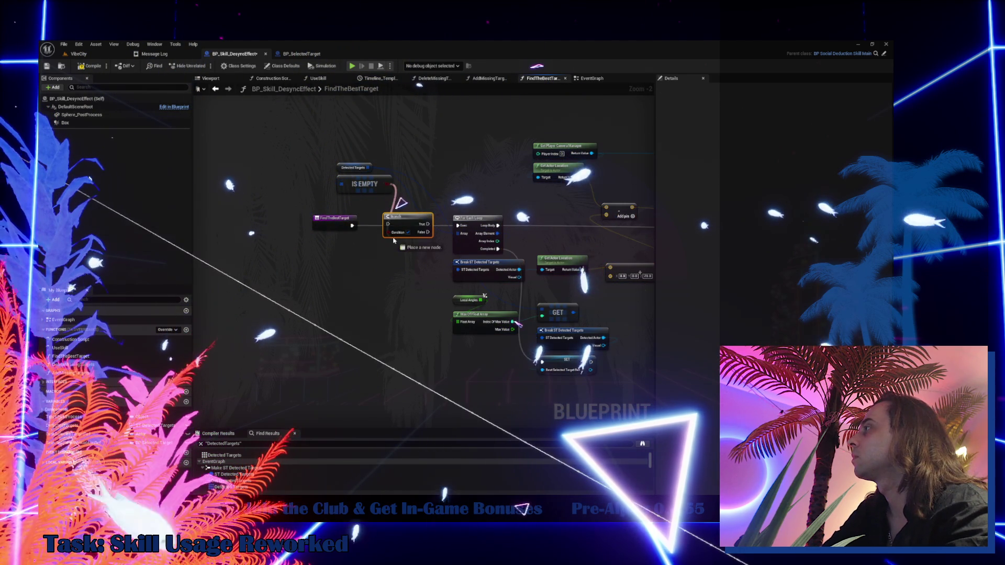
scroll(384, 230, "up", 2)
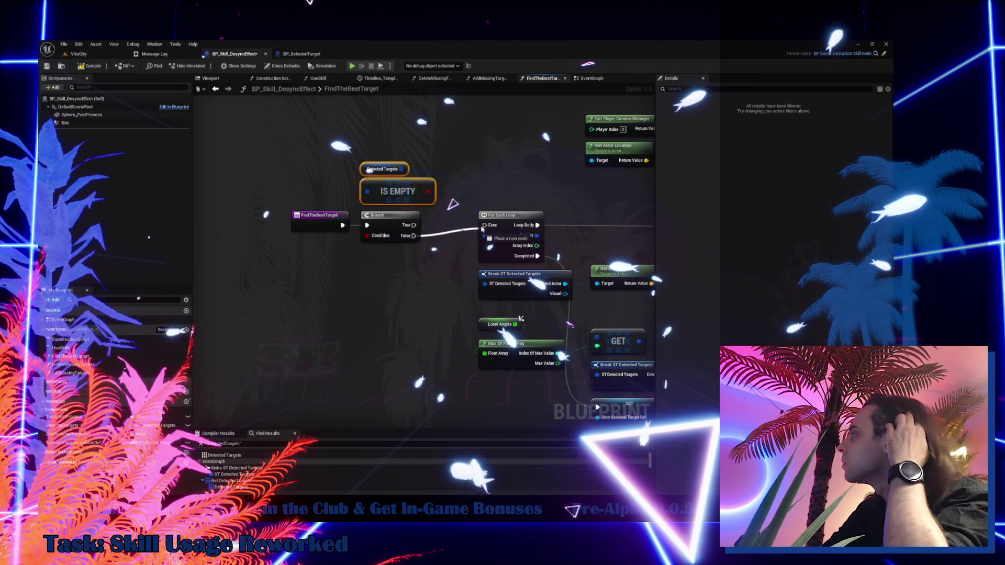
scroll(482, 229, "down", 5)
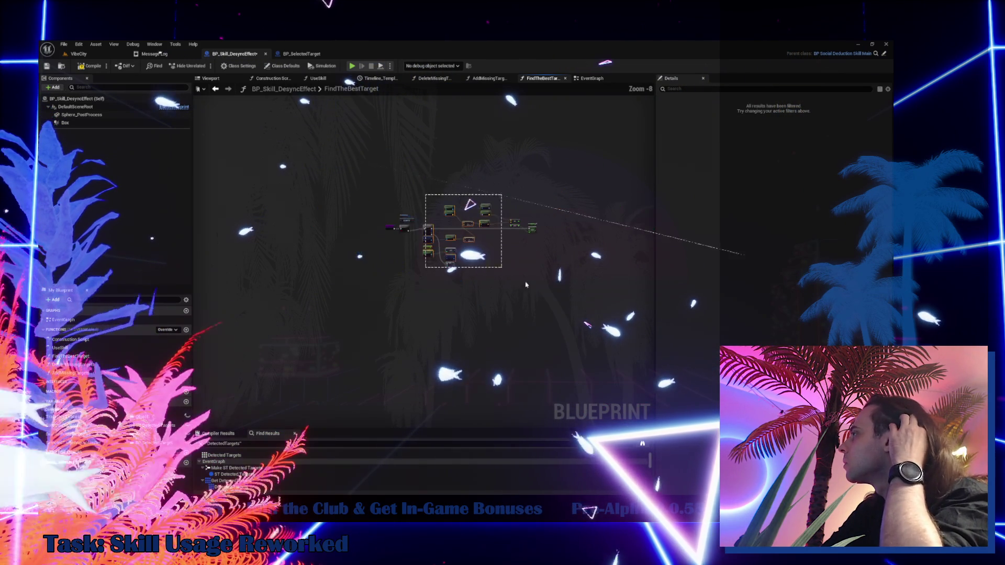
scroll(458, 236, "down", 5)
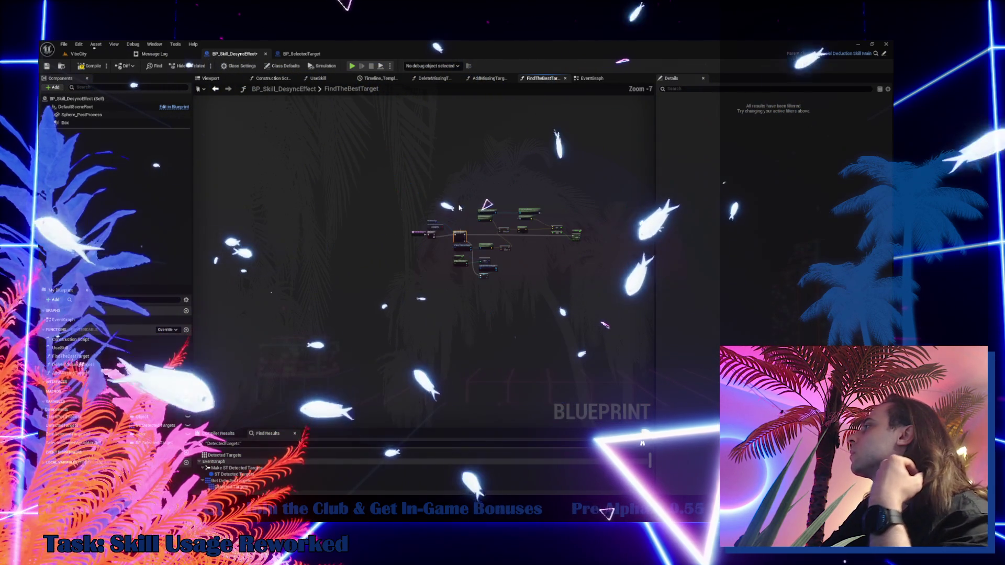
scroll(489, 250, "up", 6)
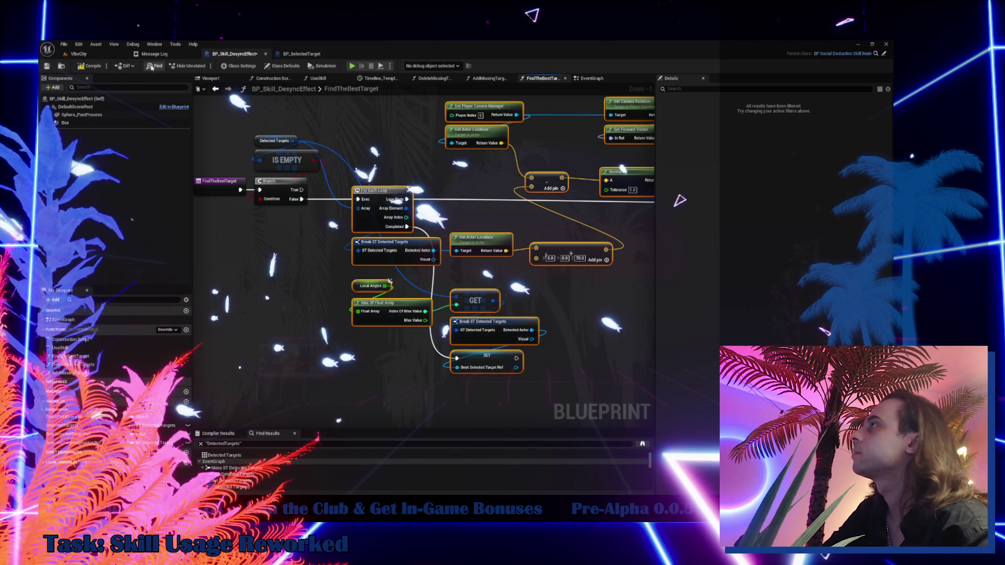
left_click(83, 67)
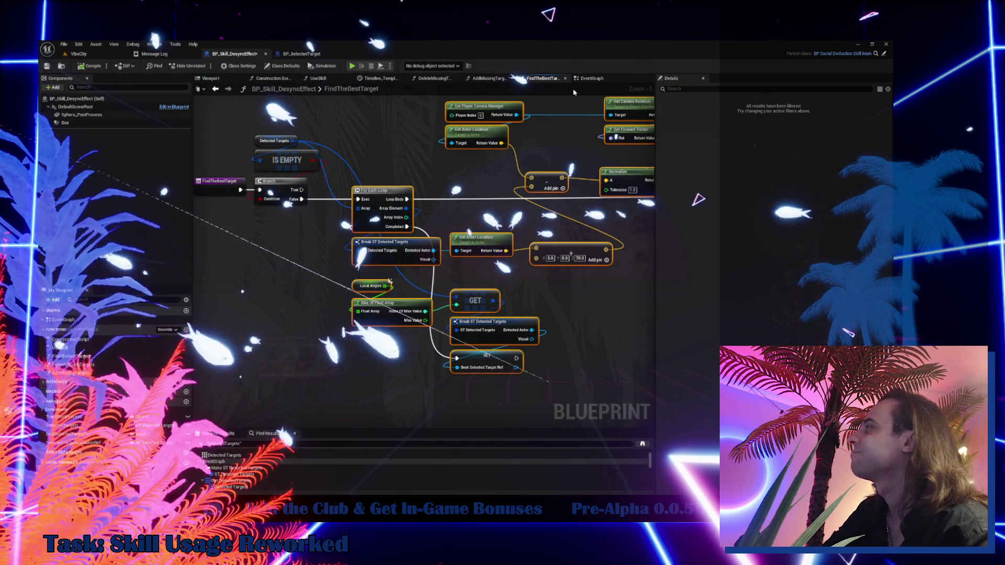
left_click(592, 79)
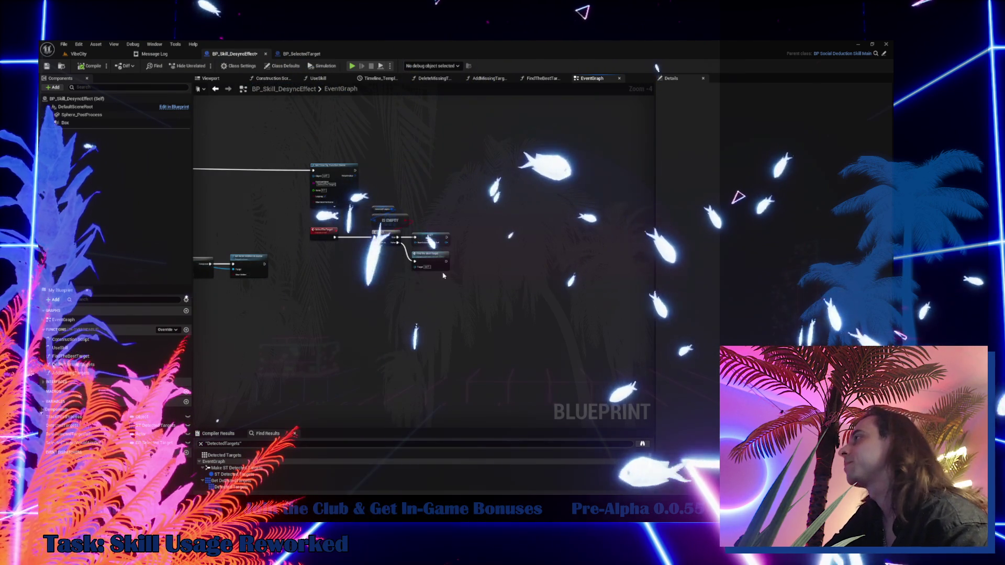
- Review the EventGraph's Destroy Actor section, then return to the VibeCity level
mouse_move(396, 276)
left_mouse_down()
mouse_move(513, 279)
mouse_move(652, 214)
left_mouse_up()
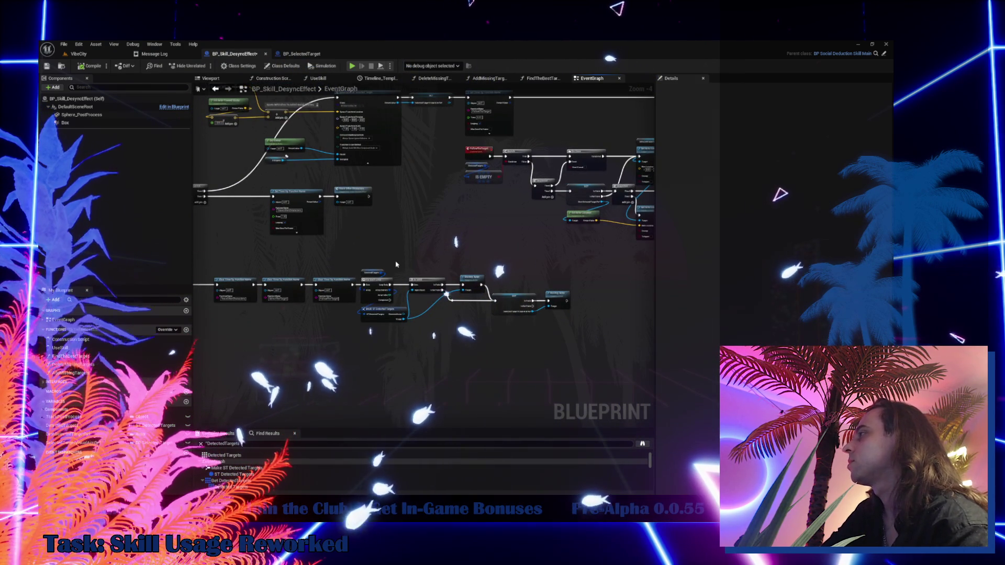
scroll(396, 264, "up", 2)
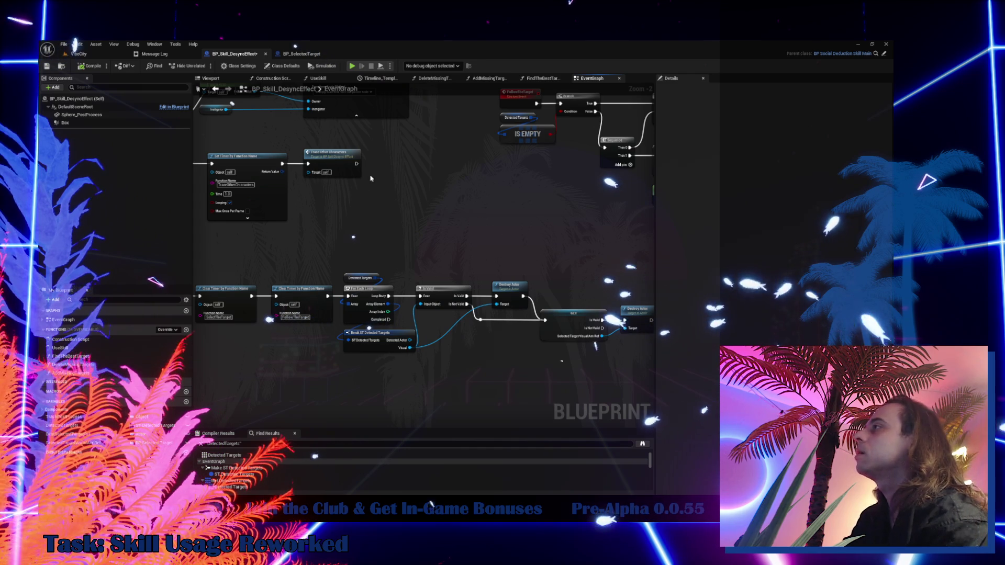
left_click_drag(339, 188, 451, 260)
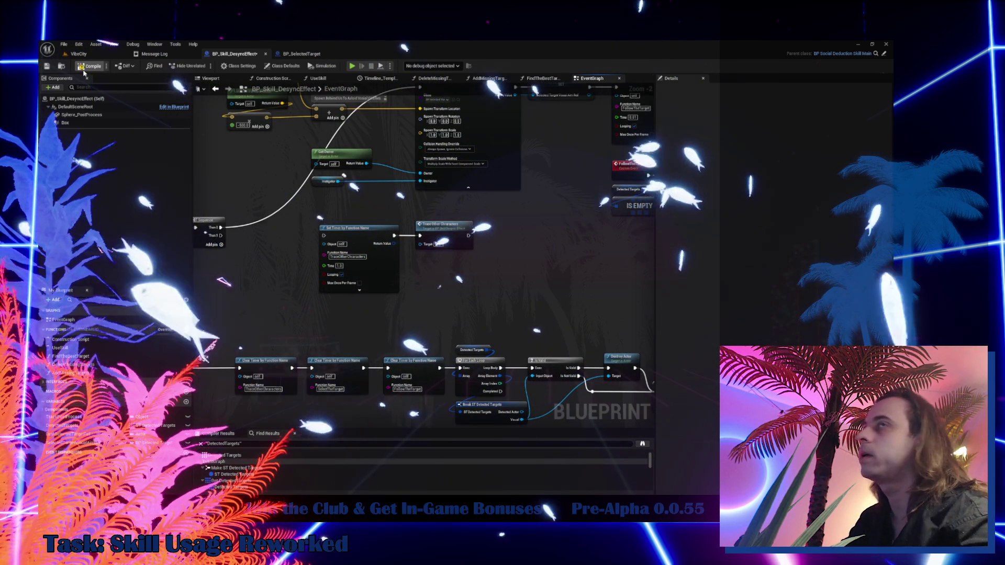
left_click(79, 53)
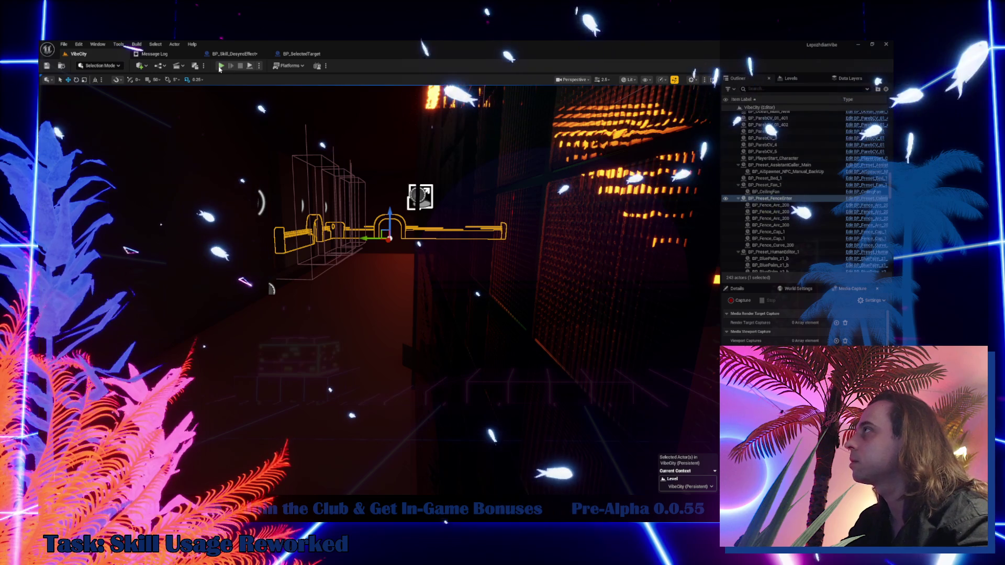
- Start play and enable the infinite Energy and Vibe Points cheats from the Cheat Codes page
left_click(221, 66)
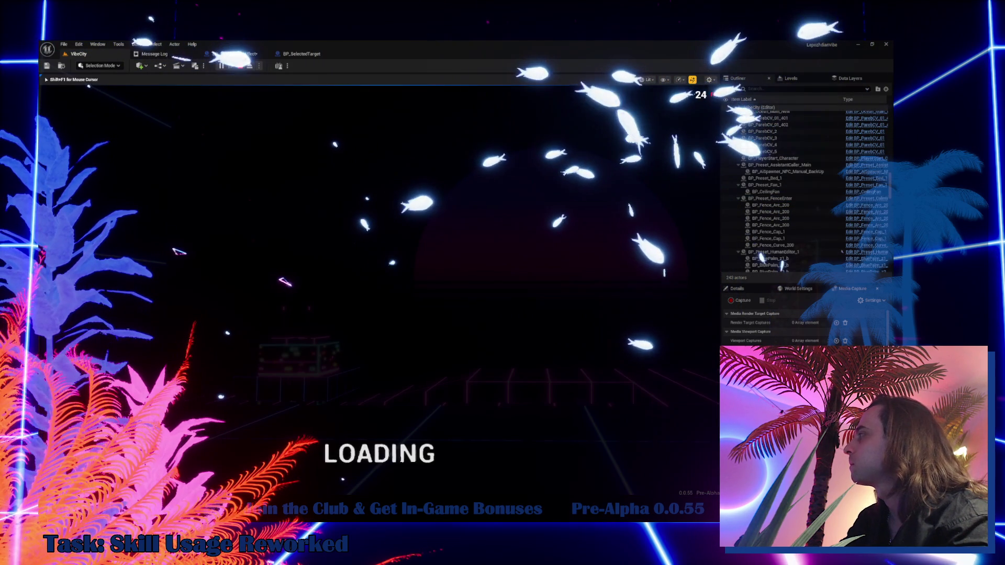
key("Tab")
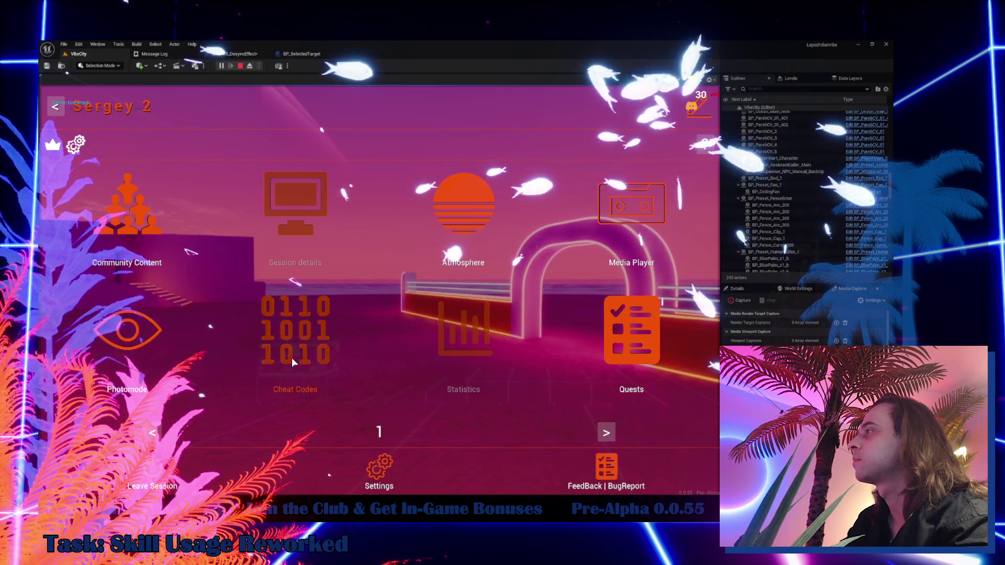
left_click(291, 357)
left_click(277, 266)
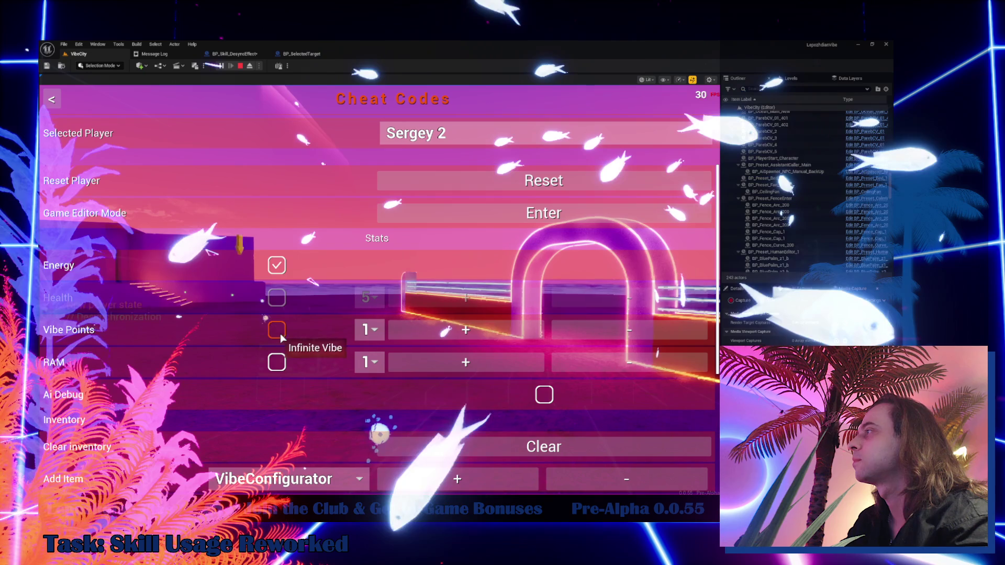
left_click(281, 336)
key("Escape")
key("Tab")
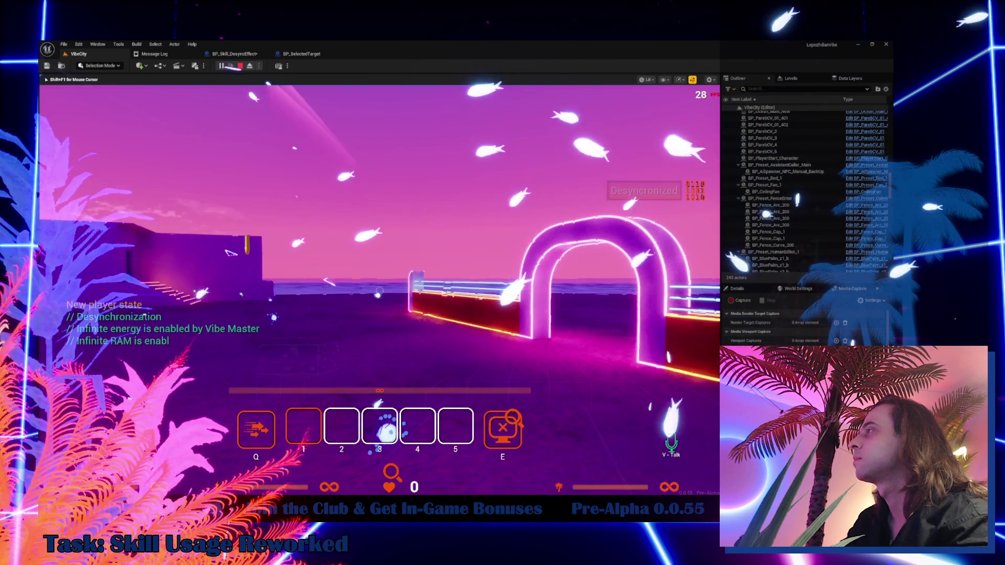
- Walk toward the character on the ledge, then bring up the BP_Skill_DesyncEffect graph
key("w")
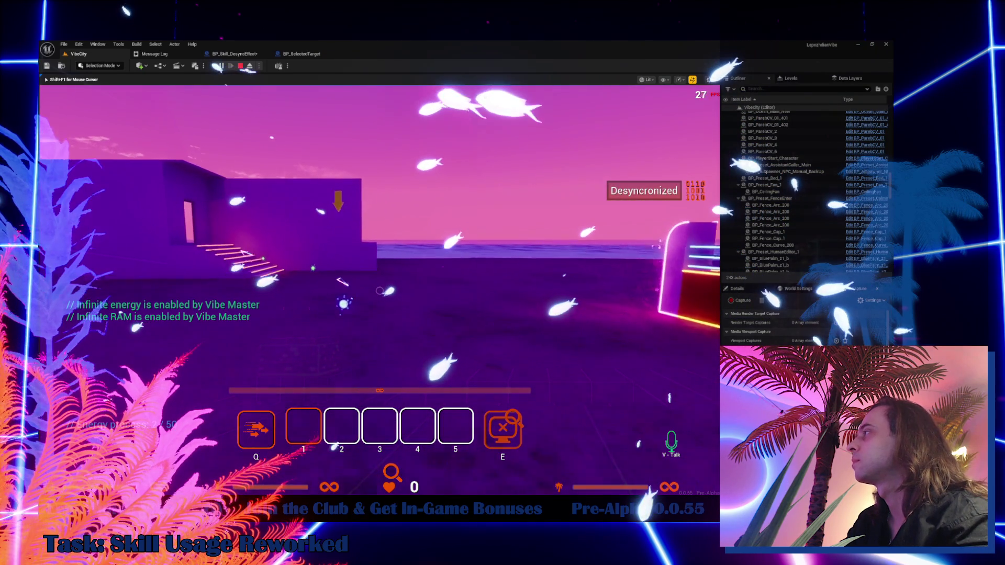
key("w")
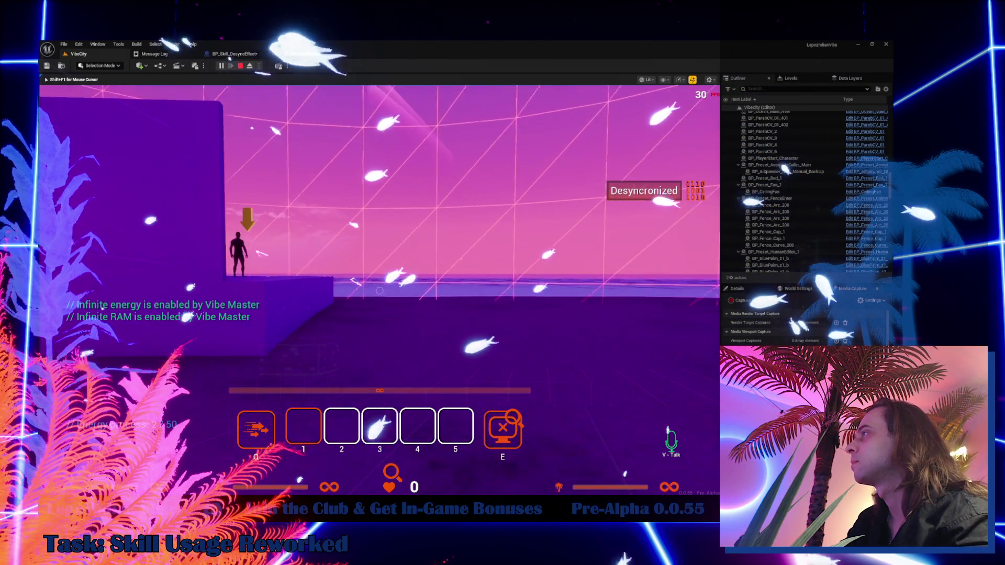
key("w")
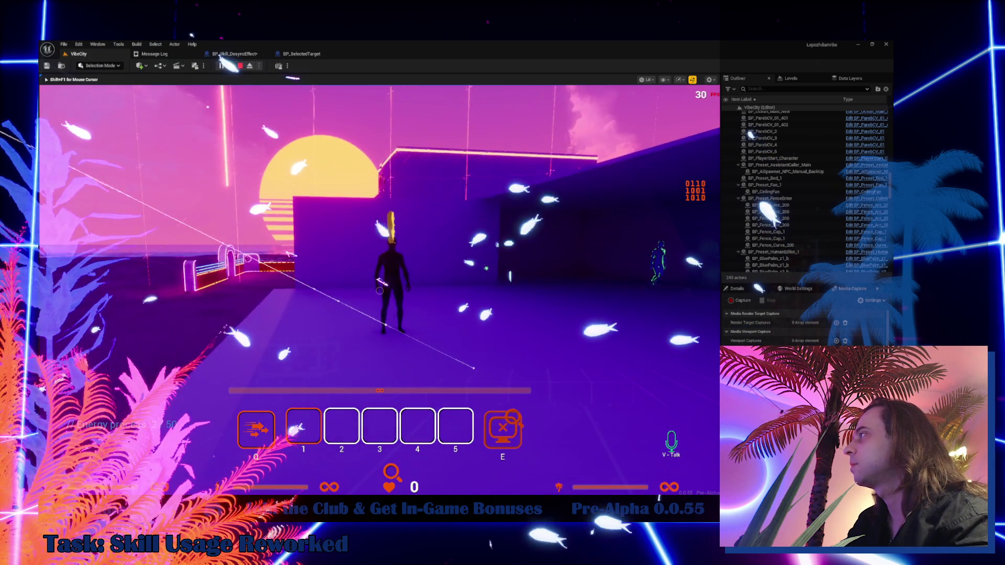
left_click(250, 54)
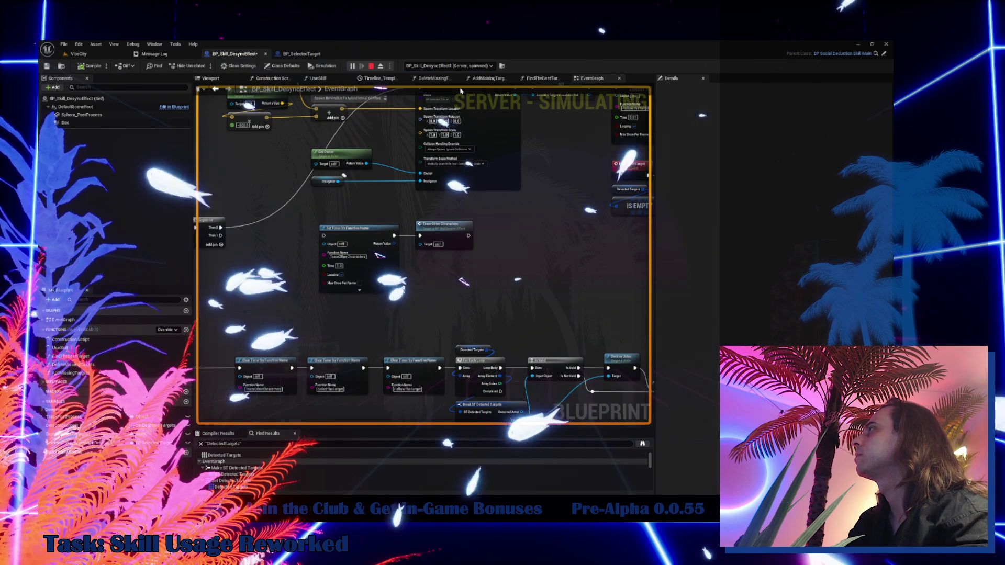
- Close the BP_Skill_DesyncEffect tab, target the standing character in VibeCity, and stop the play session
left_click(265, 54)
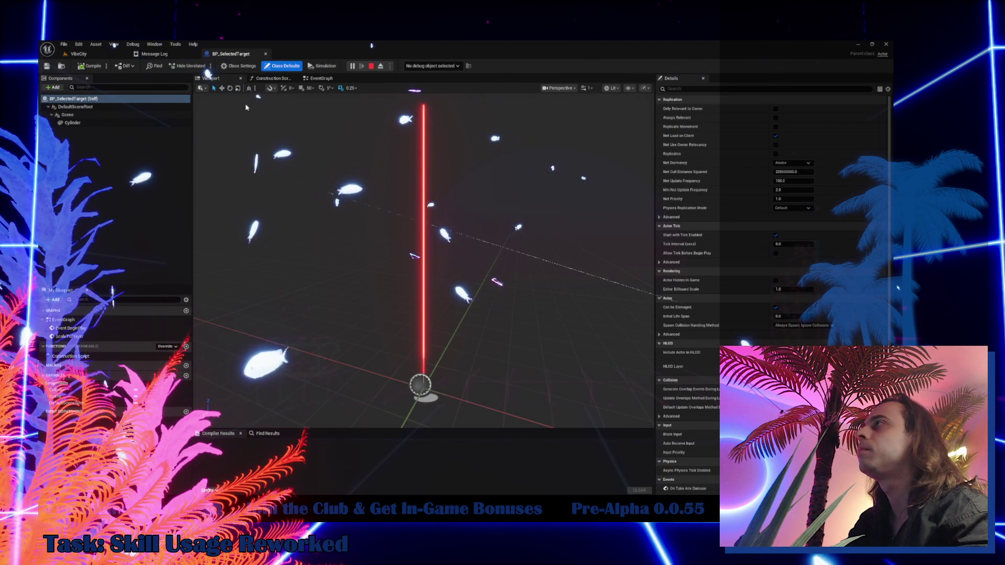
left_click(91, 54)
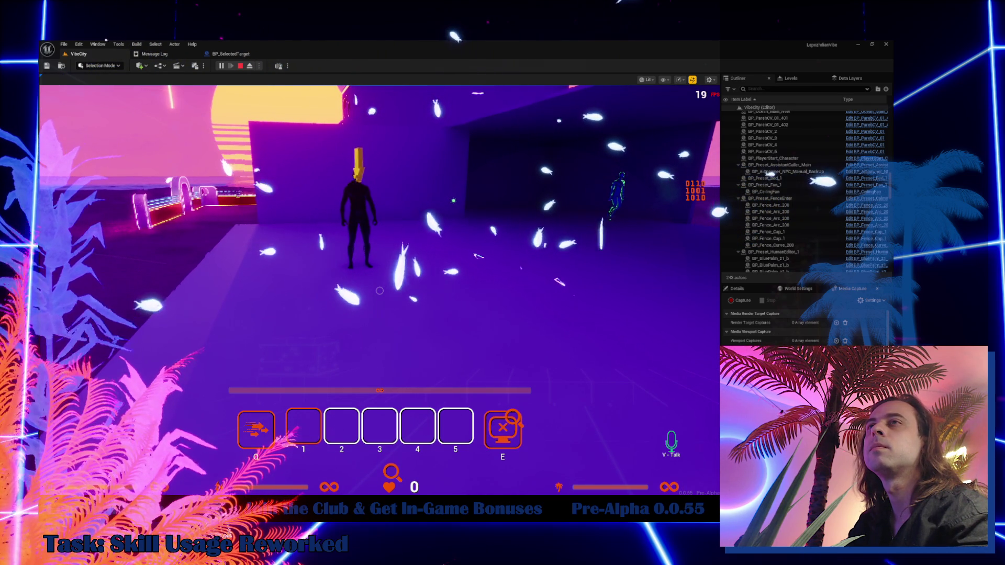
left_click(379, 291)
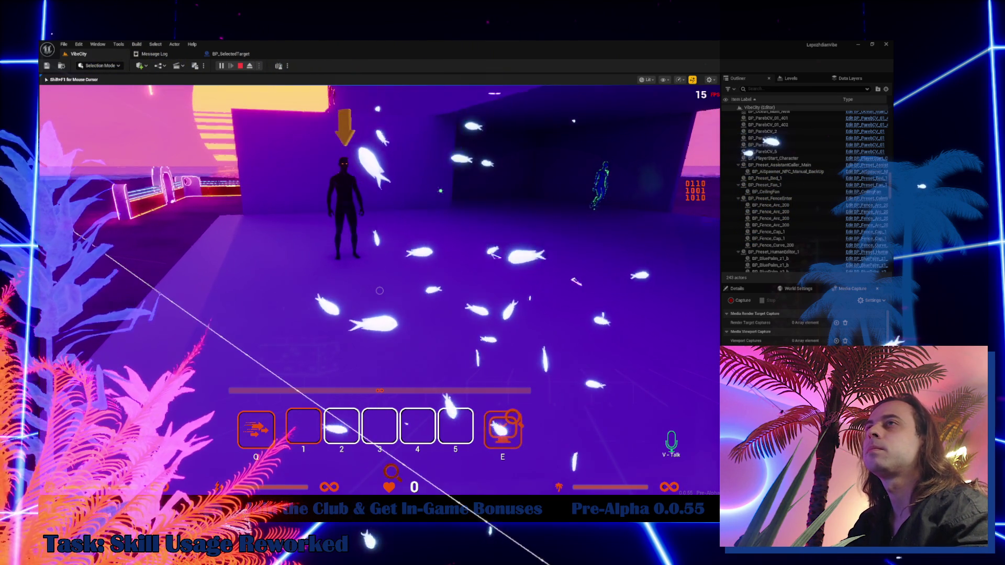
left_click(380, 291)
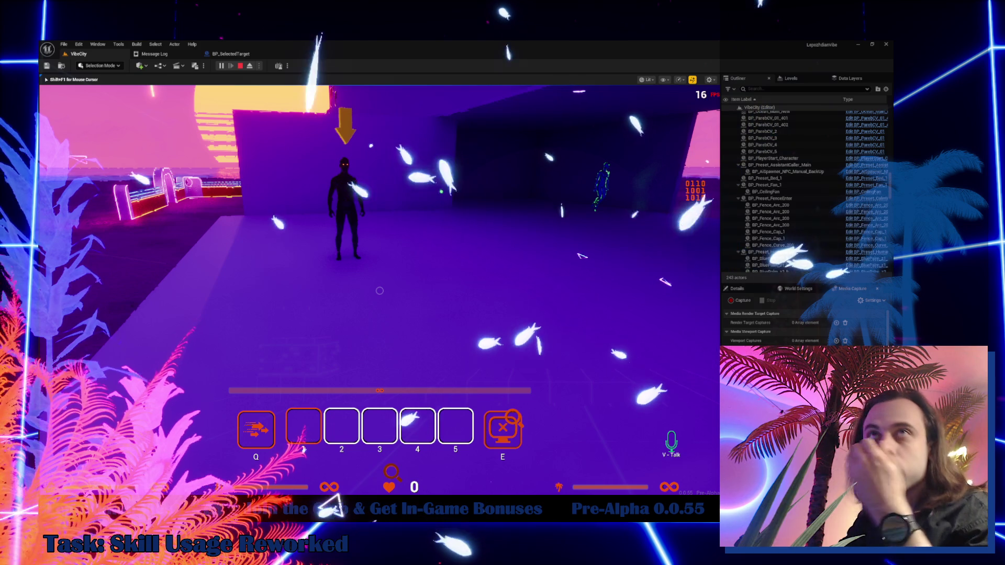
key("Escape")
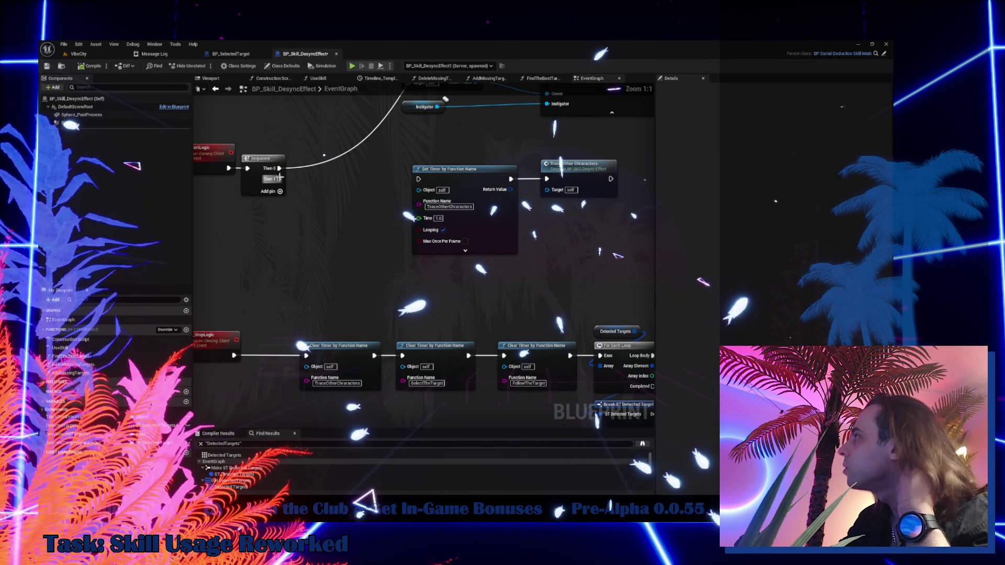
- Inspect the TraceOtherCharacters event and the DeleteMissingTargets Is Empty and Branch nodes
double_click(587, 173)
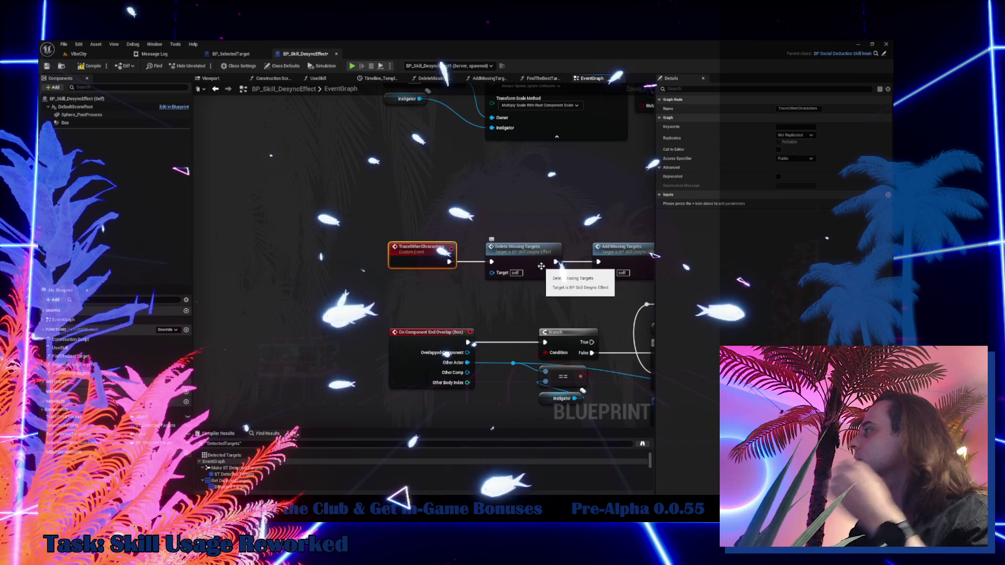
double_click(541, 266)
mouse_move(376, 297)
left_mouse_down()
mouse_move(618, 289)
mouse_move(445, 299)
left_mouse_up()
- Look over AddMissingTargets and select its entry node, then start a new VibeCity play session
left_click(489, 78)
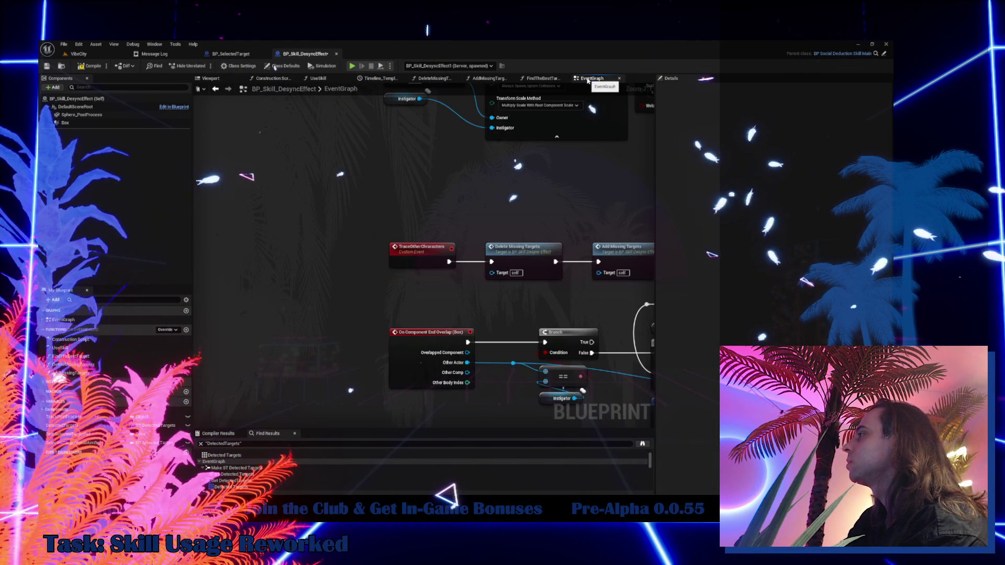
mouse_move(586, 141)
left_mouse_down()
mouse_move(529, 264)
mouse_move(216, 220)
left_mouse_up()
left_click(215, 220)
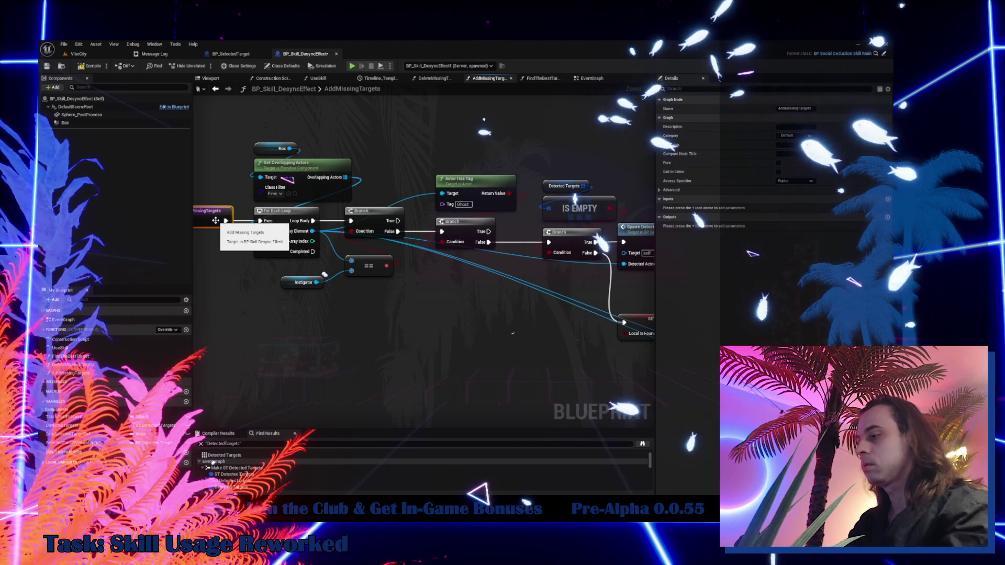
left_click(78, 54)
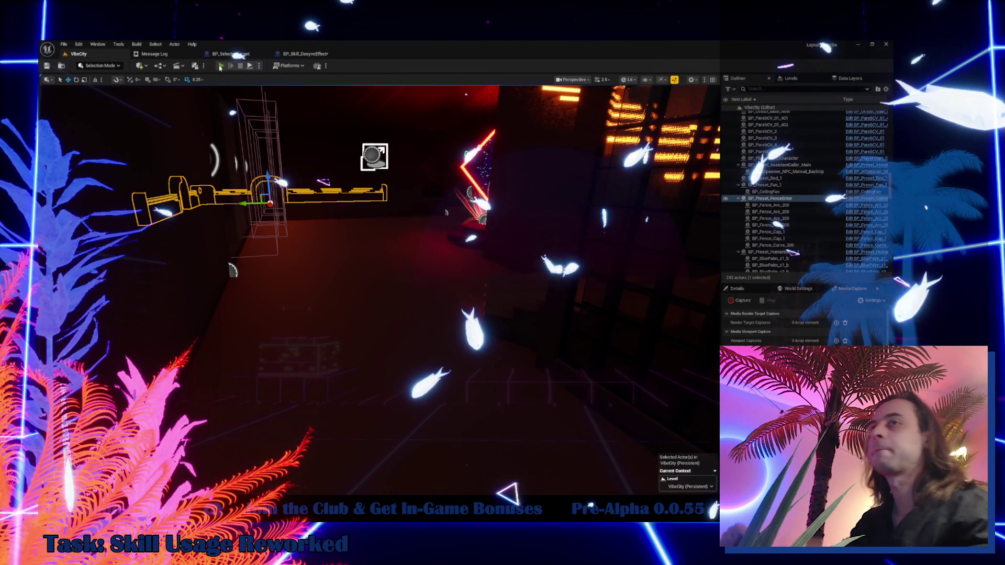
left_click(220, 66)
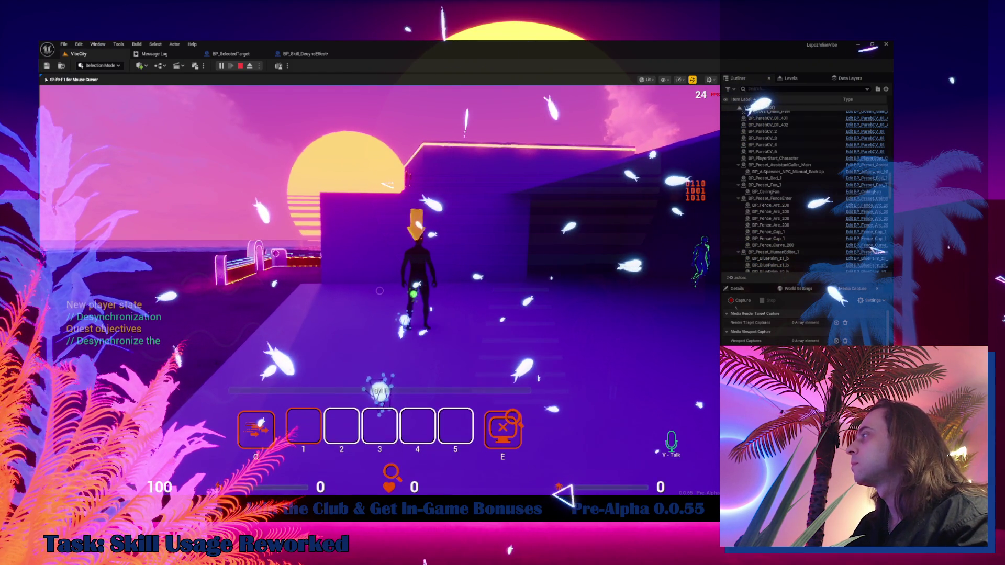
- Enable the infinite Energy cheat in the in-game Cheat Codes page and resume play
key("Tab")
left_click(287, 302)
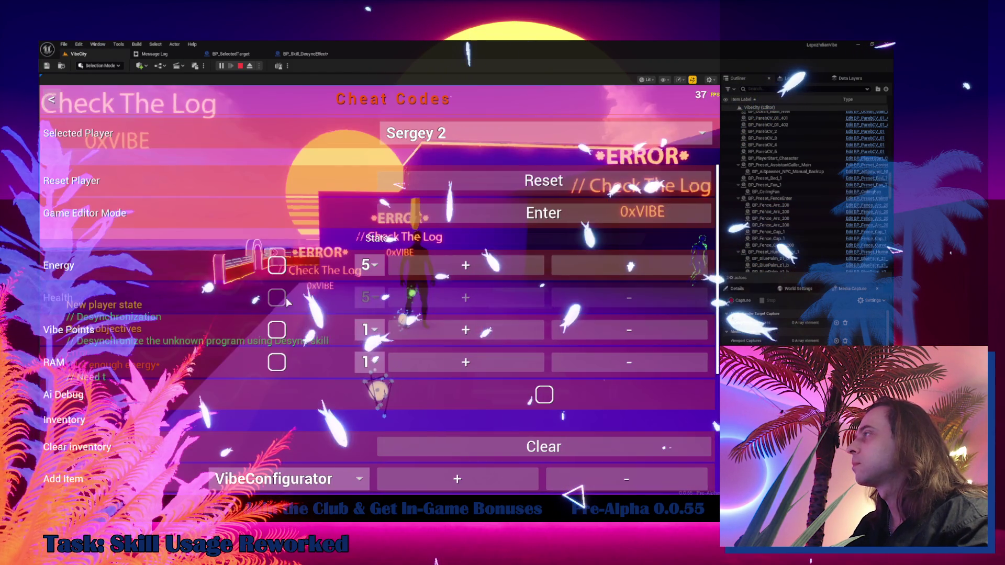
left_click(276, 265)
key("Escape")
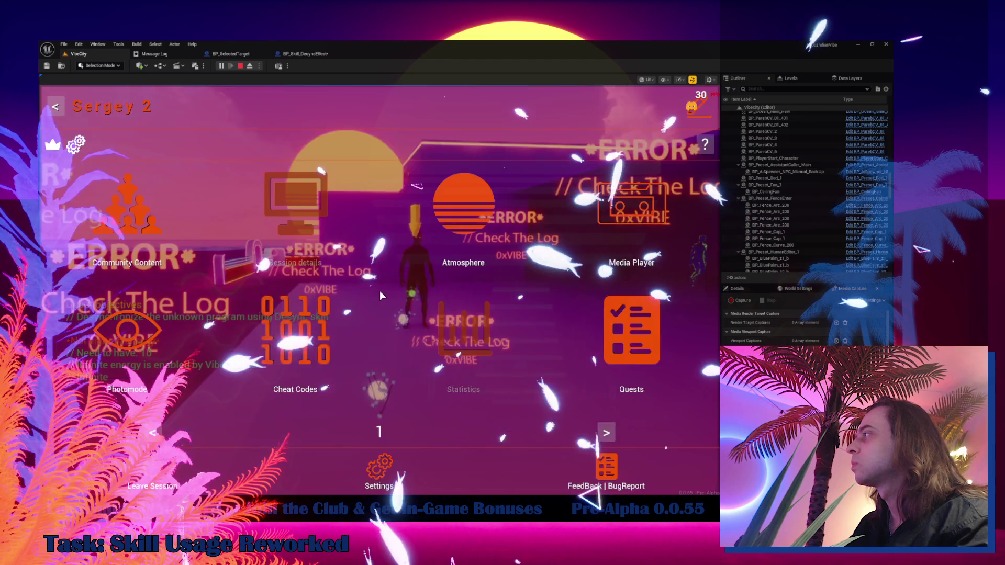
key("Tab")
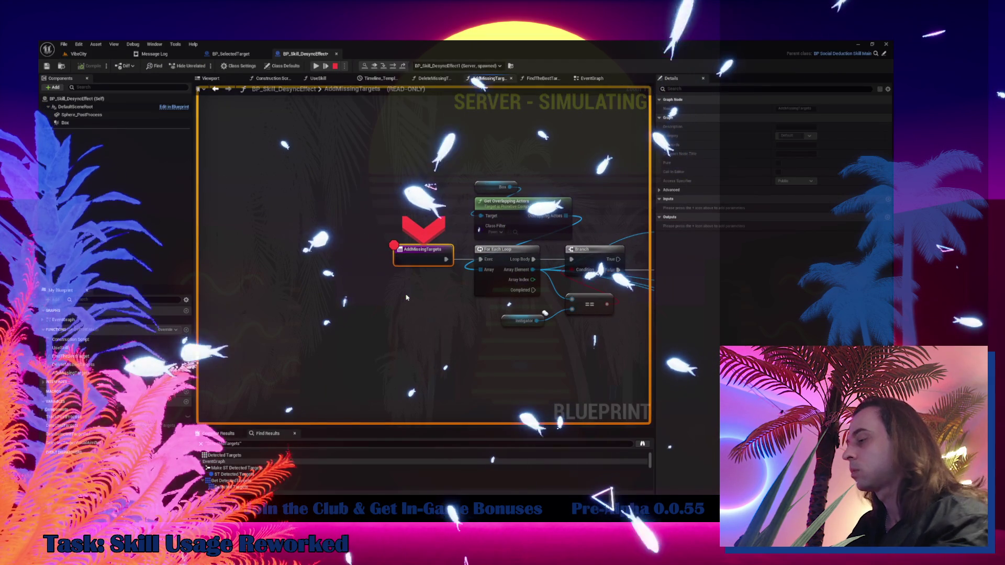
- Step with F10/F11 through AddMissingTargets' For Each Loop and Branch nodes until Spawn Detection Visuals
key("F10")
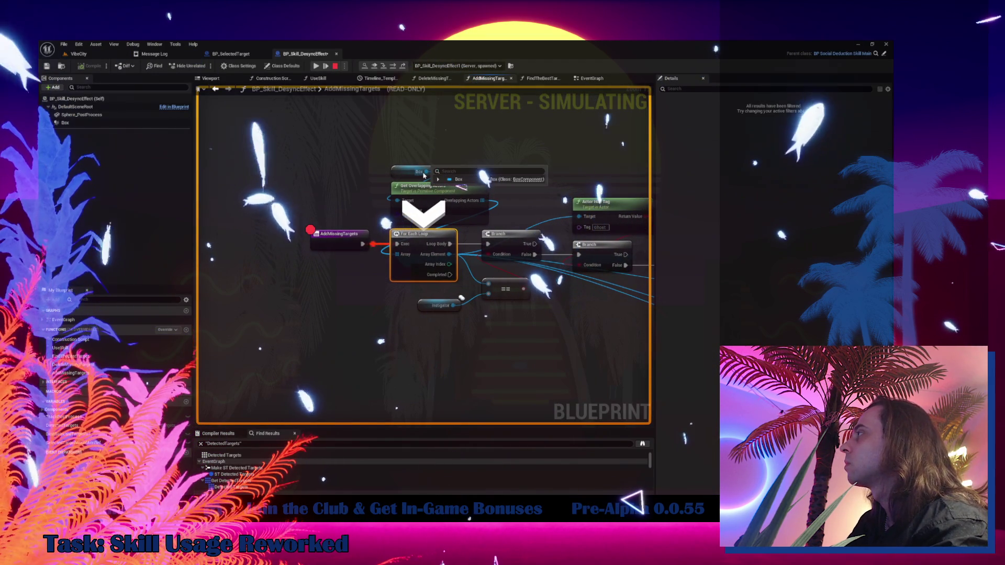
key("F10")
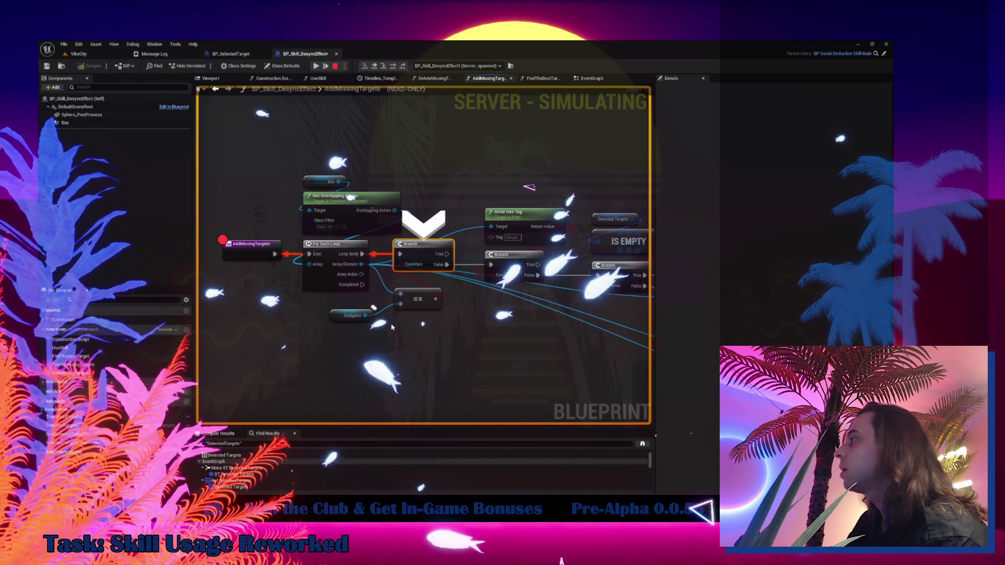
mouse_move(365, 316)
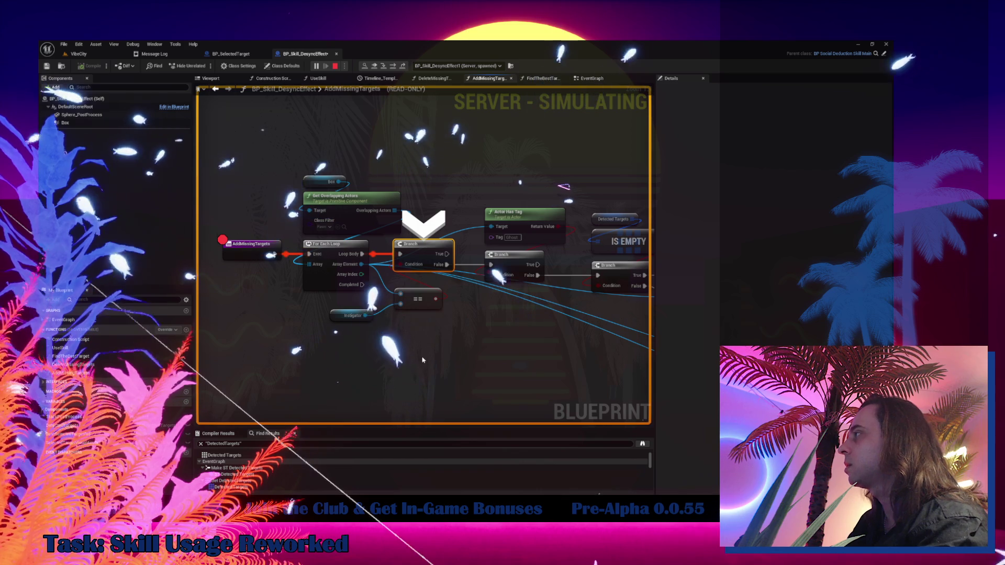
key("F11")
key("F11")
key("F11")
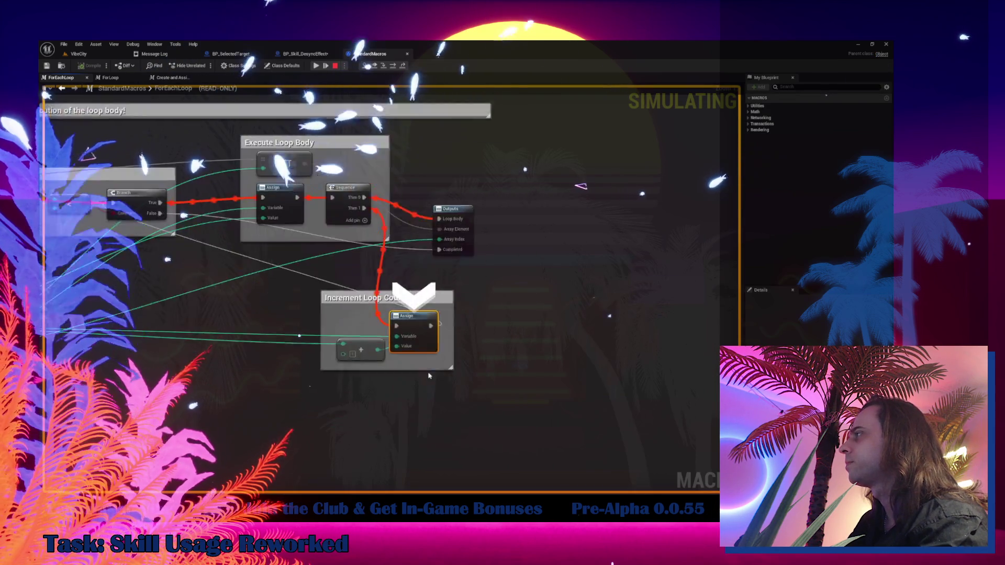
key("F11")
key("F11")
key("F11")
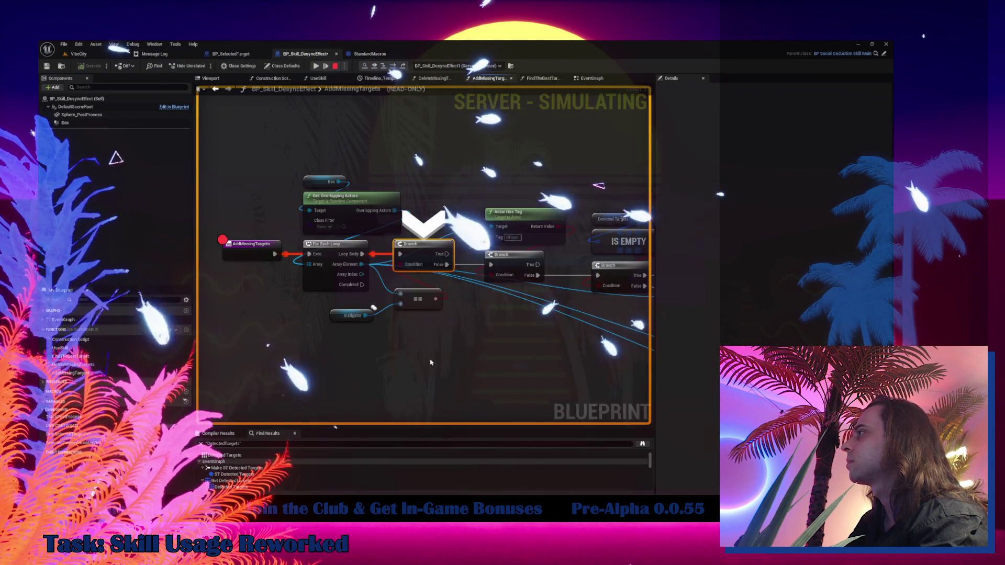
mouse_move(438, 212)
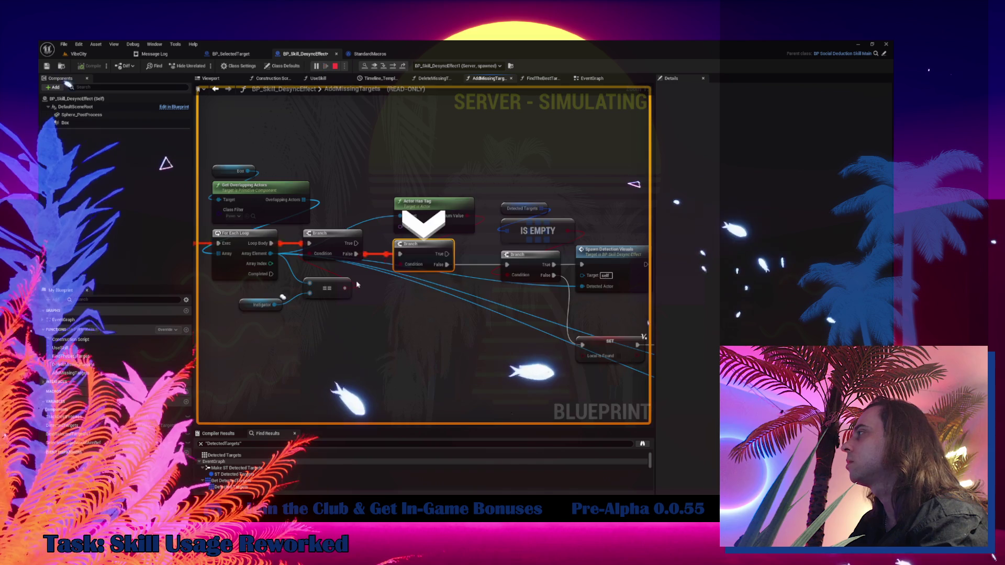
key("F11")
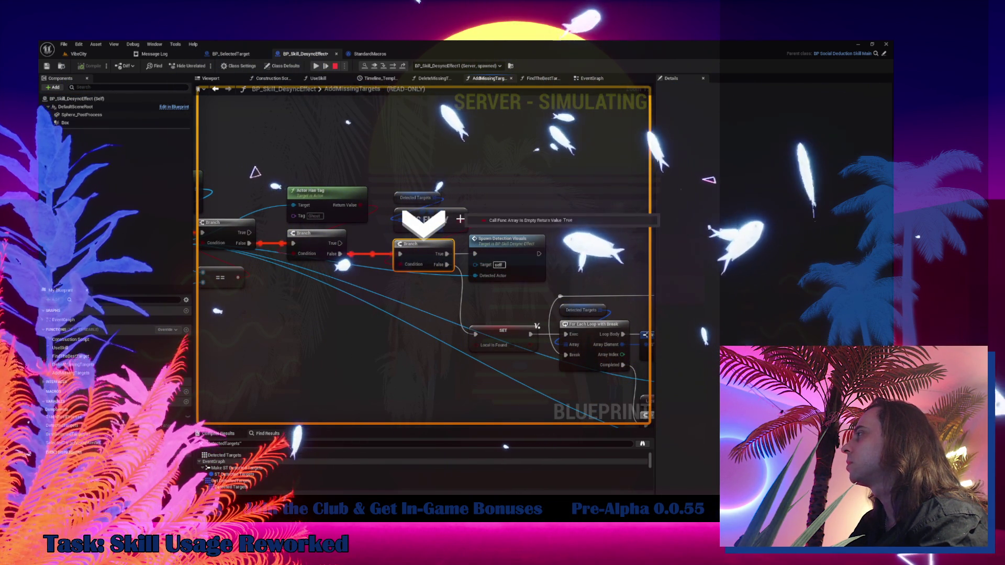
key("F11")
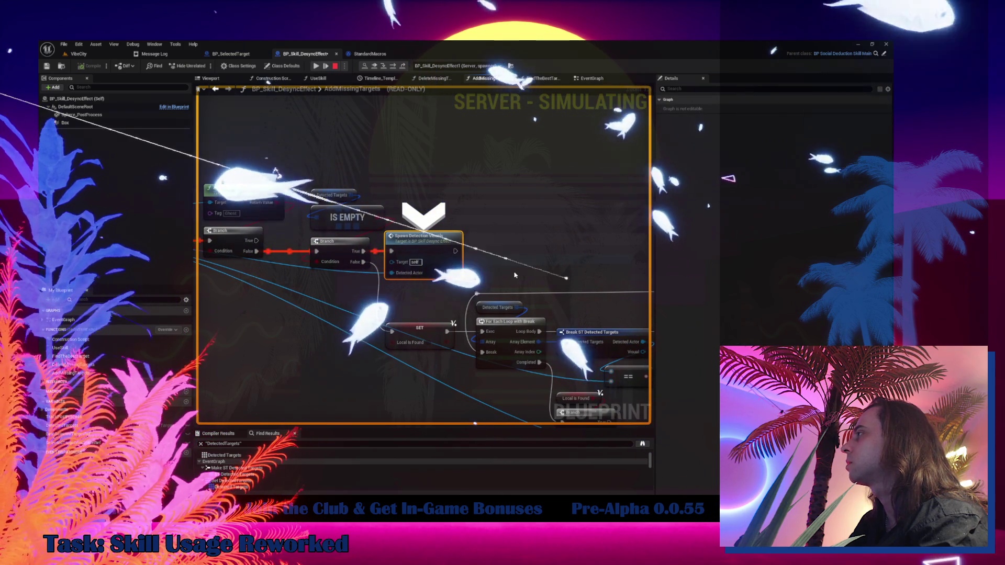
- Step into SpawnDetectionVisuals and its SpawnActor node, then into BP_DetectedTargetVisual's Server_SetTargetVisual
key("F11")
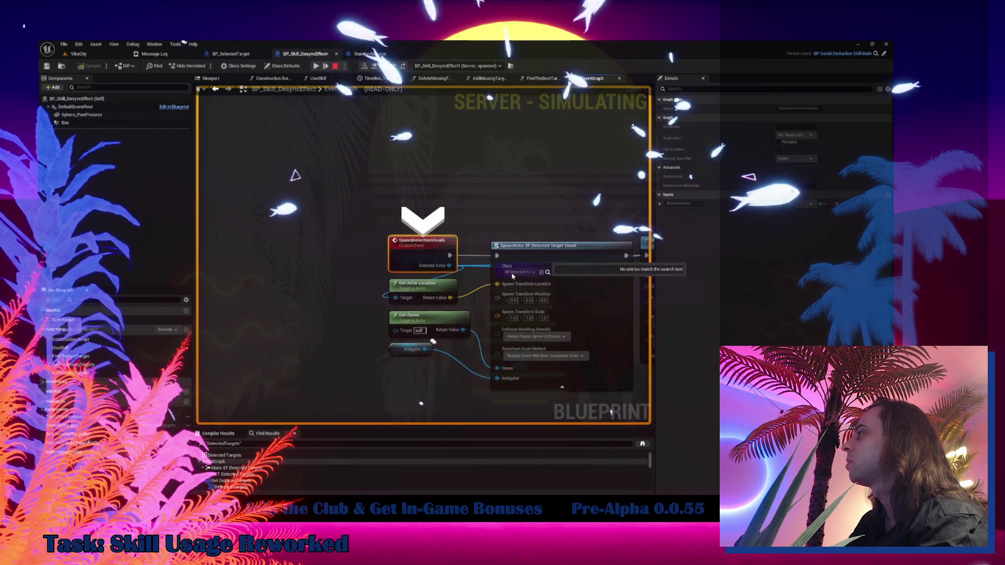
key("F11")
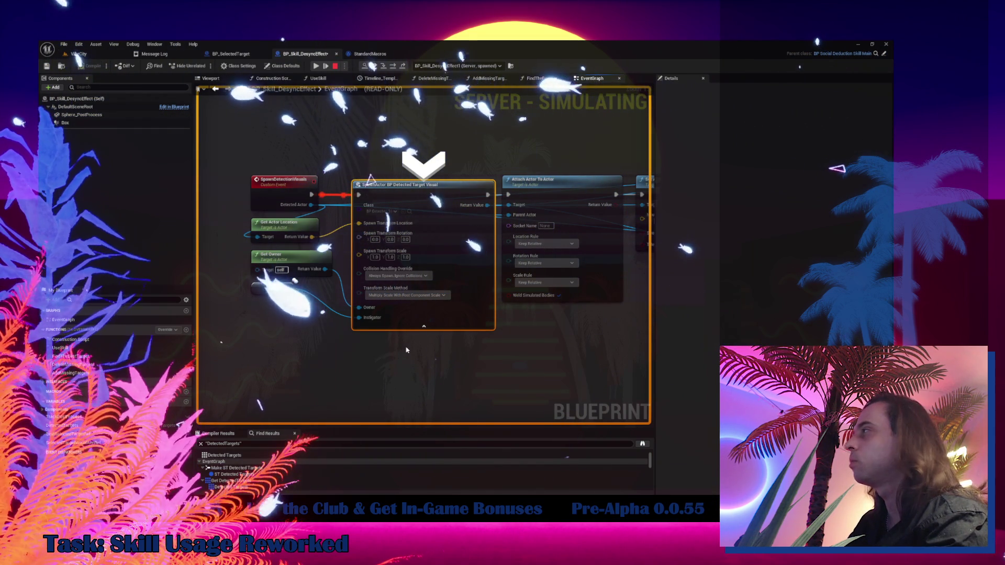
key("Pause")
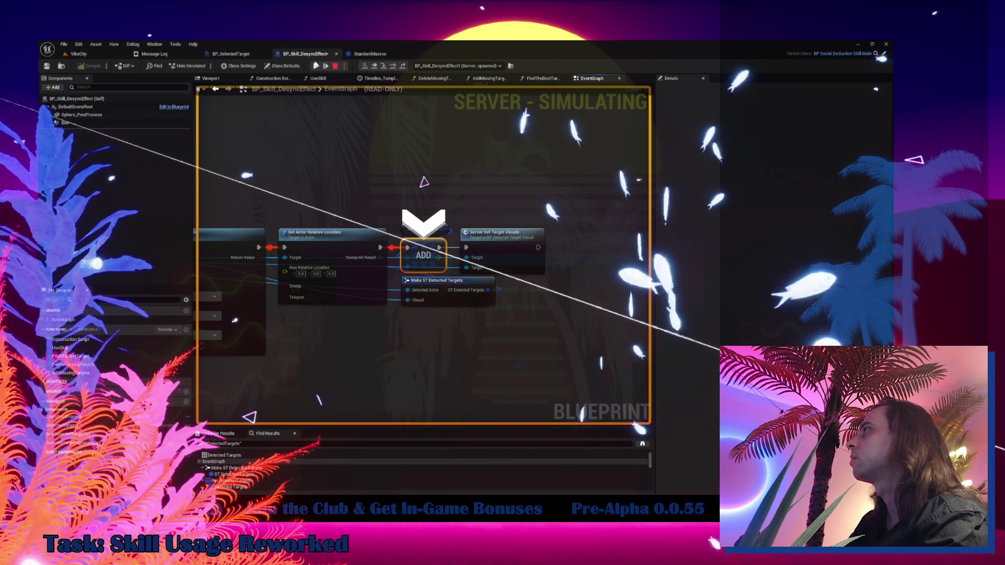
mouse_move(436, 229)
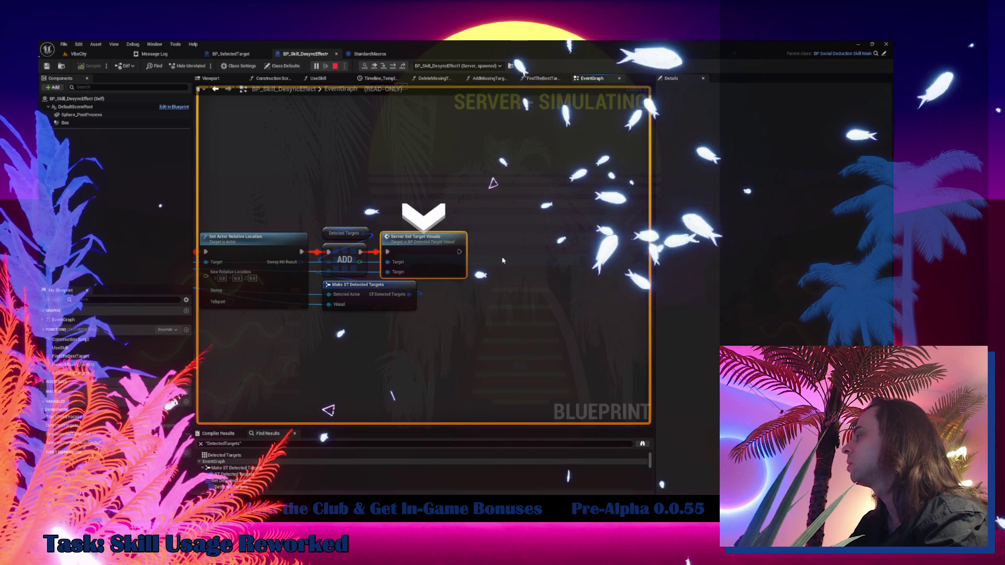
key("F11")
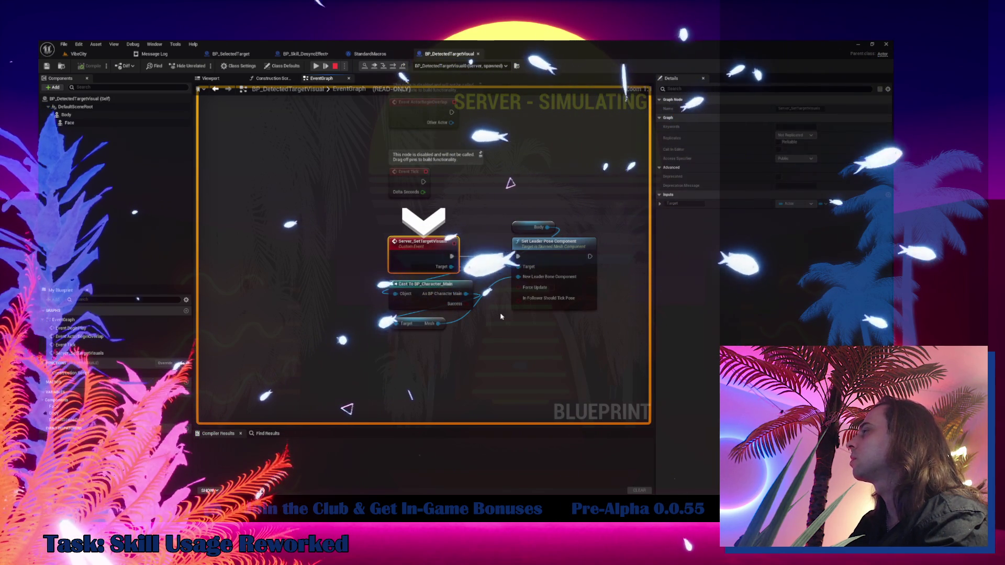
- Step twice with F11 through the for-each loop, open AddMissingTargets, then show the VibeCity game view
key("F11")
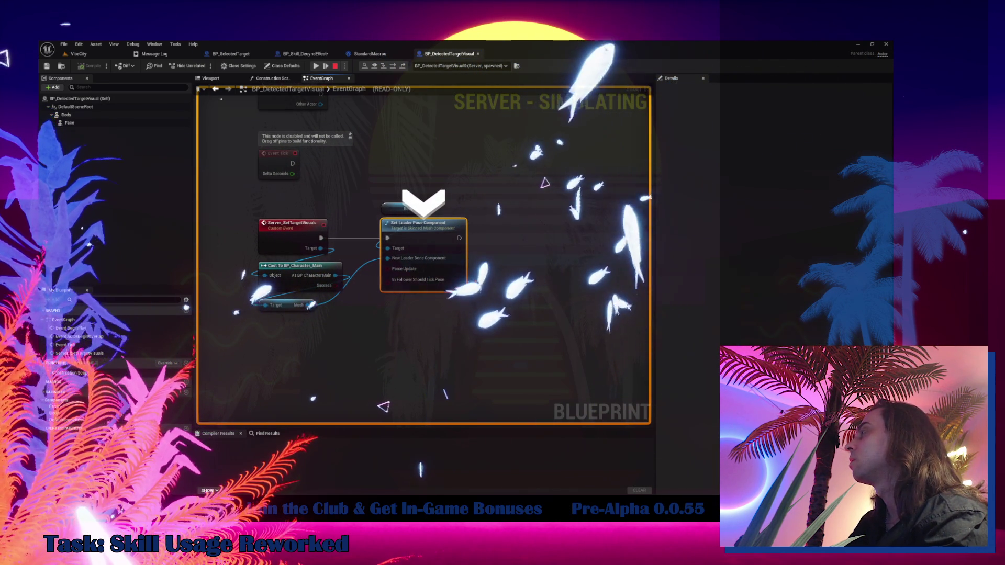
key("F11")
key("F11")
key("F11")
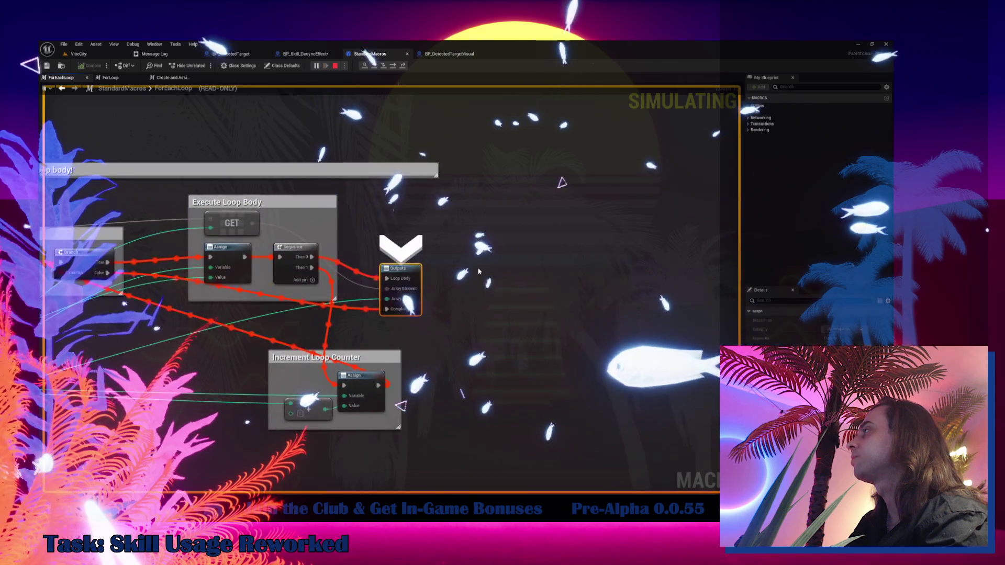
left_click(314, 55)
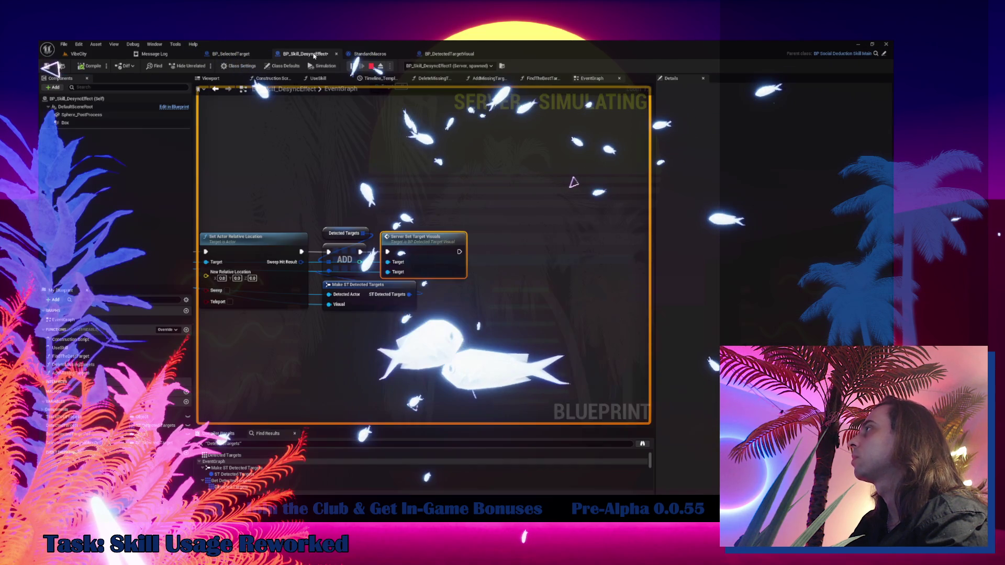
scroll(433, 191, "down", 6)
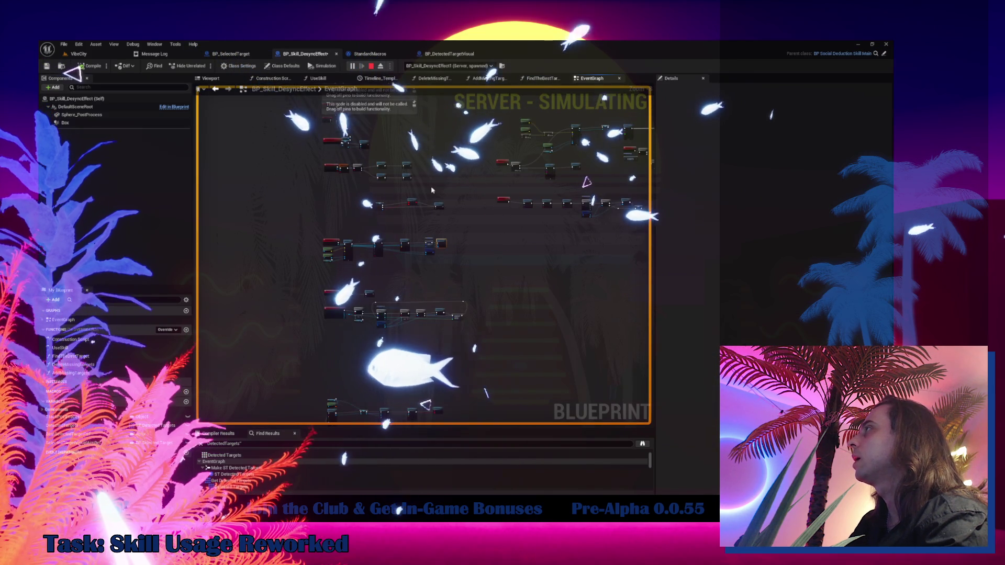
scroll(446, 213, "up", 5)
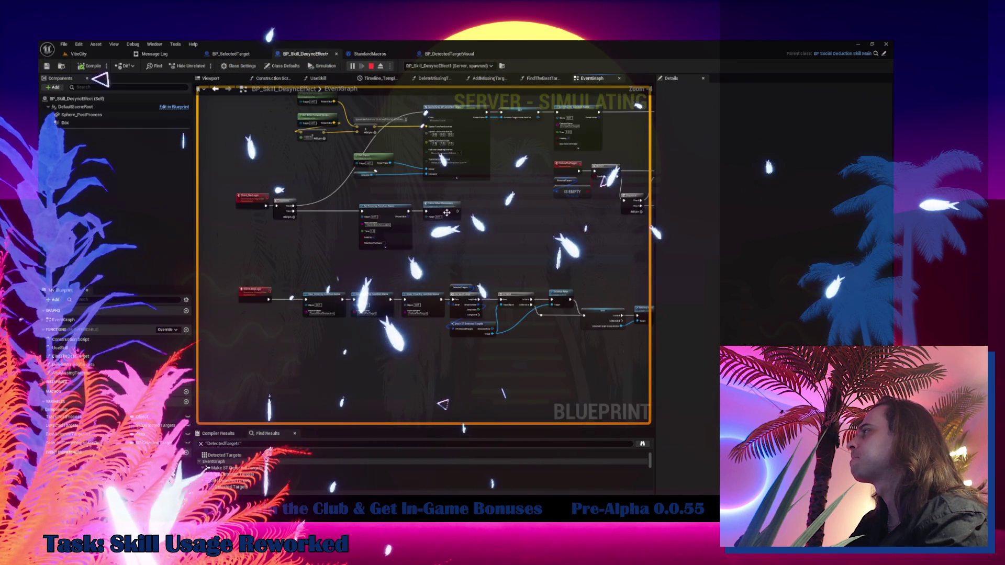
double_click(447, 212)
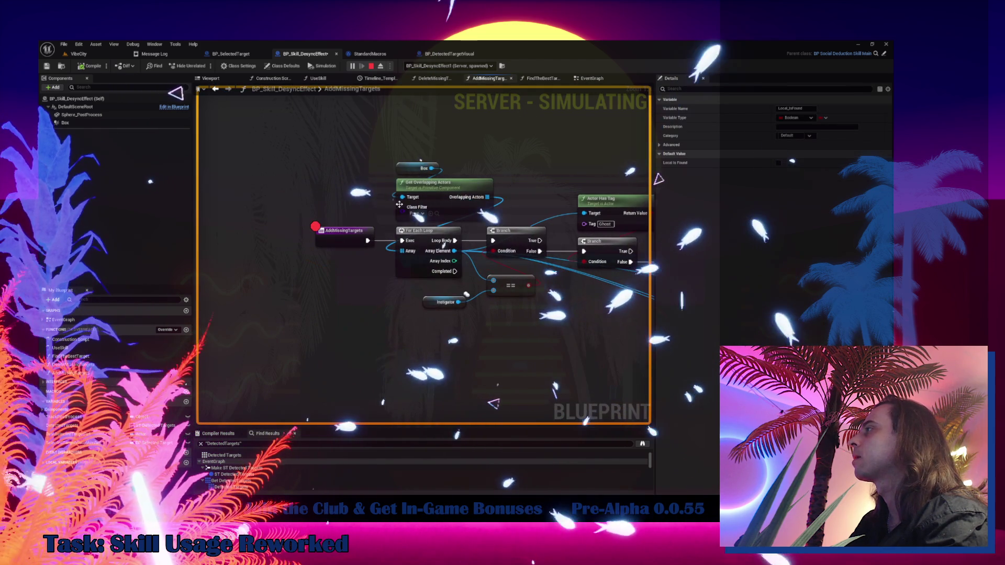
left_click(77, 57)
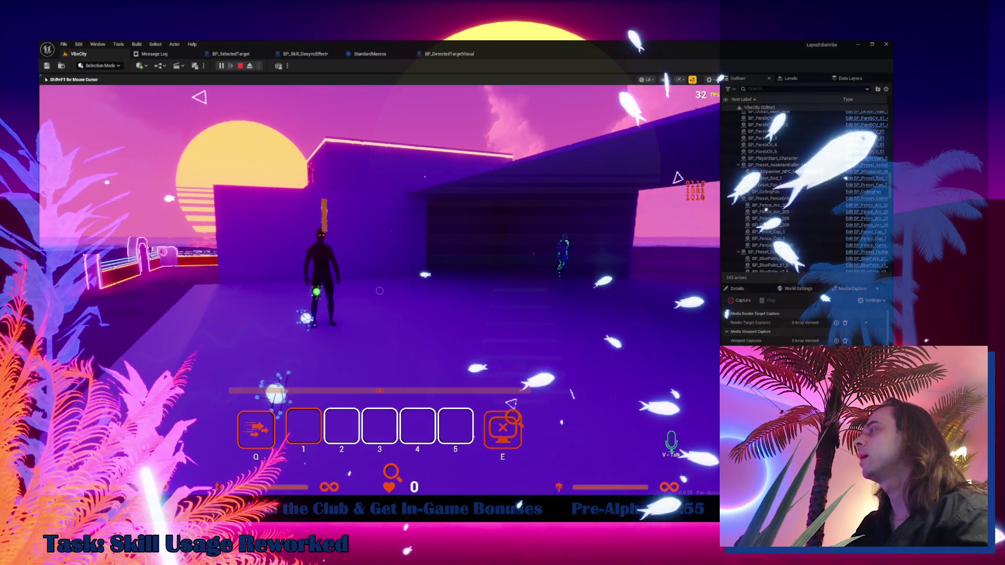
- Step with F11 through the for-each macro until AddMissingTargets reaches its For Each Loop
left_click(306, 54)
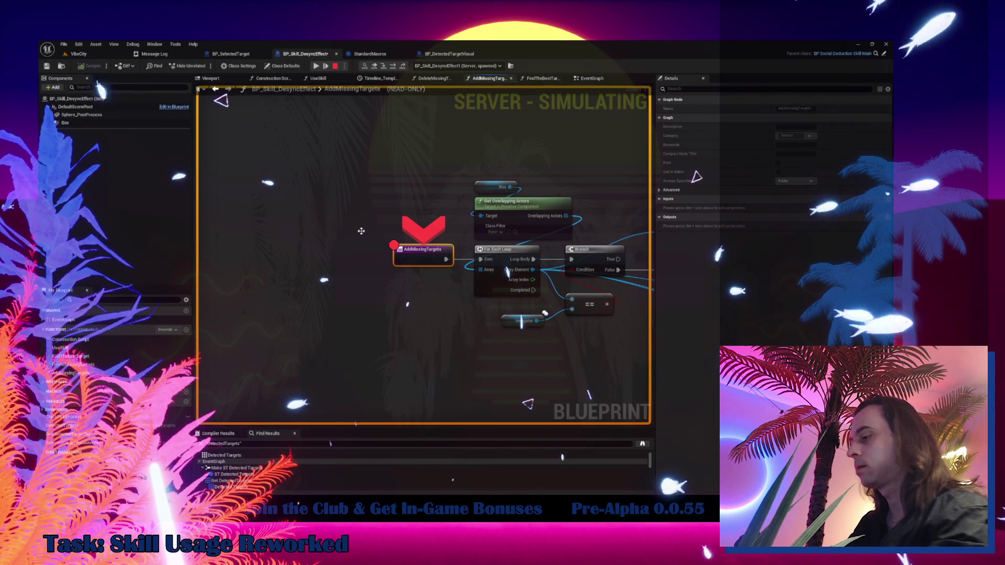
key("F11")
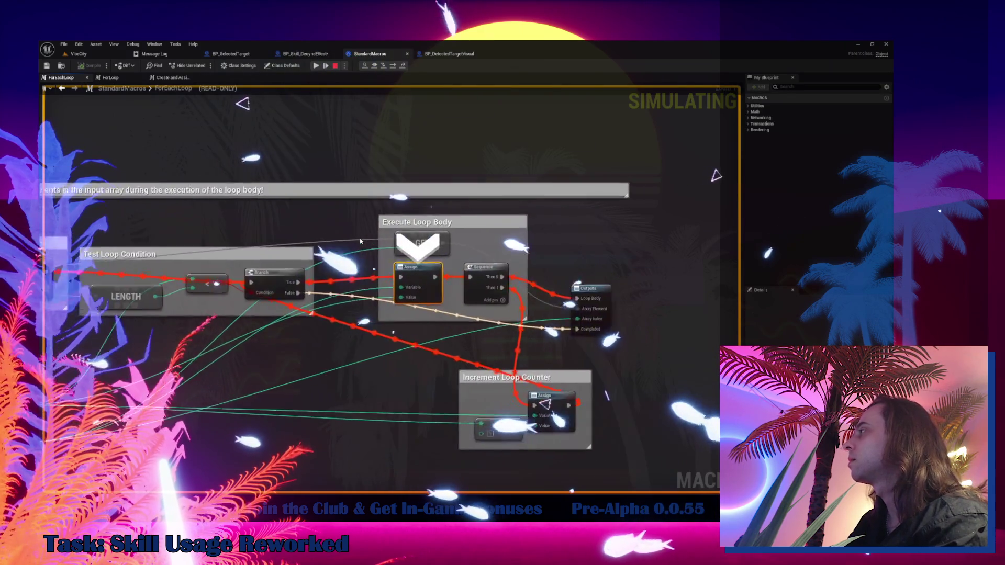
key("F11")
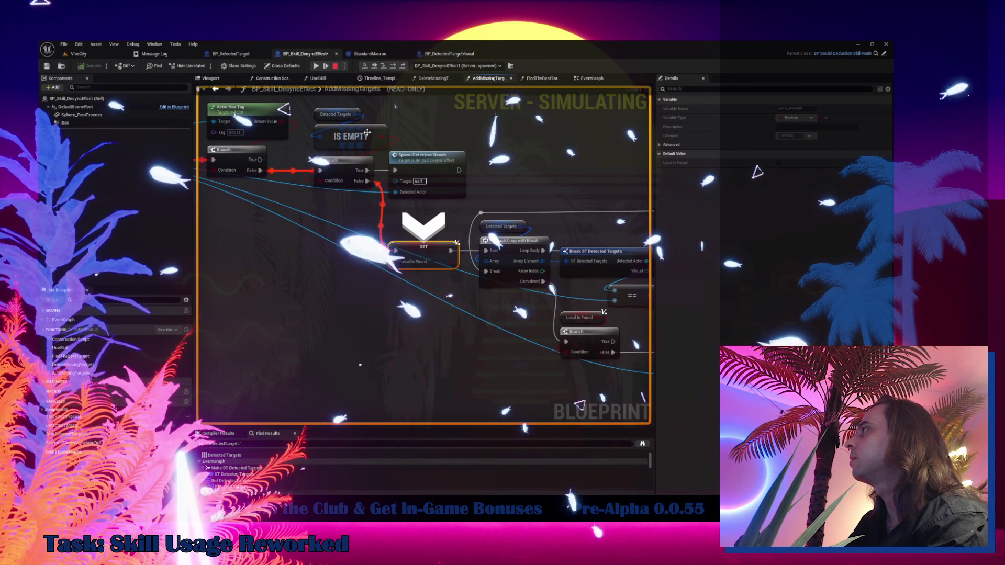
left_click_drag(376, 251, 298, 311)
key("F11")
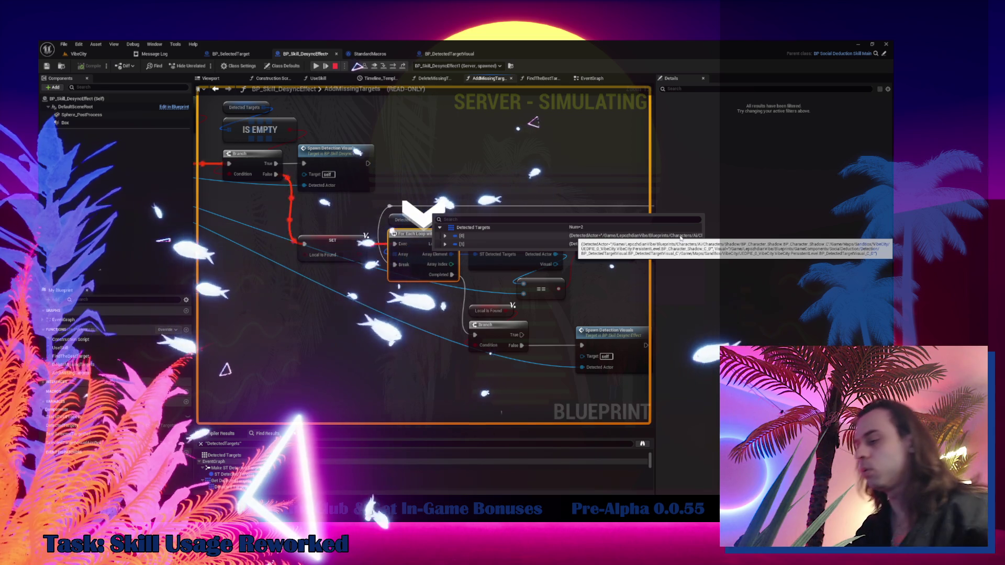
- Step to the Branch node and expand Detected Targets entries [0] and [1] in the watch
key("F10")
key("F10")
key("F10")
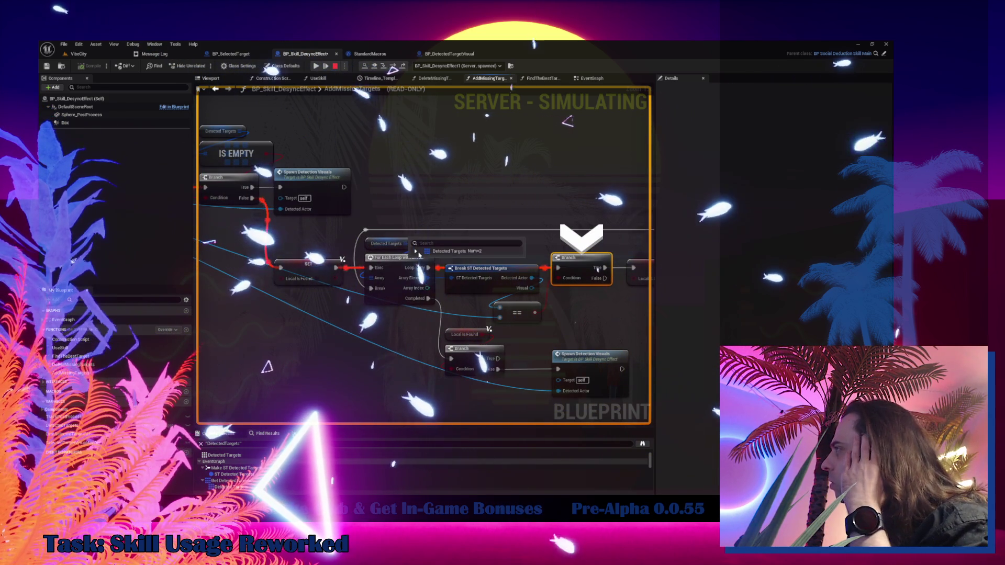
left_click(415, 251)
left_click(422, 260)
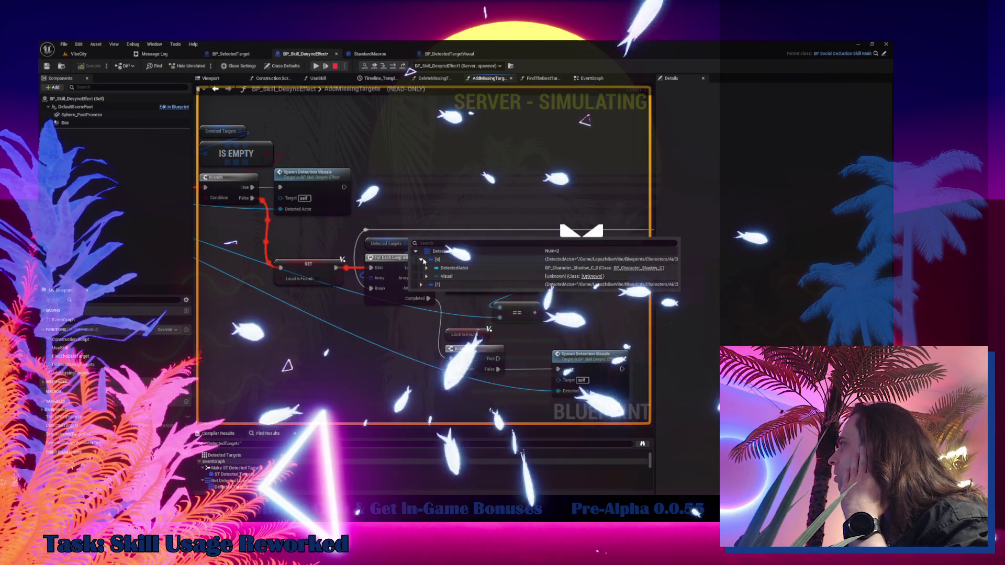
left_click(421, 285)
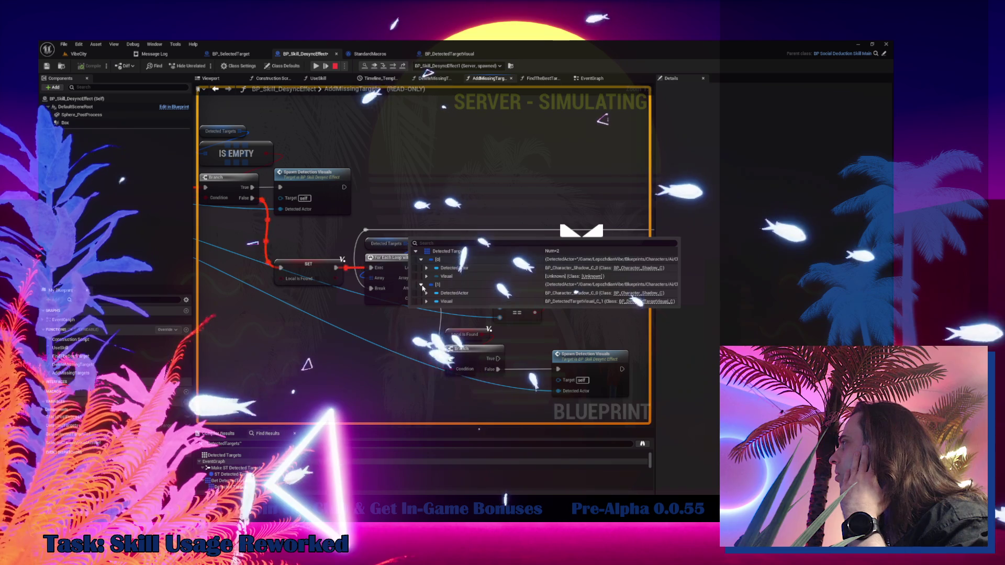
- Jump to the SpawnDetectionVisuals event in EventGraph and stop the play session with Esc
left_click_drag(424, 288, 543, 341)
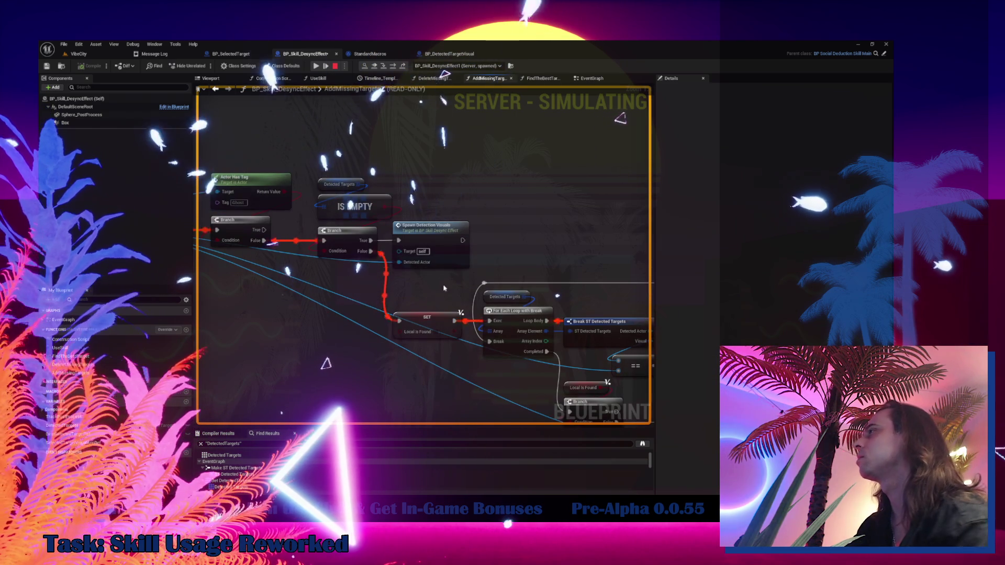
double_click(447, 244)
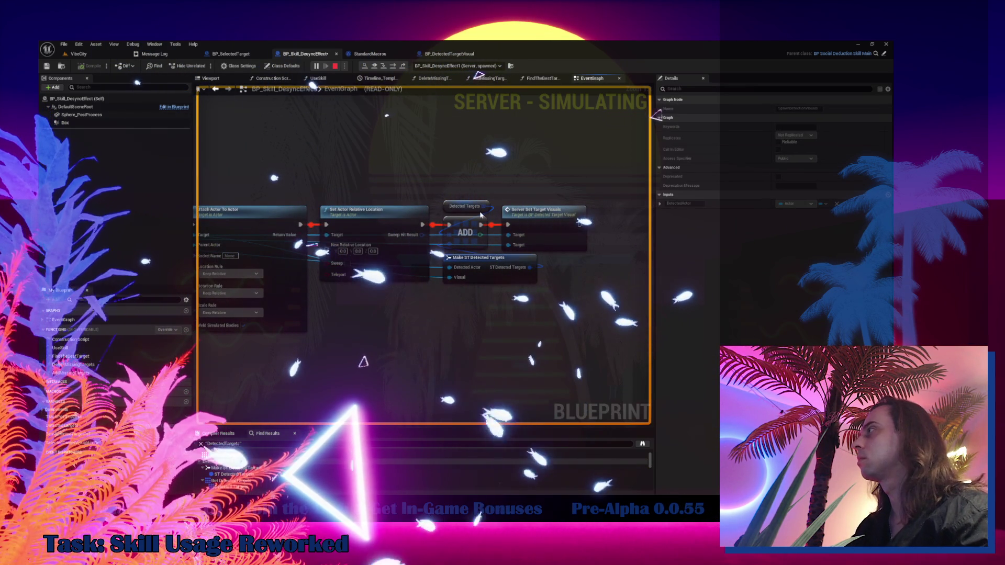
key("Escape")
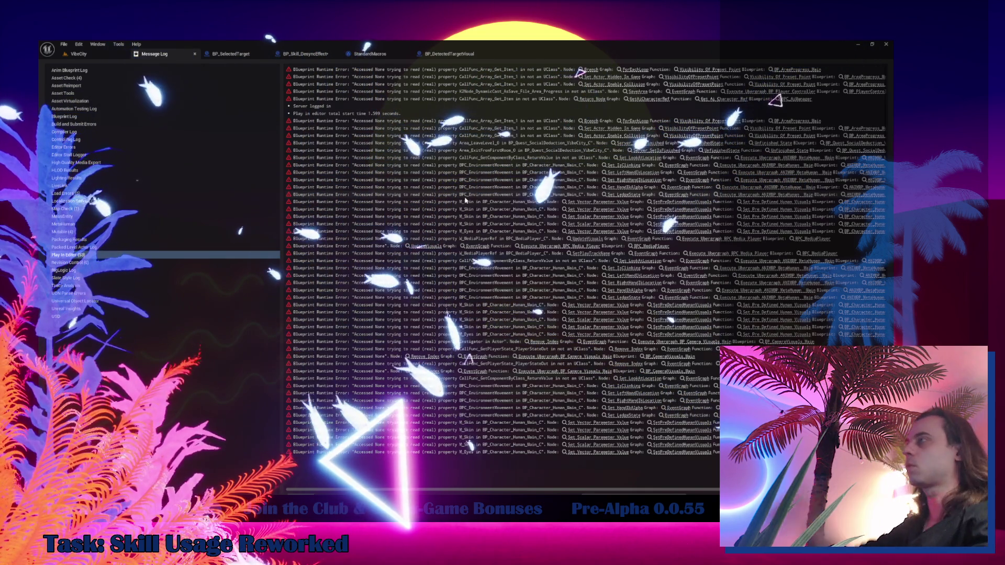
- Cycle past the BP_DetectedTargetVisual and ForEachLoop tabs, then center EventGraph on the visual-spawning nodes
left_click(445, 54)
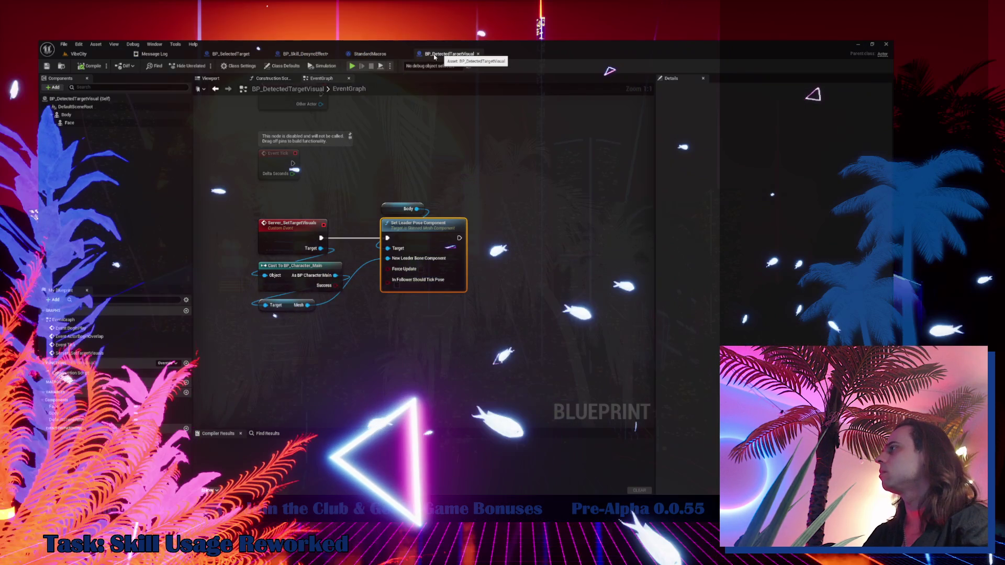
left_click(370, 54)
left_click(301, 53)
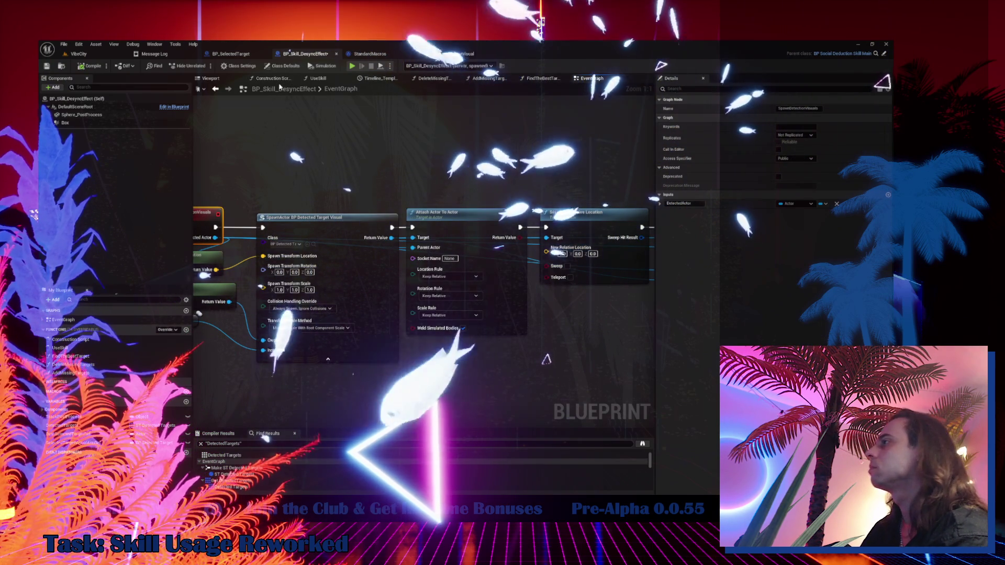
double_click(233, 468)
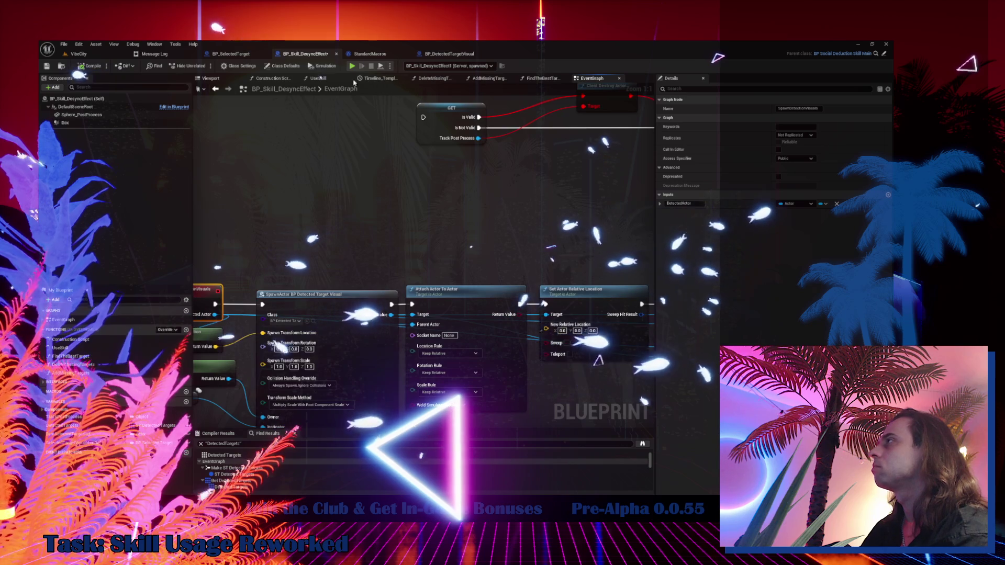
- Zoom around the SpawnActor and Clear Timer nodes, then return to the VibeCity level editor
left_click(231, 54)
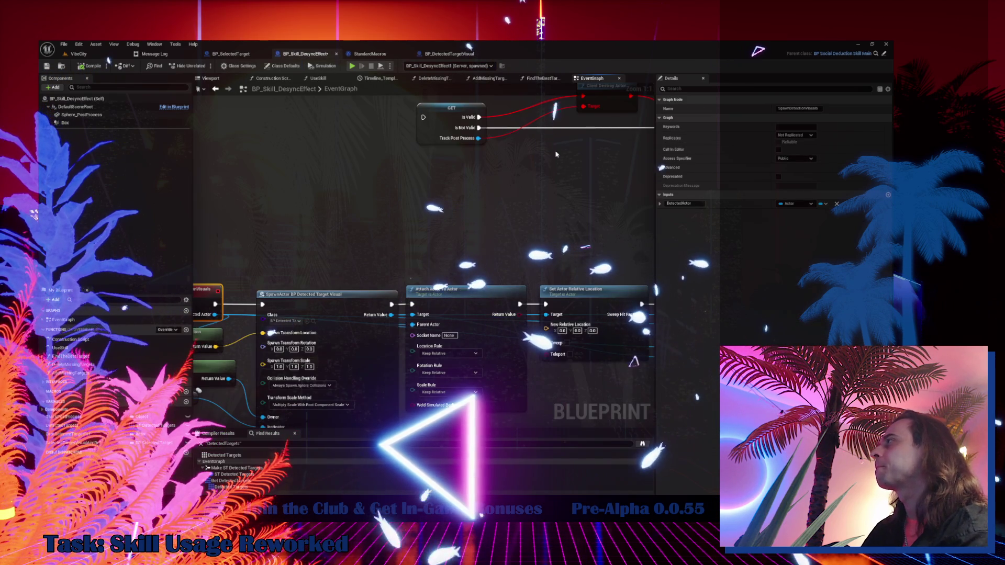
scroll(556, 155, "down", 6)
scroll(553, 243, "up", 3)
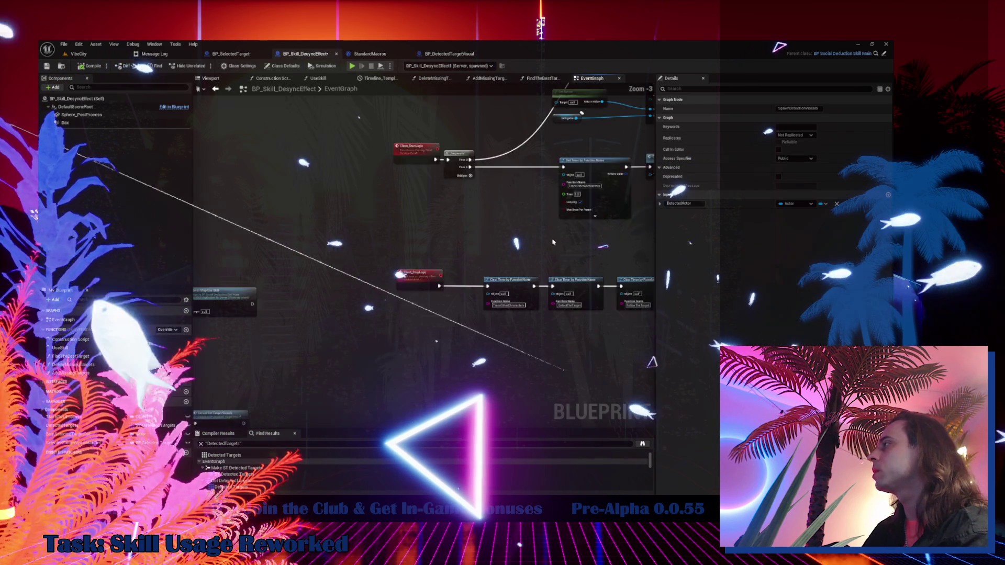
scroll(553, 243, "up", 3)
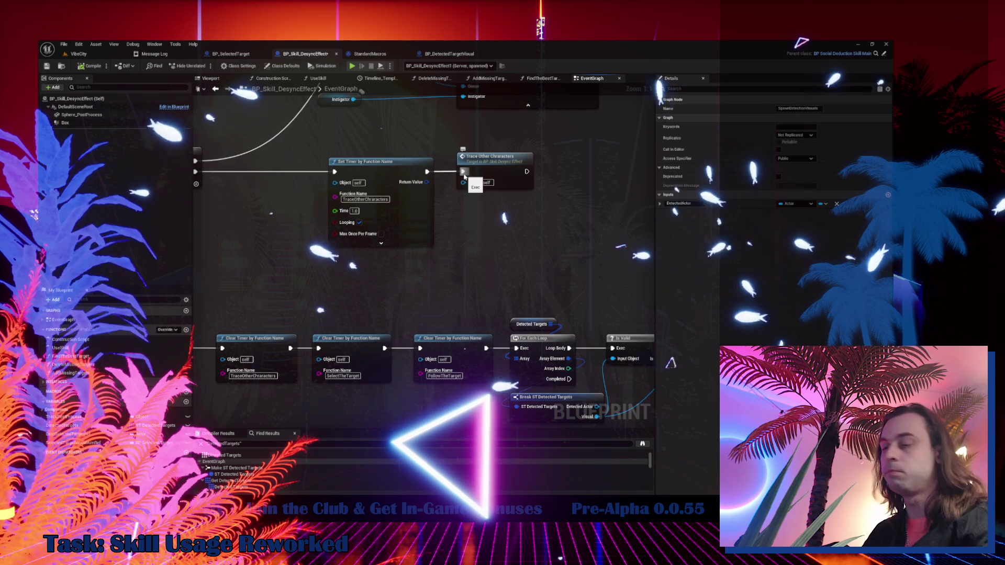
left_click(95, 56)
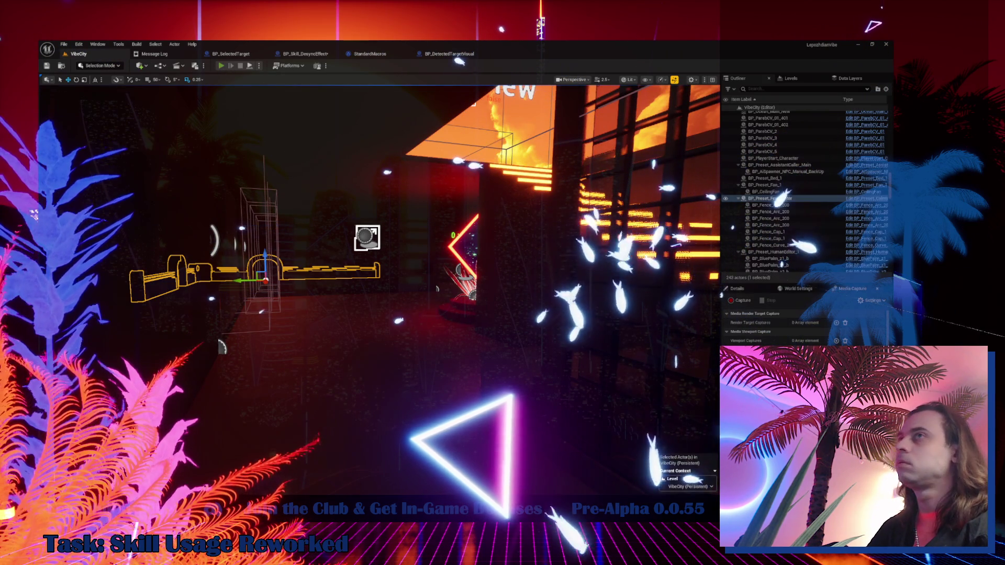
- Start a Play session with Alt+P and enable the infinite RAM cheat
key("alt+p")
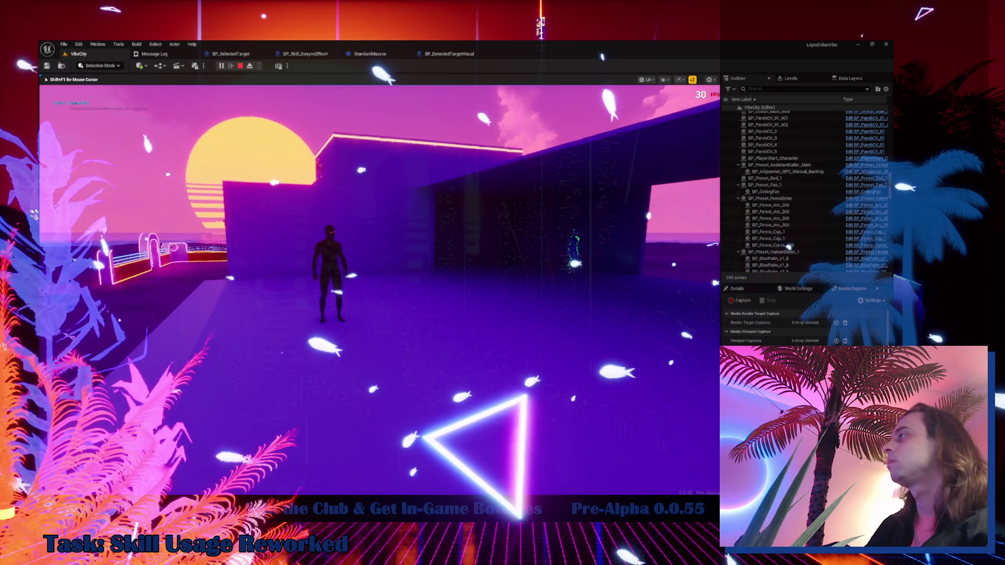
key("Tab")
left_click(298, 320)
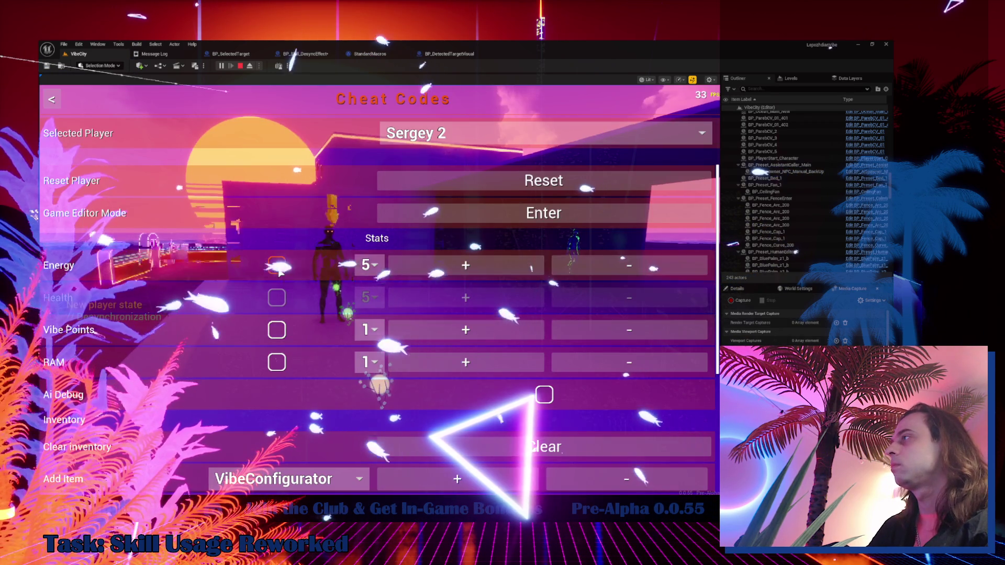
left_click(276, 363)
key("Escape")
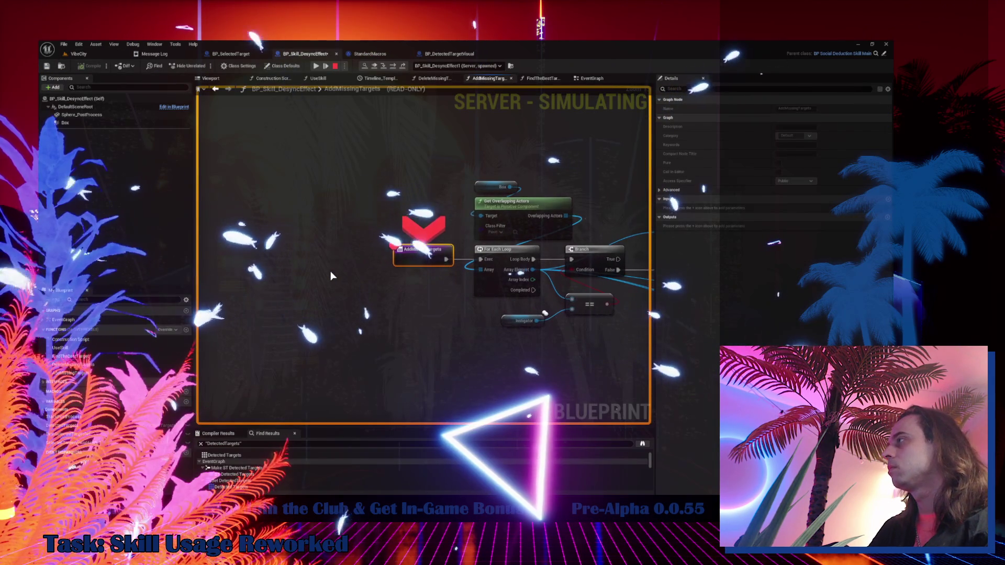
- Step with F11 through AddMissingTargets and the target-visual spawning, then step out with F8
key("F11")
key("F11")
key("F11")
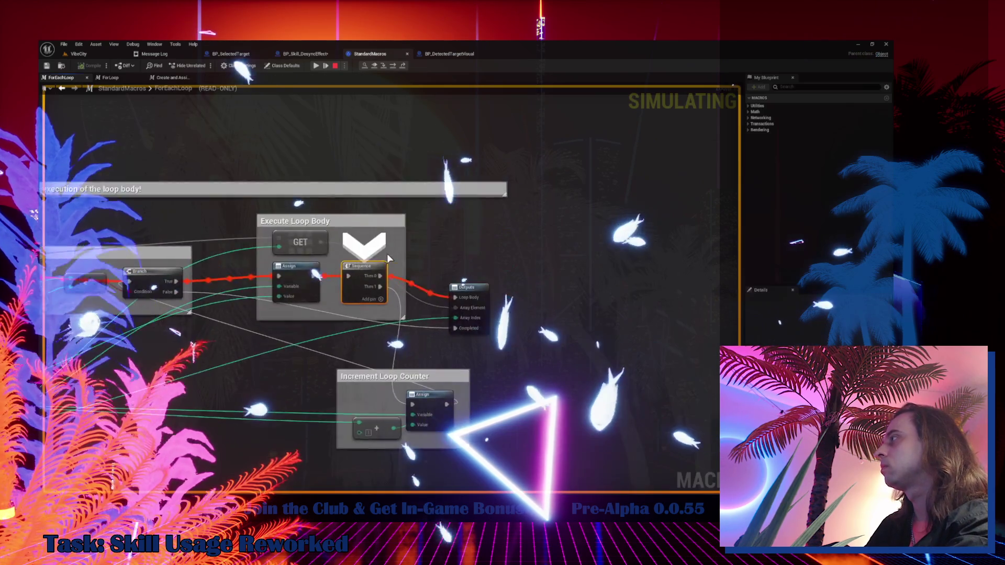
key("F11")
key("F11")
key("F11")
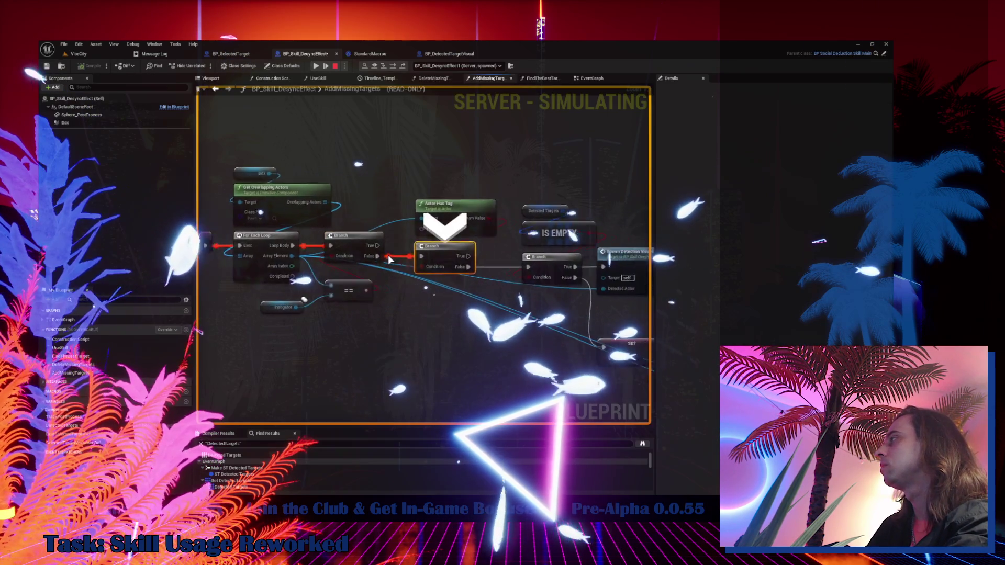
key("F11")
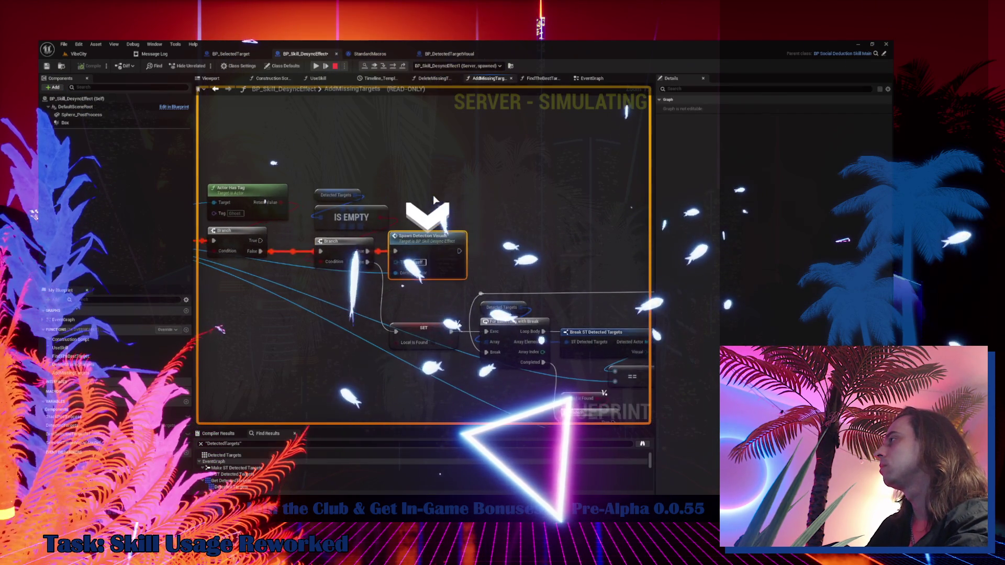
key("F11")
key("F11")
key("F11")
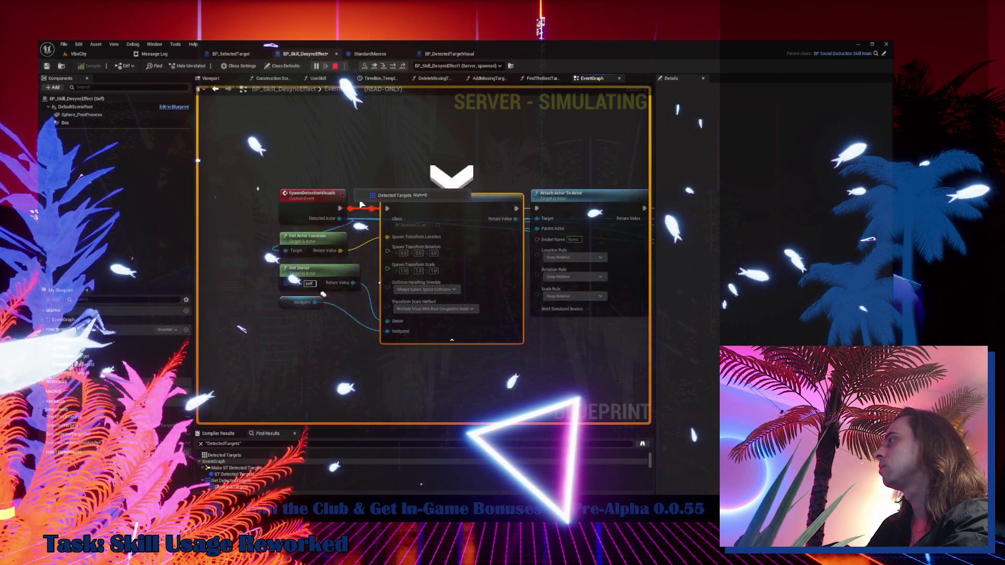
key("F11")
key("F11")
key("F11")
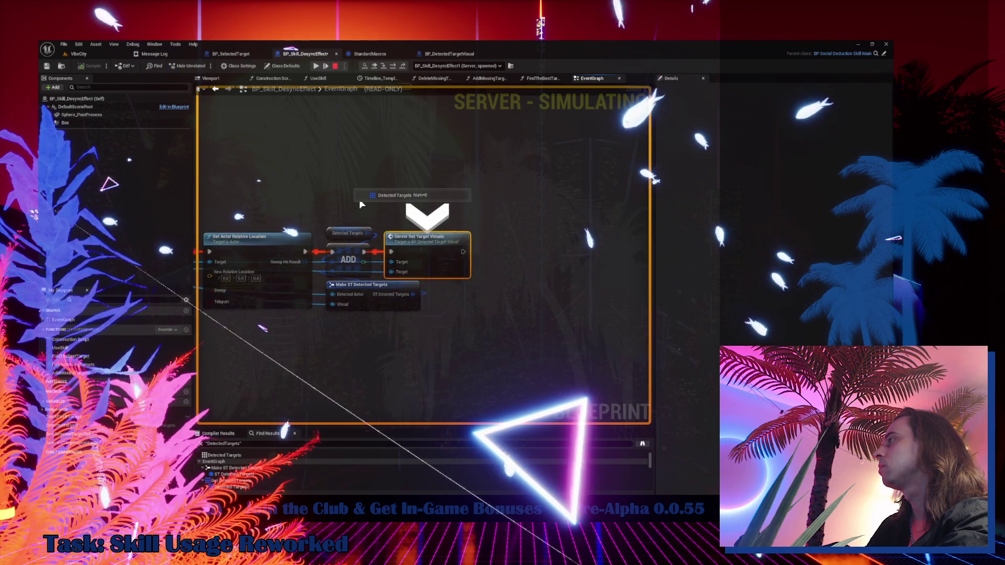
key("F11")
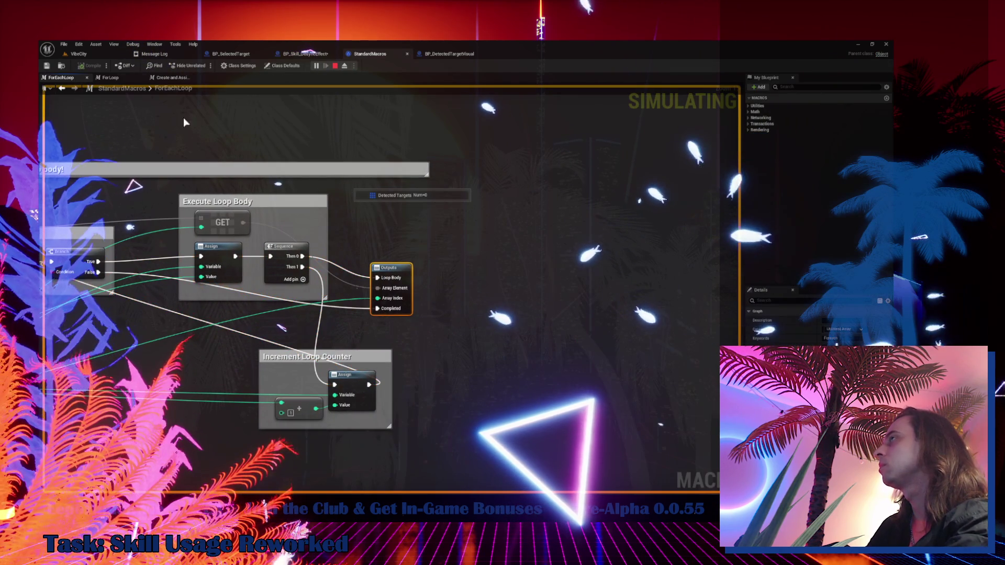
key("F8")
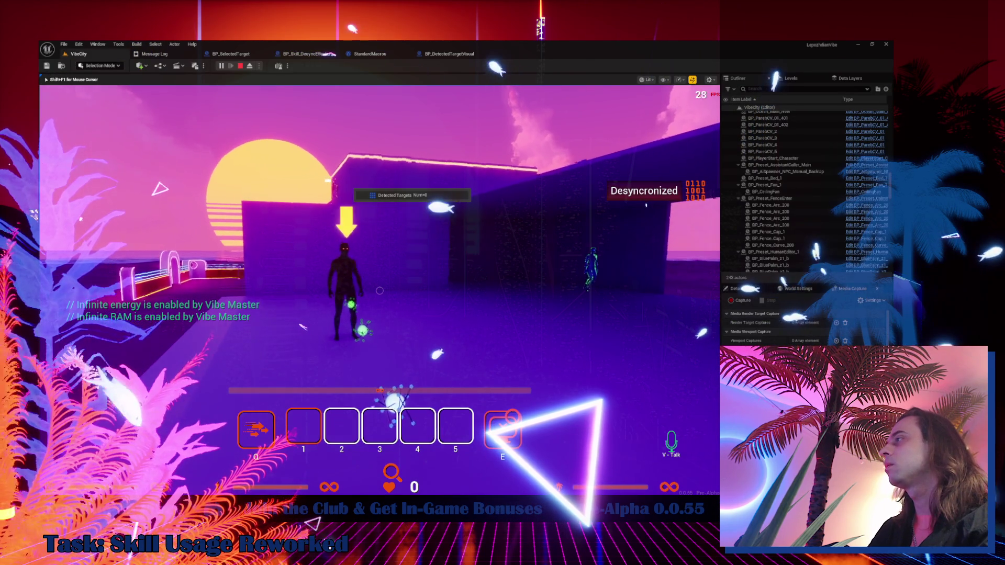
- Walk toward the wall, step into the For Each Loop, confirm Detected Targets holds two entries, and resume
key("w")
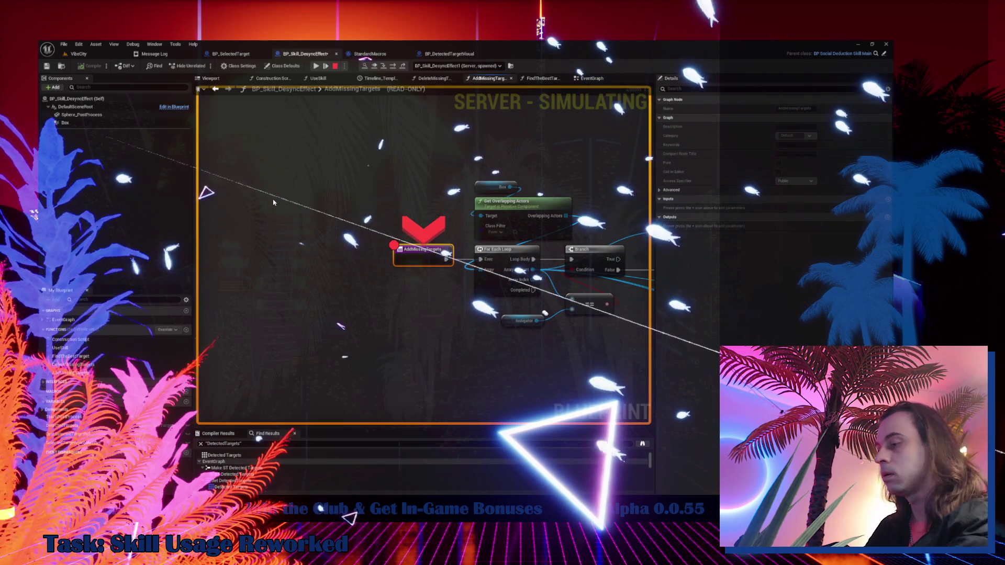
key("F11")
key("F11")
key("F11")
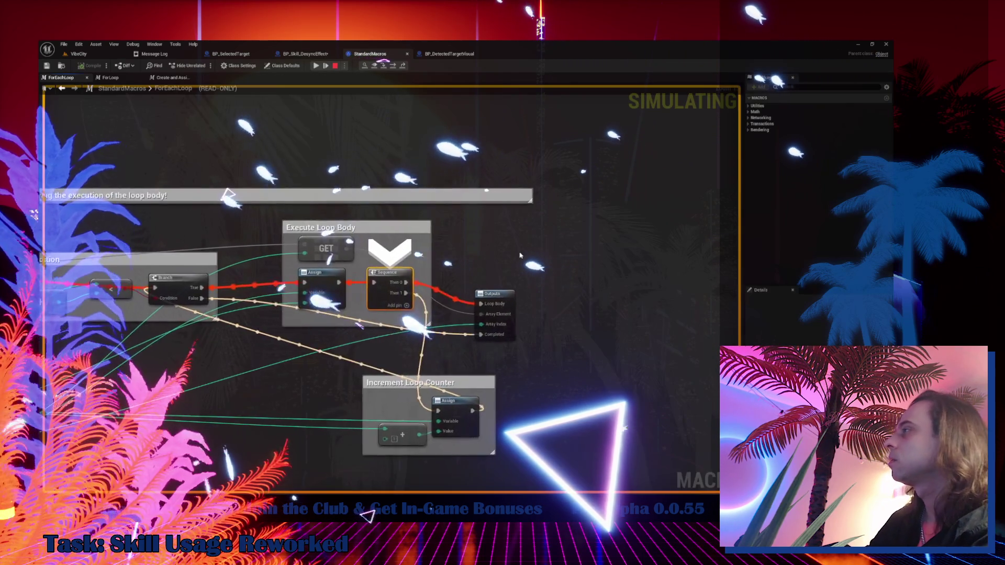
key("F11")
key("F11")
key("F11")
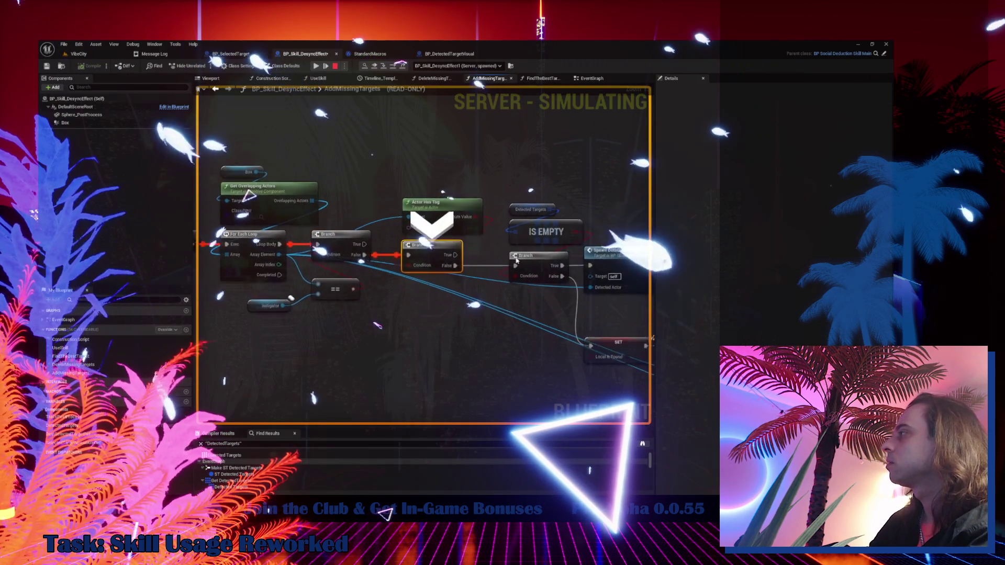
key("F11")
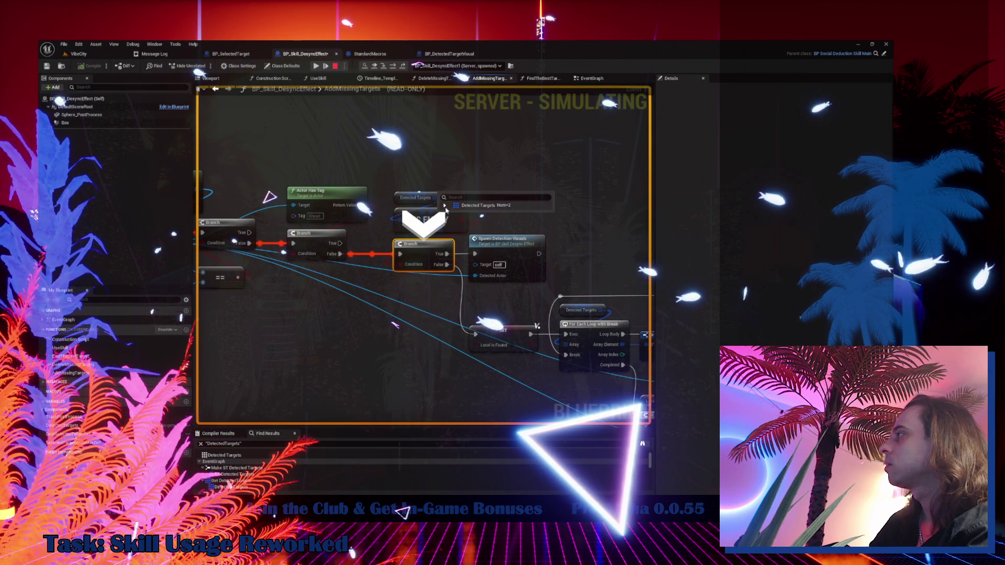
left_click(445, 206)
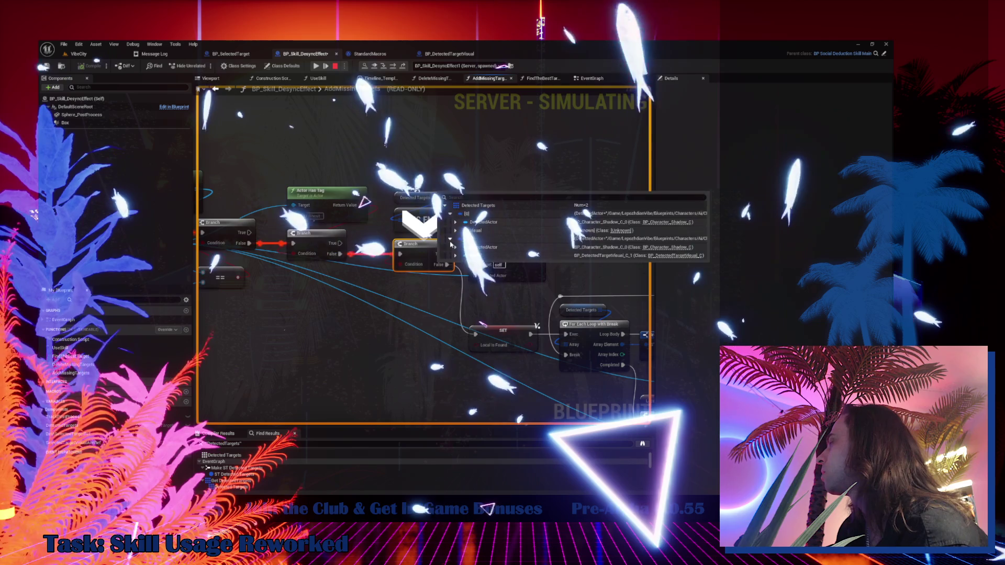
left_click_drag(385, 240, 349, 261)
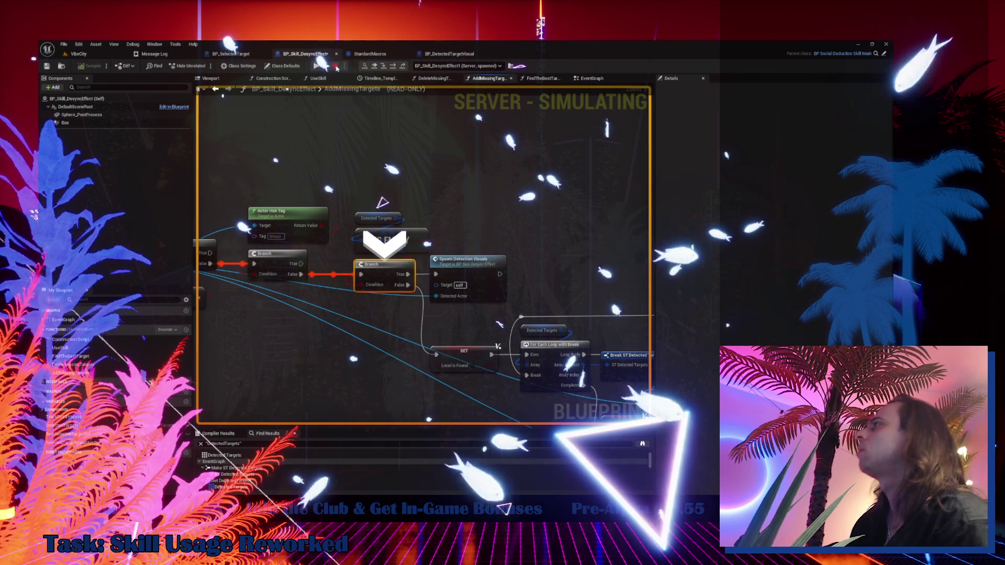
left_click(316, 66)
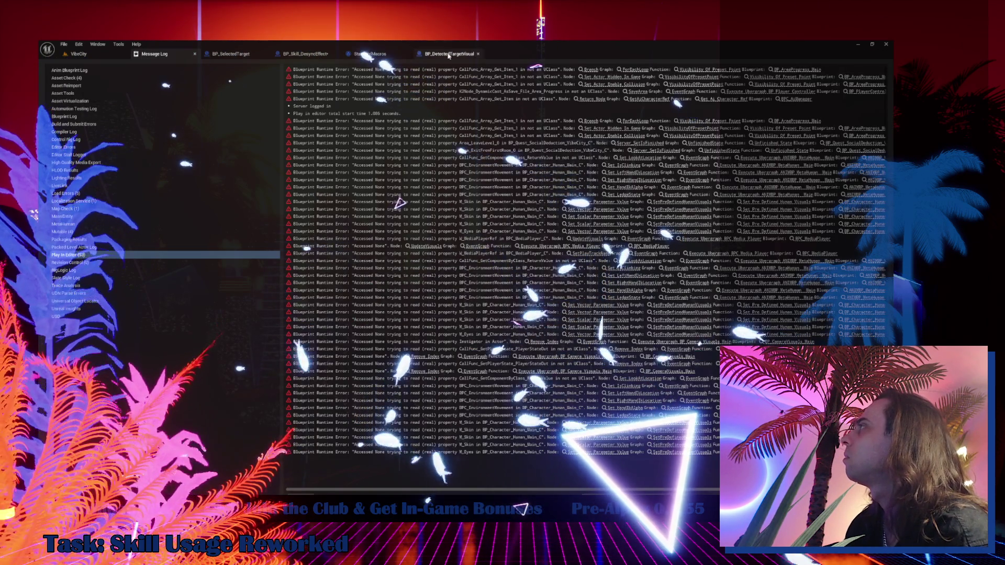
- Stop the simulation and search for all DetectedTargets references from the AddMissingTargets graph
left_click(449, 55)
left_click(305, 54)
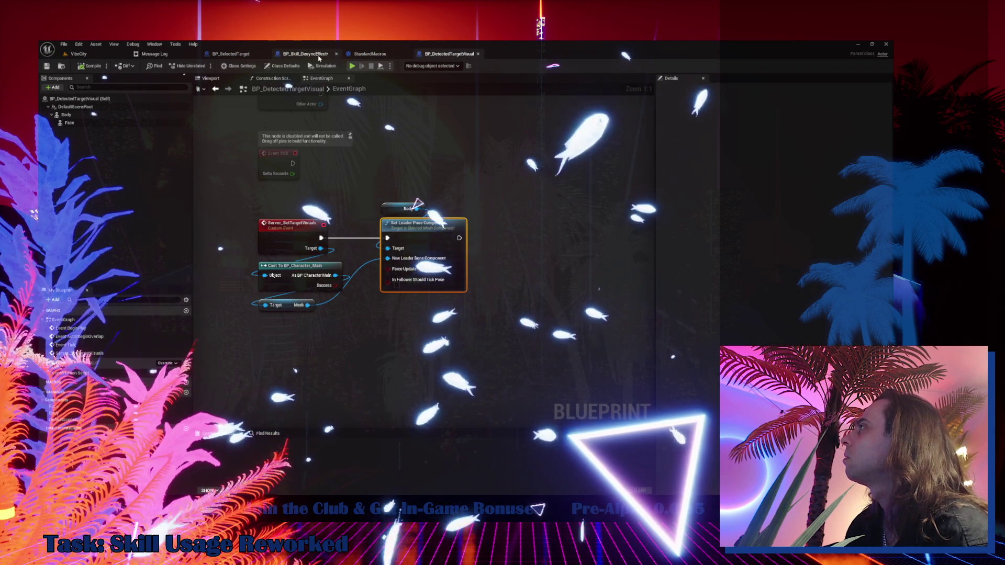
right_click(355, 221)
mouse_move(389, 287)
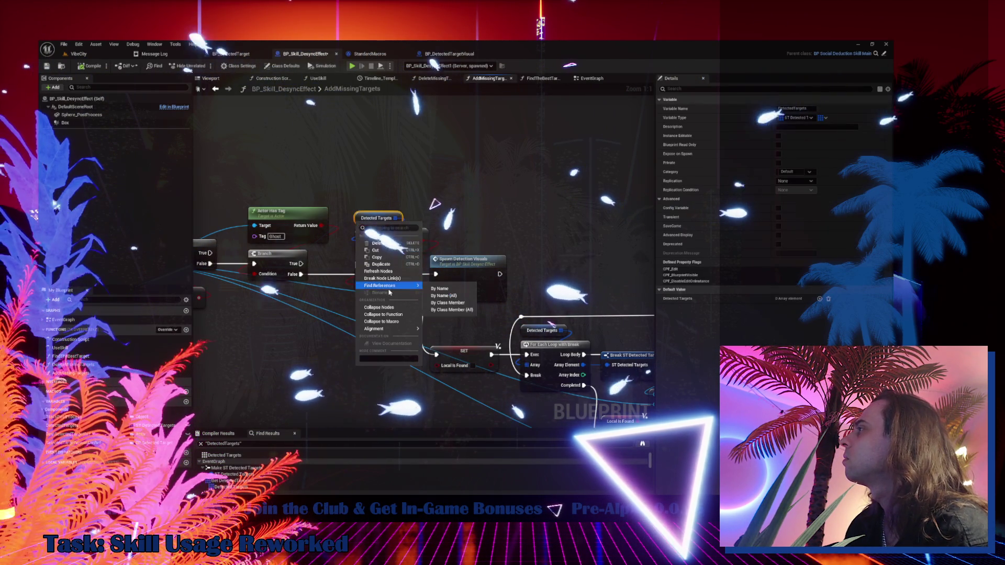
left_click(439, 289)
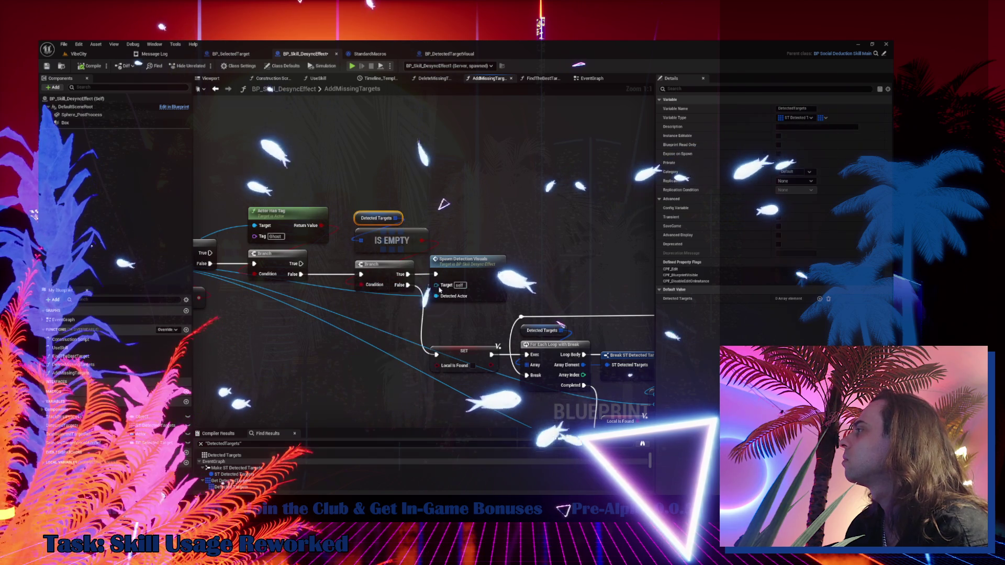
- Jump through the DetectedTargets usages in the EventGraph loop and the Find the Best Target function
double_click(251, 481)
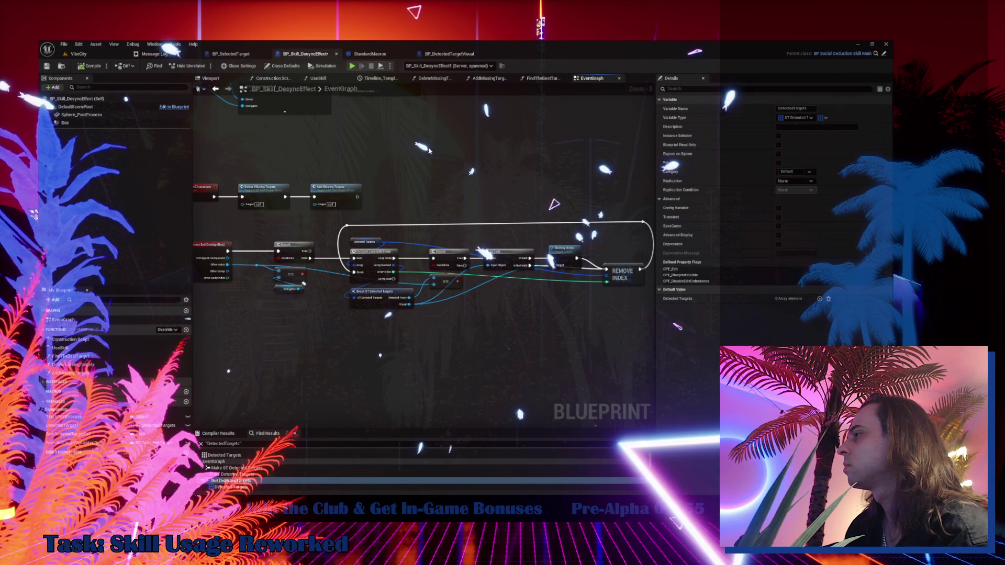
left_click(256, 472)
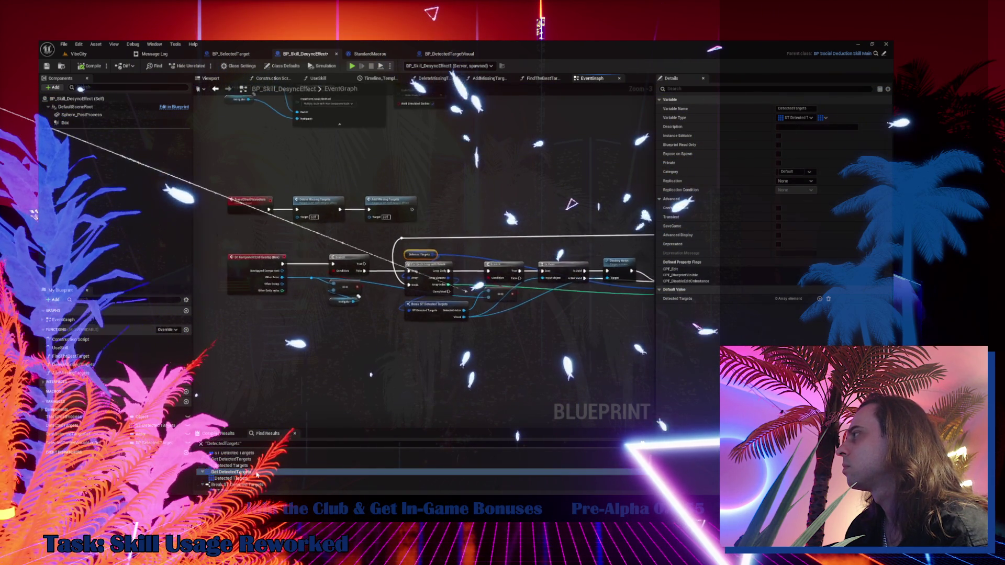
left_click(255, 487)
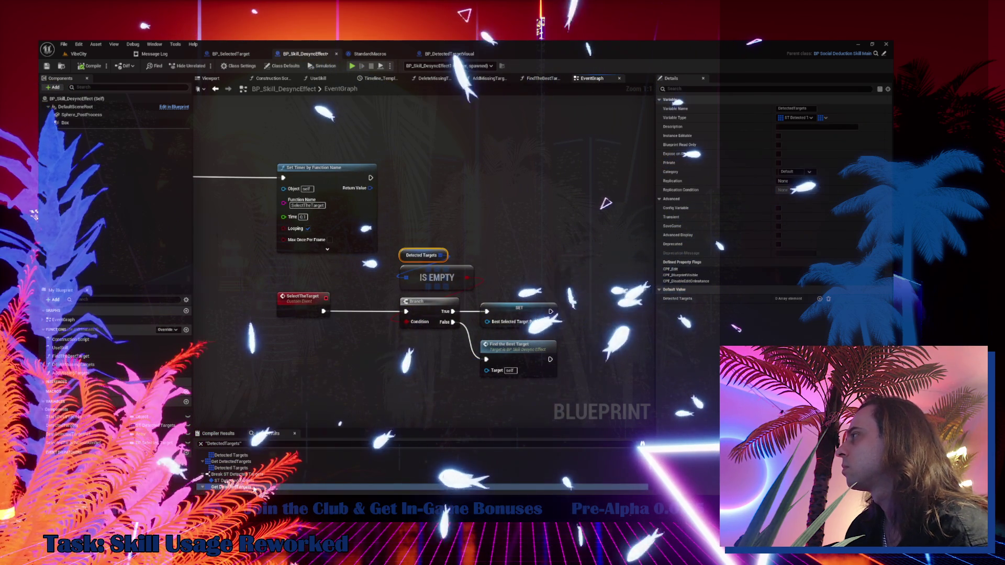
double_click(520, 355)
left_click(221, 457)
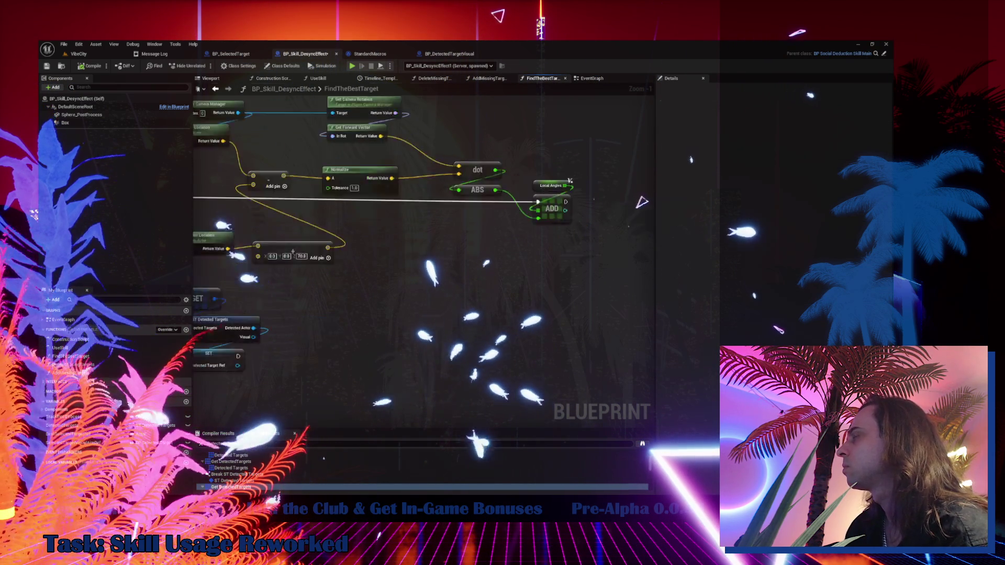
double_click(221, 457)
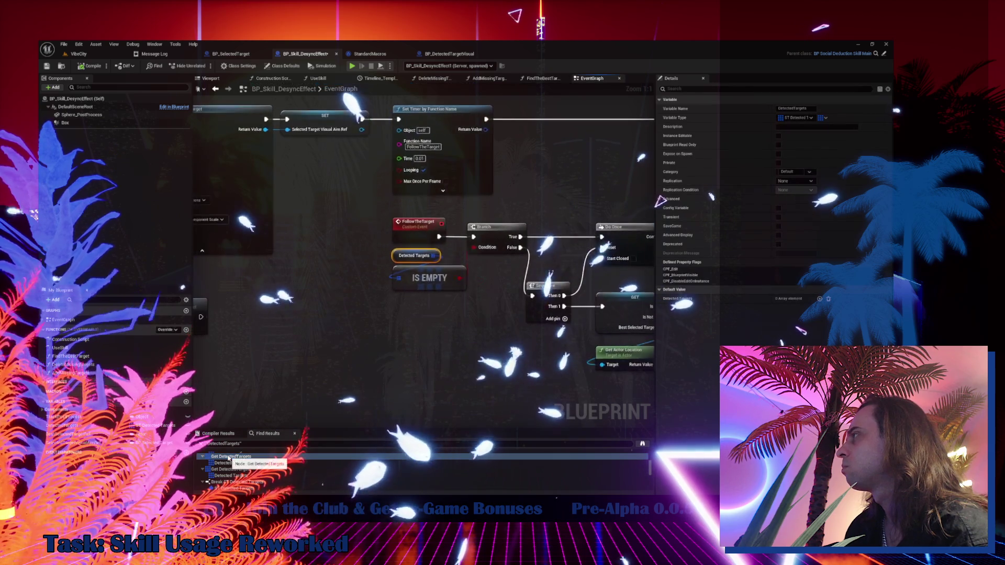
double_click(249, 470)
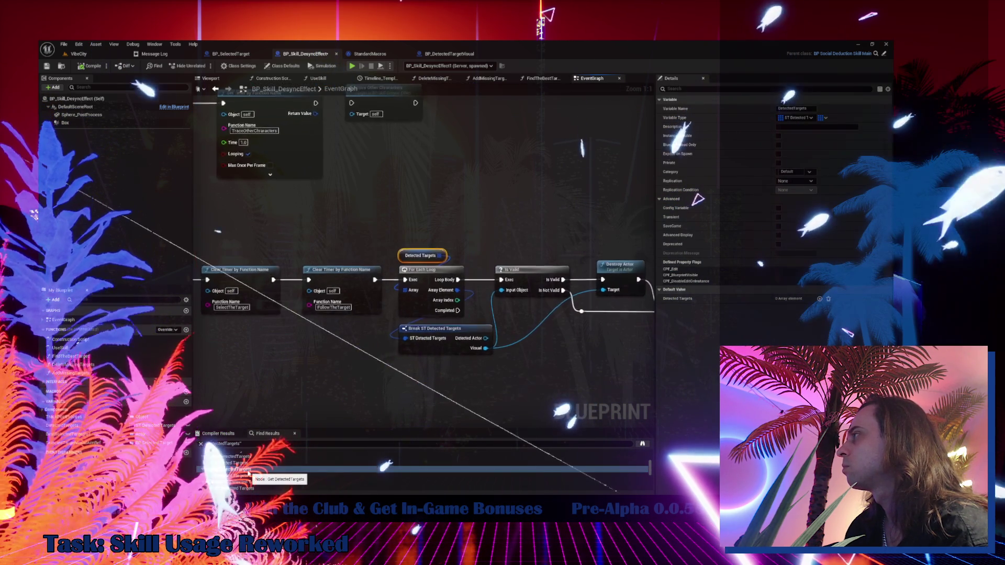
left_click_drag(202, 334, 199, 324)
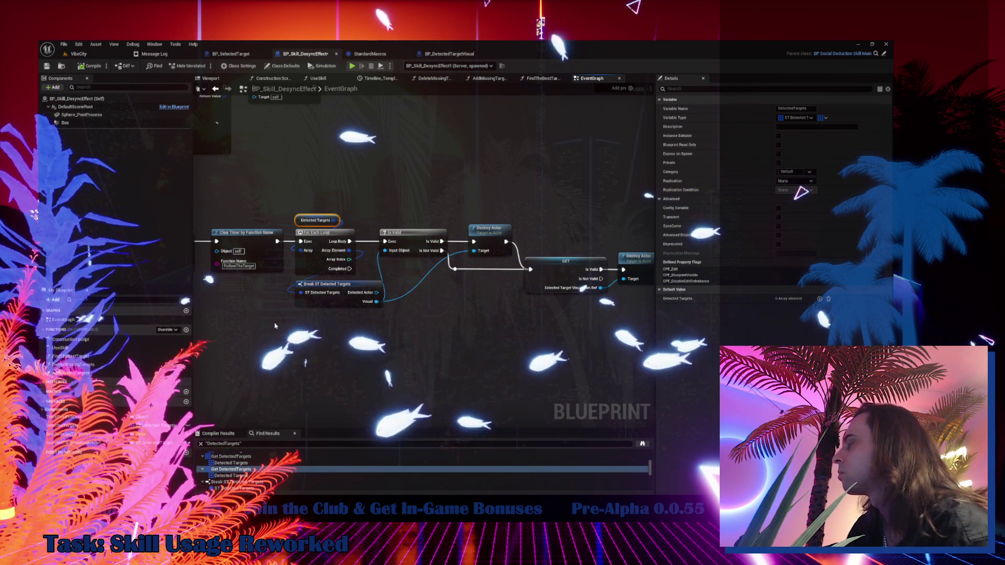
double_click(296, 487)
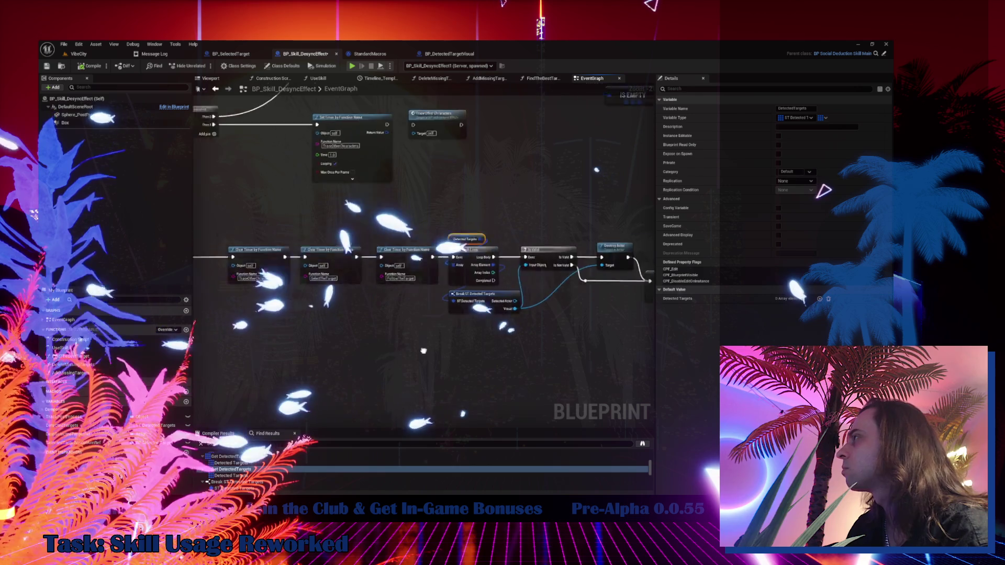
double_click(268, 469)
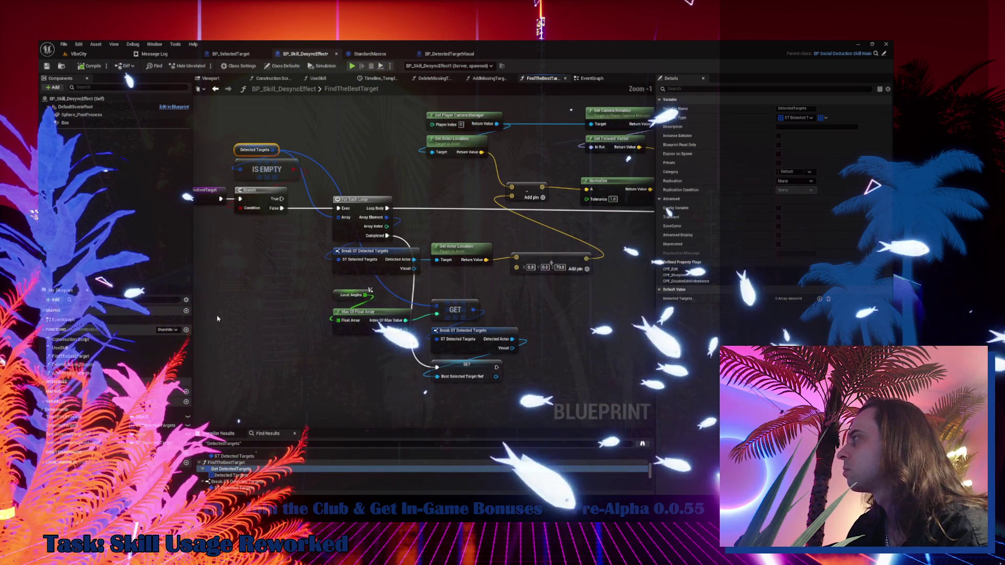
- Check the DetectedTargets usages in DeleteMissingTargets and SpawnDetectionVisuals, then return to the VibeCity viewport
scroll(231, 467, "down", 2)
double_click(232, 481)
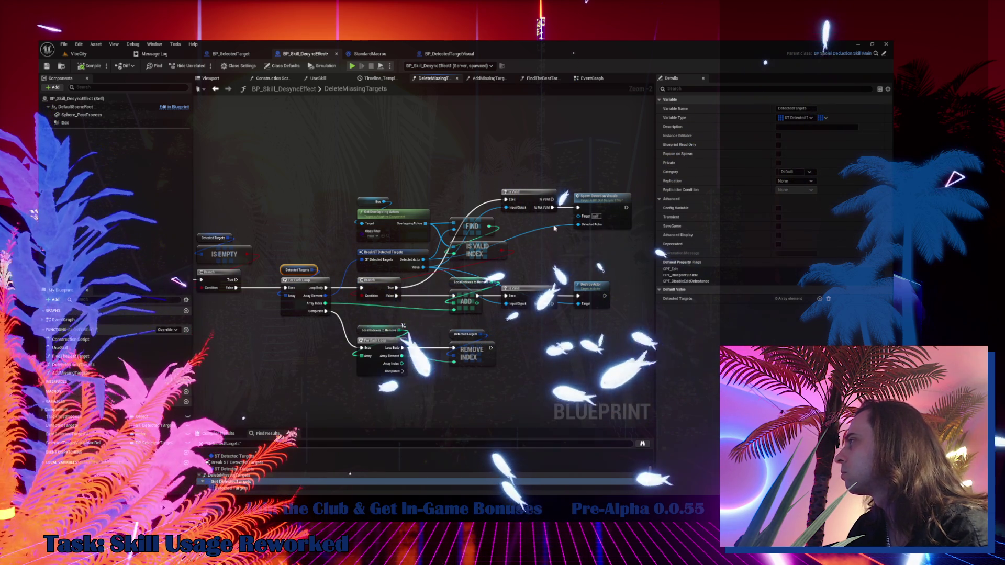
double_click(597, 198)
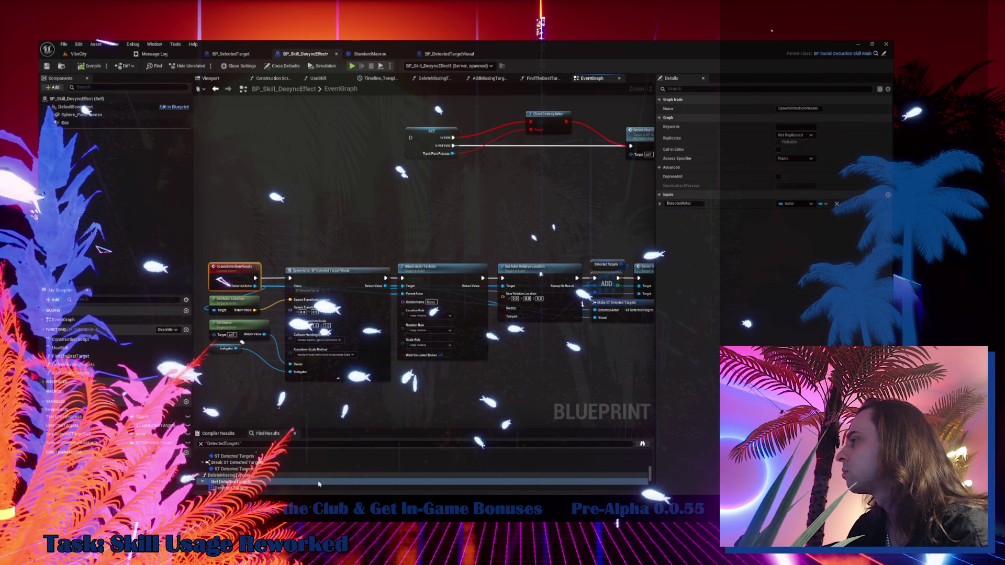
scroll(317, 482, "down", 2)
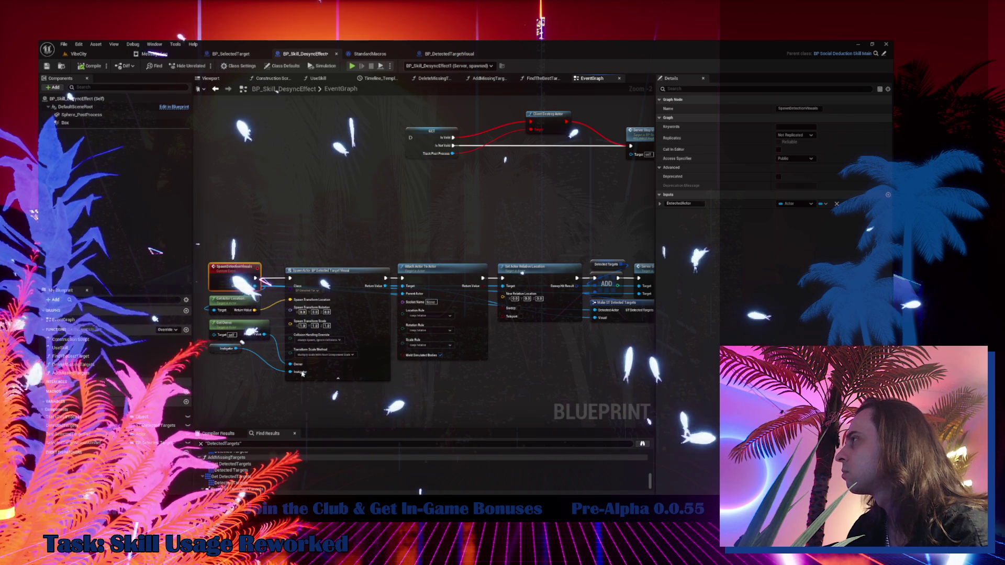
scroll(234, 463, "down", 2)
left_click(233, 460)
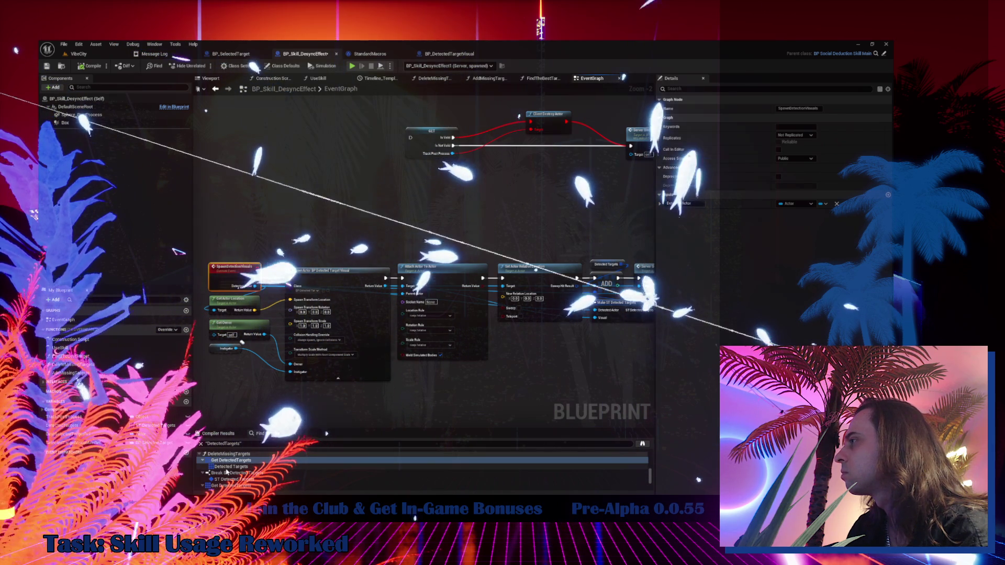
scroll(375, 340, "down", 4)
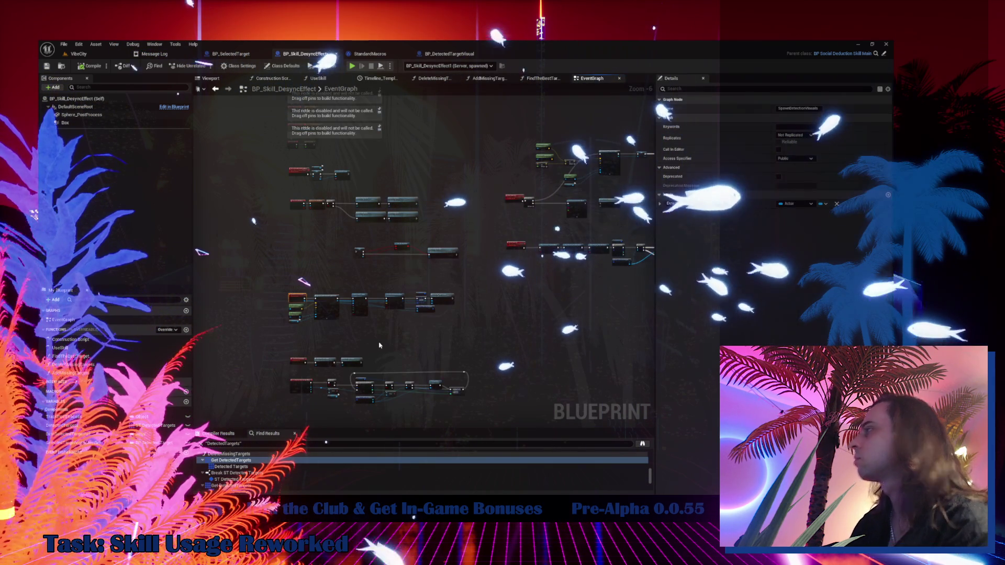
left_click_drag(375, 340, 323, 323)
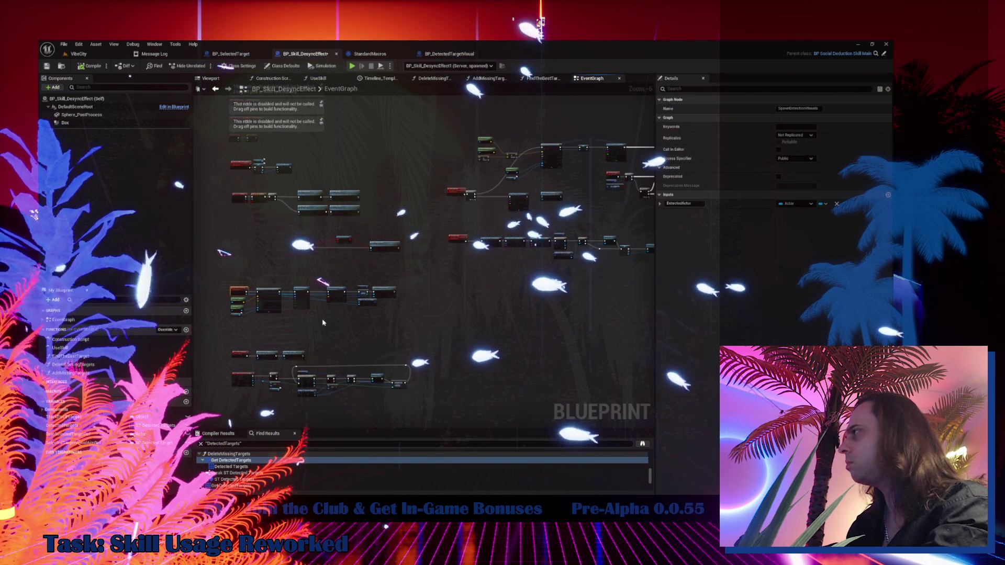
scroll(353, 317, "up", 5)
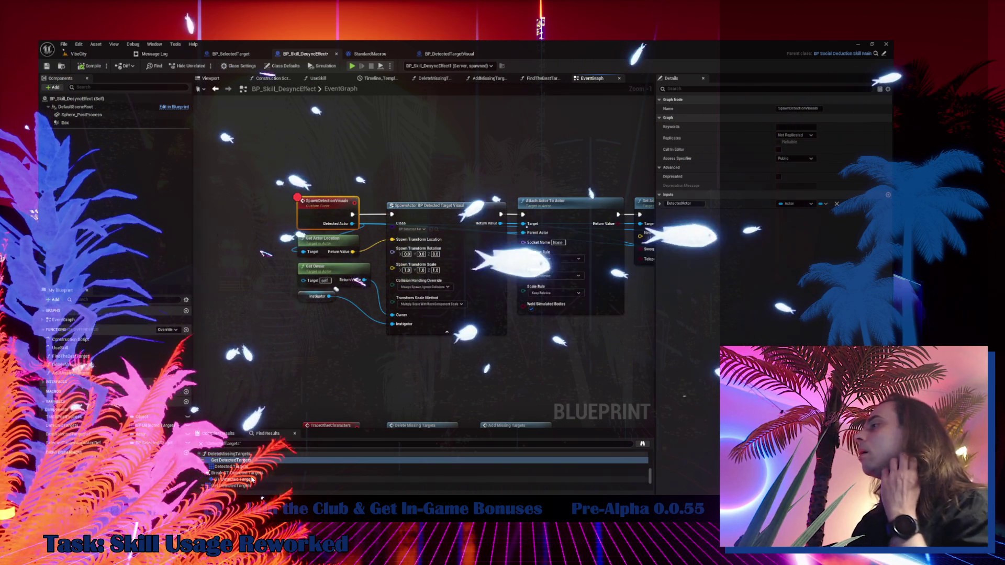
scroll(260, 461, "down", 1)
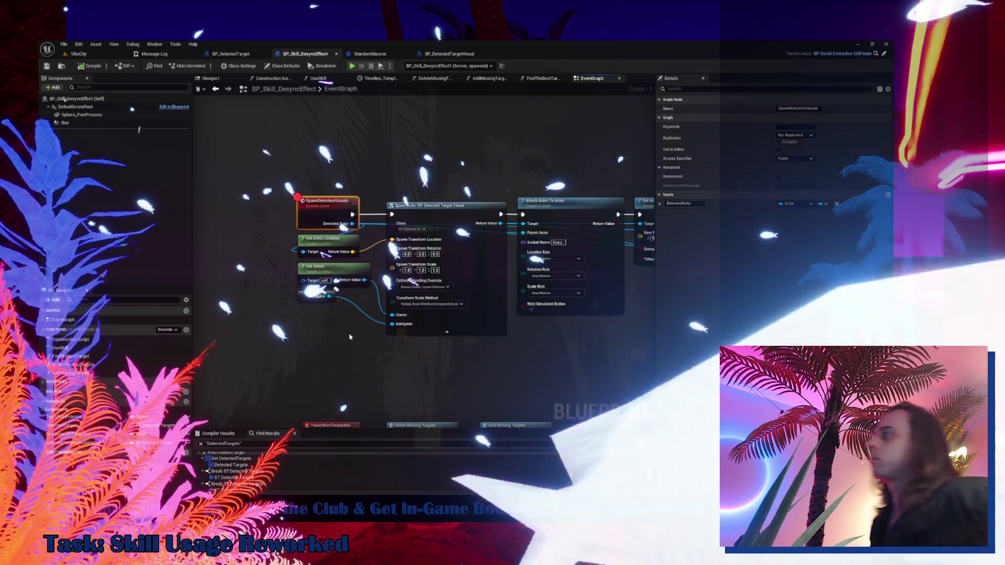
left_click(95, 53)
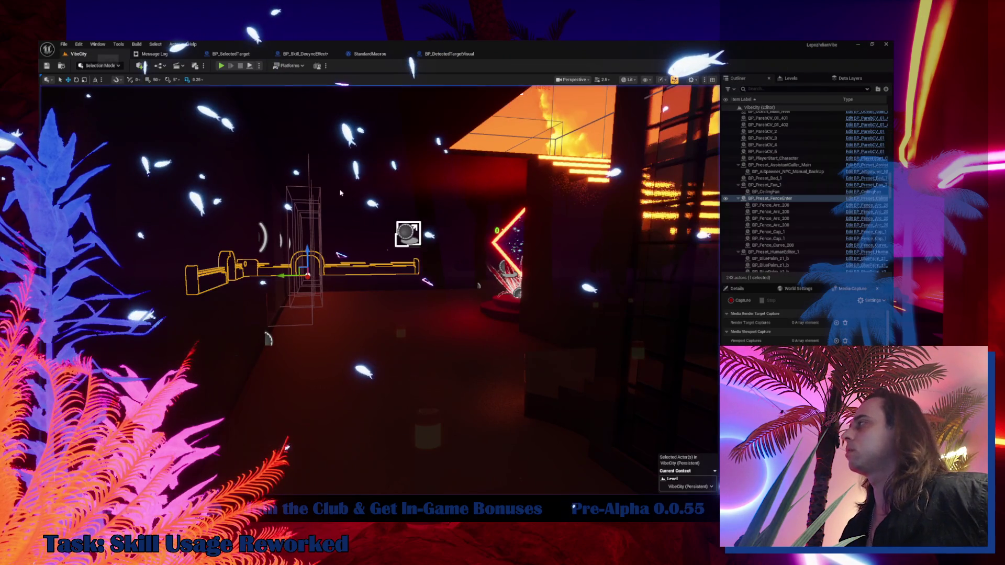
- Move the viewport camera toward the fence and turn it to face the sunset over the ocean
key("f")
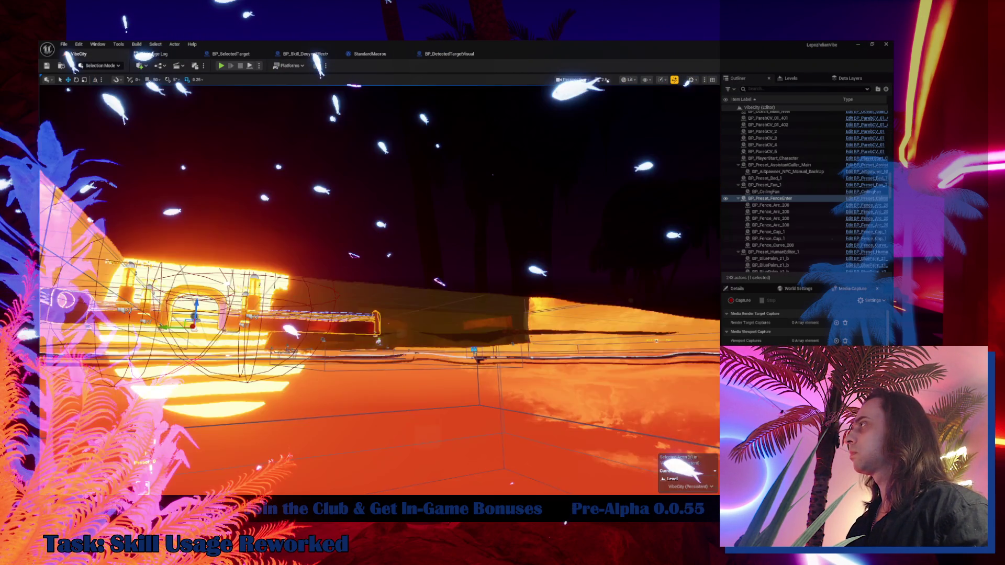
left_click_drag(343, 189, 342, 189)
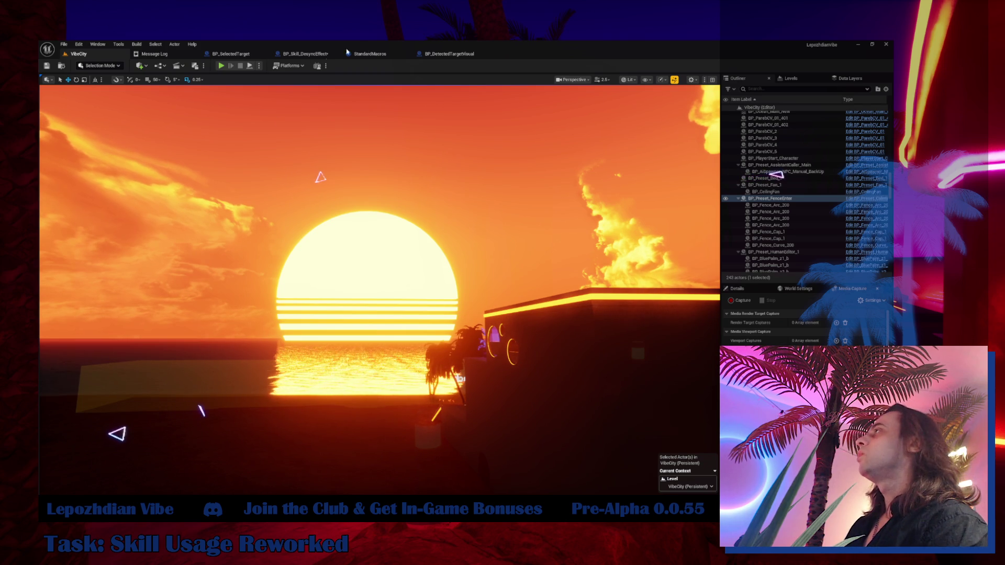
- Start a Play session and enable the infinite Energy cheat
left_click(223, 67)
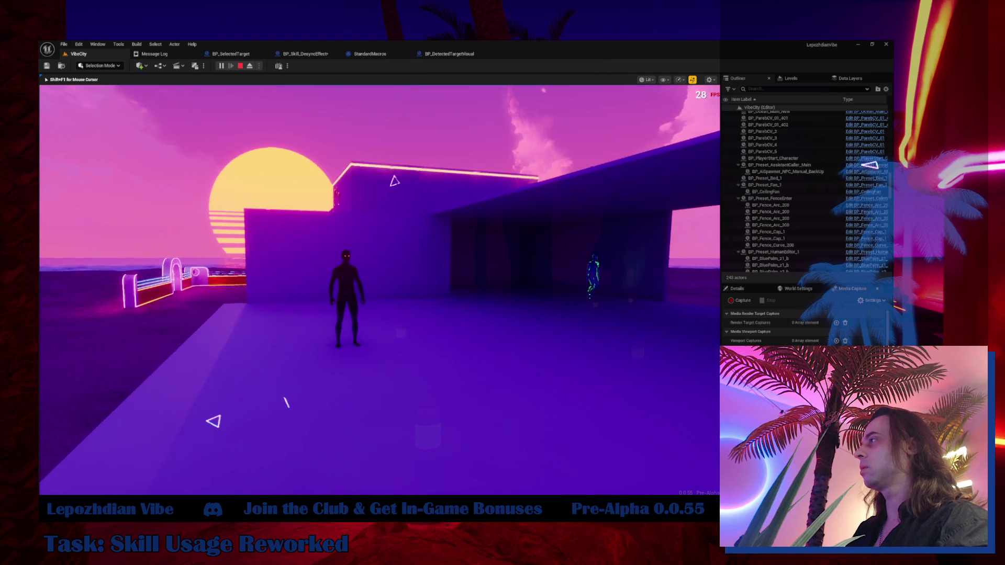
key("Tab")
left_click(296, 330)
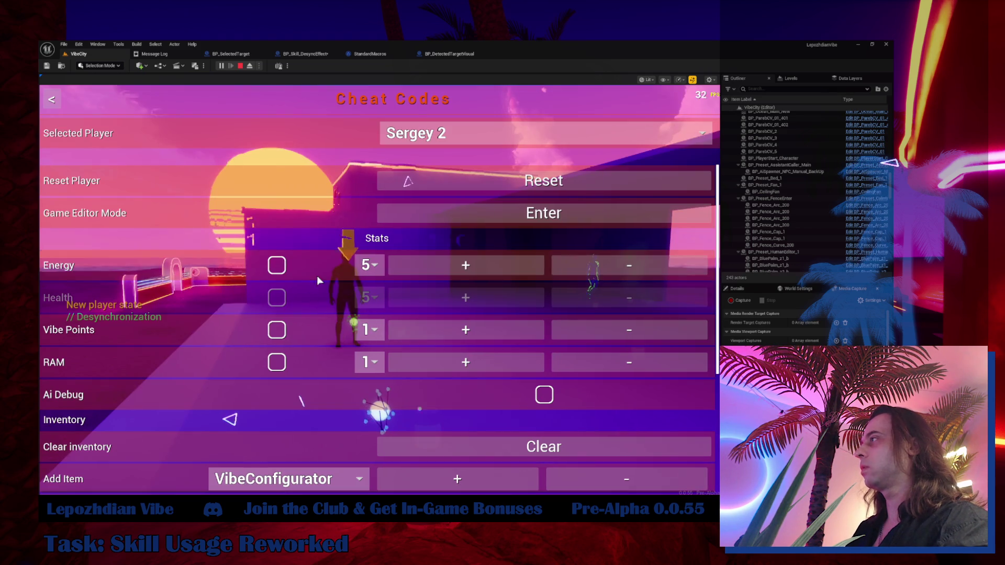
left_click(277, 267)
key("Escape")
key("Tab")
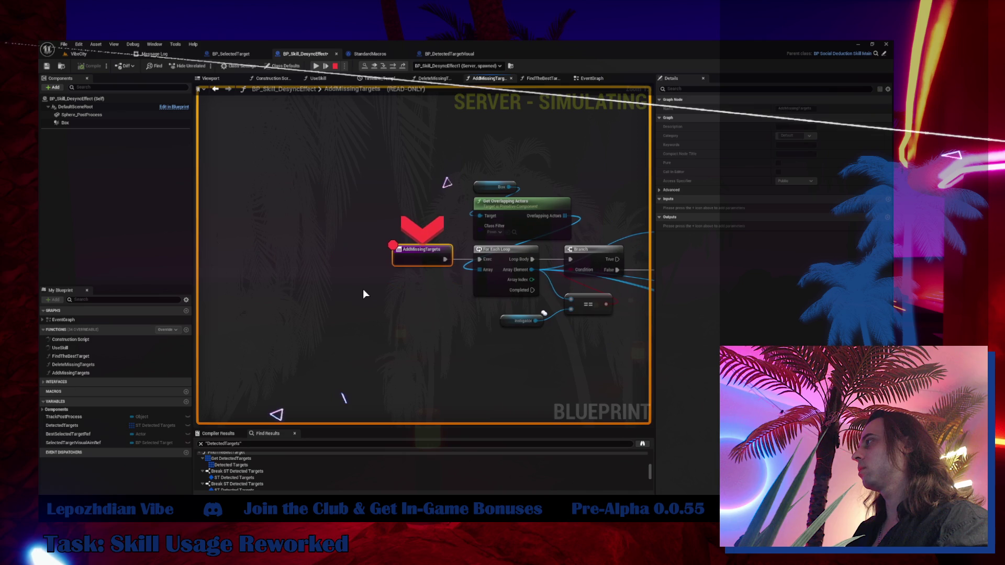
- Step with F10 through the detection logic past SpawnActor, Attach Actor To Actor and ADD
key("F10")
key("F10")
key("F10")
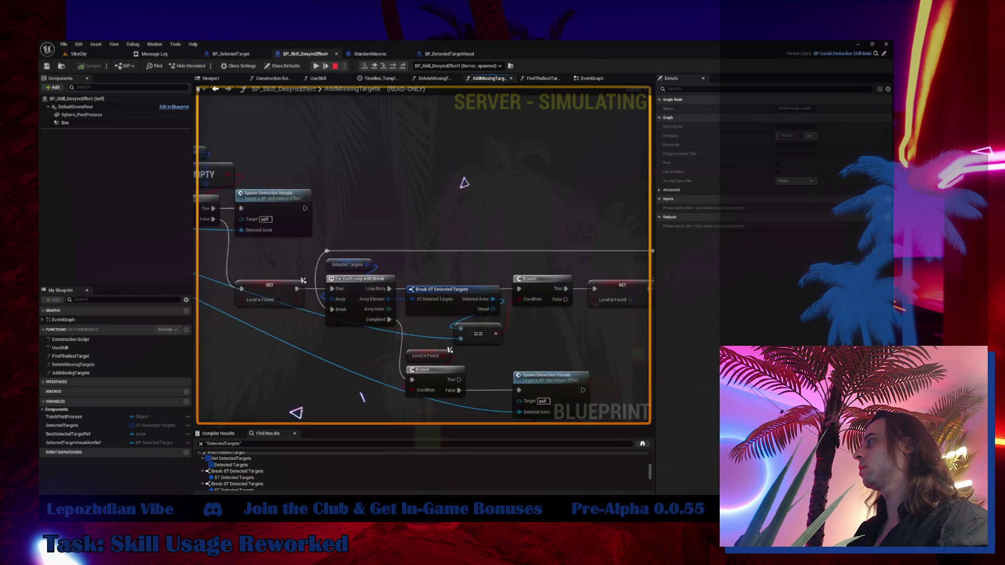
key("F10")
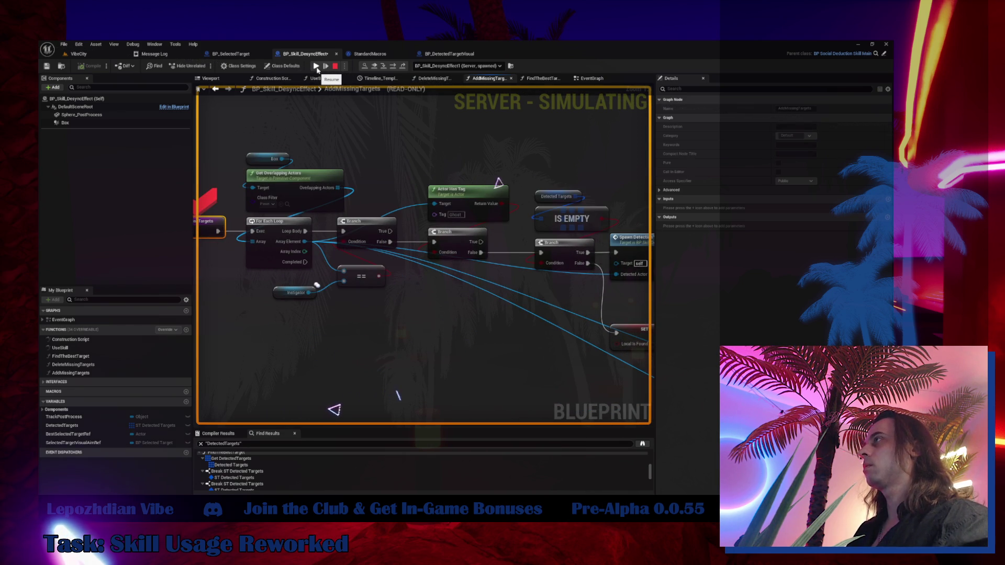
key("F10")
key("F10")
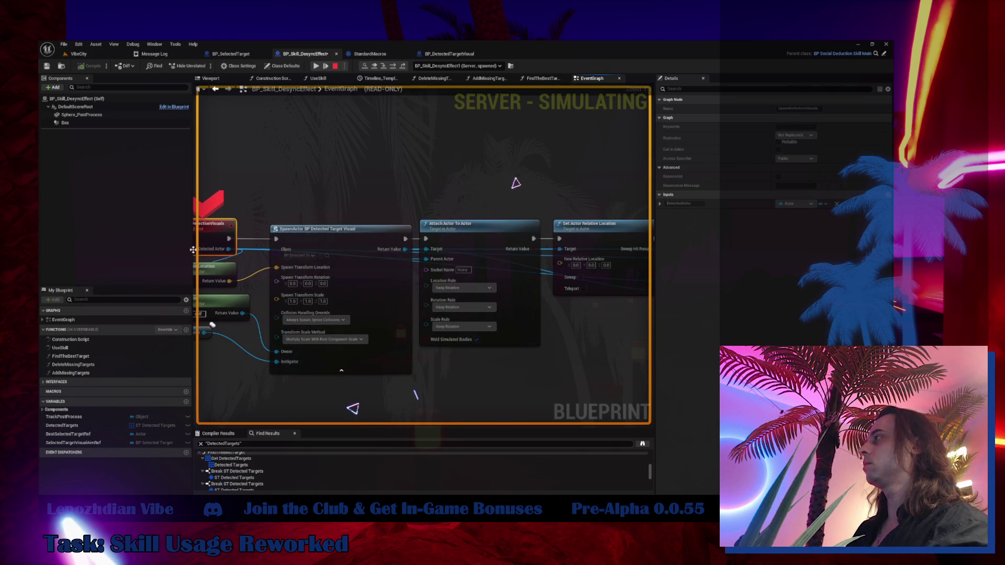
key("F10")
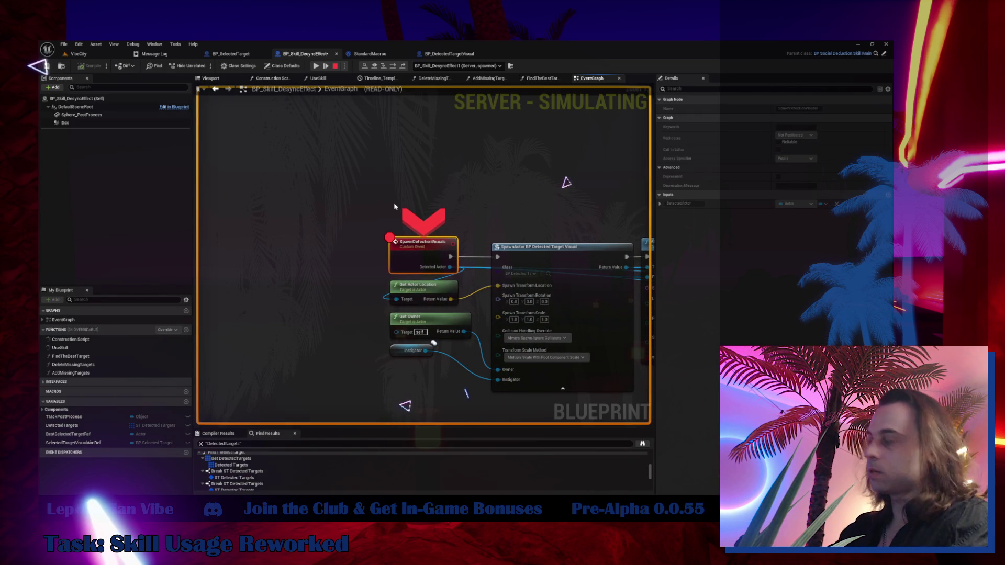
key("F10")
key("F10")
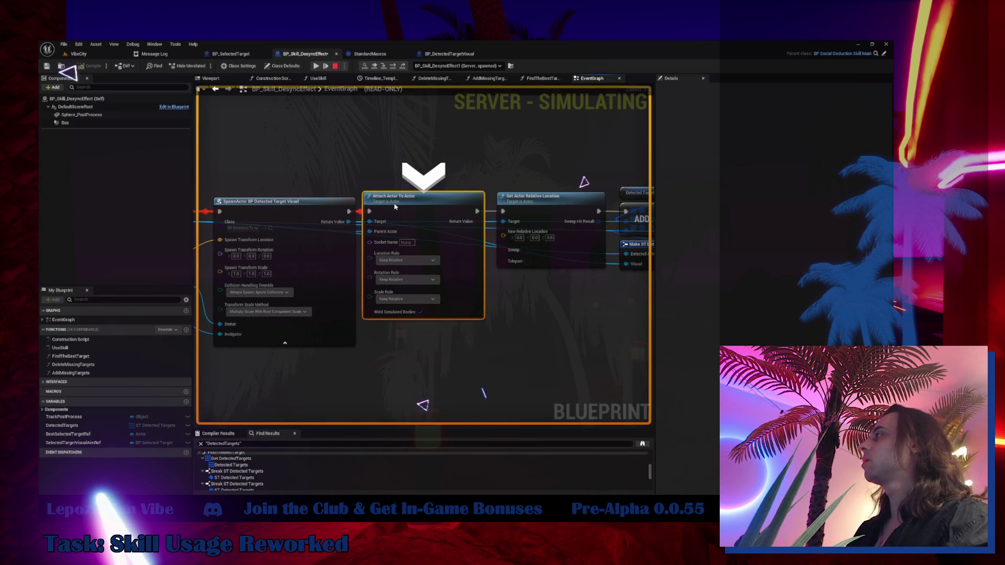
key("F10")
key("F10")
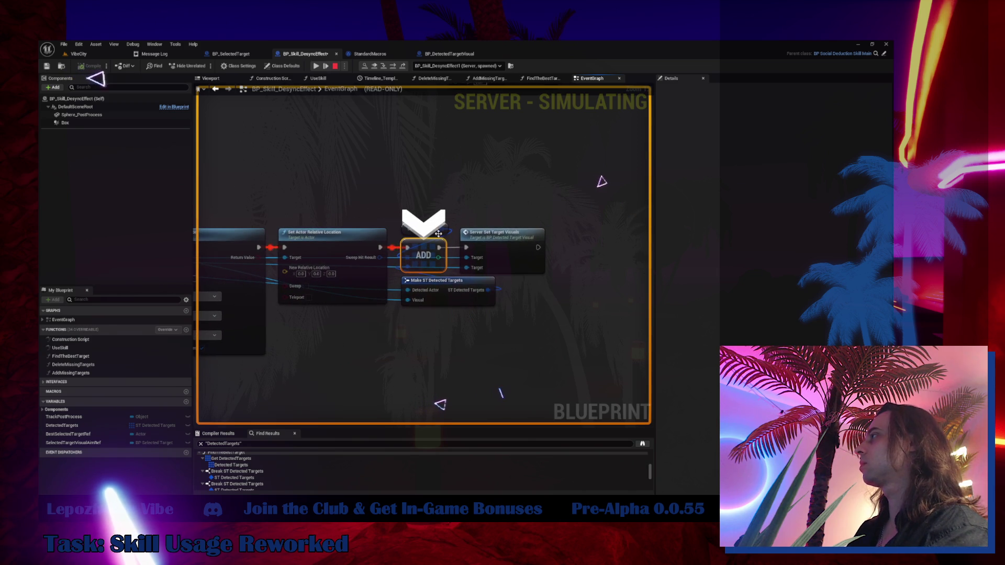
key("F10")
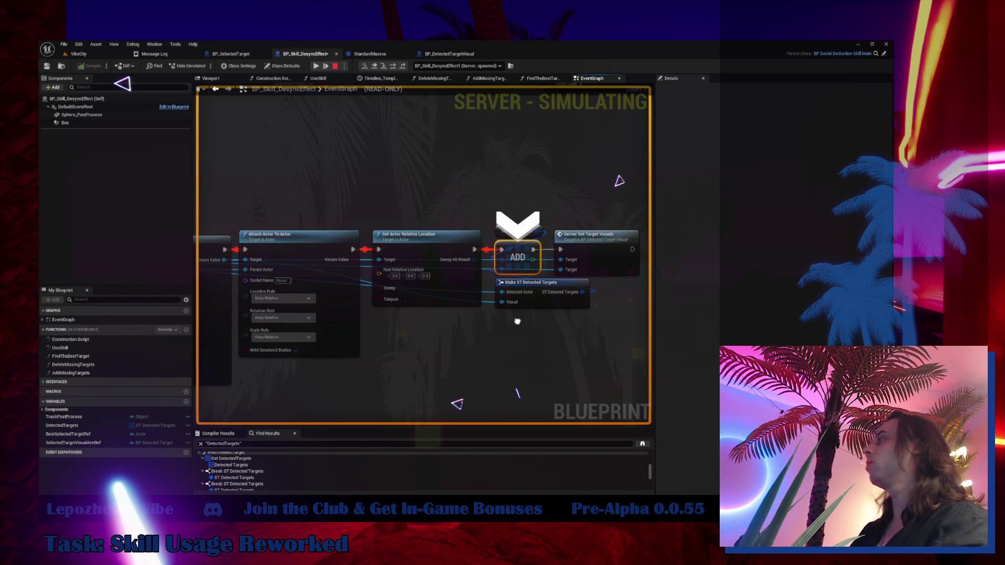
key("F10")
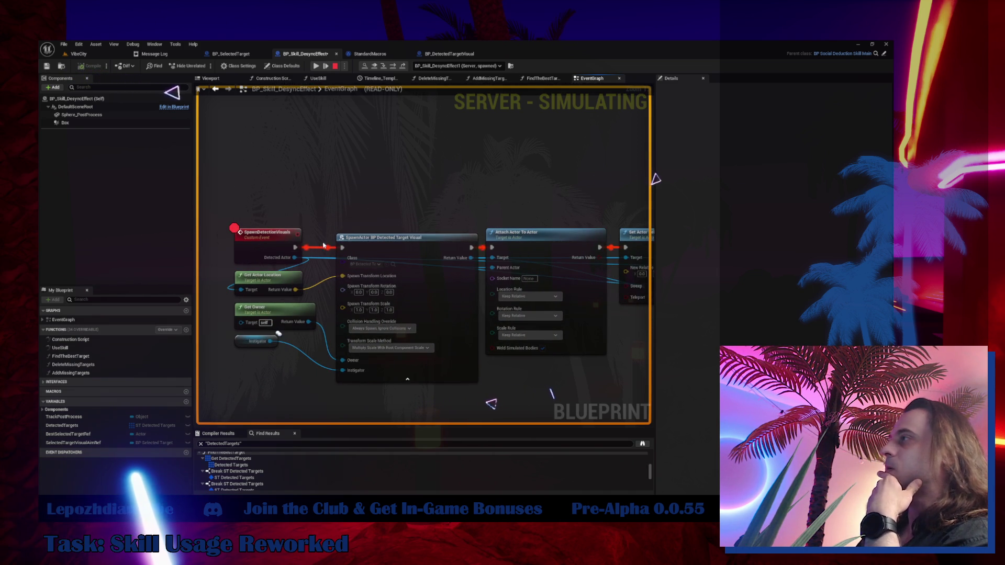
- Remove the SpawnDetectionVisuals breakpoint with F9 and resume play with F5
left_click(277, 241)
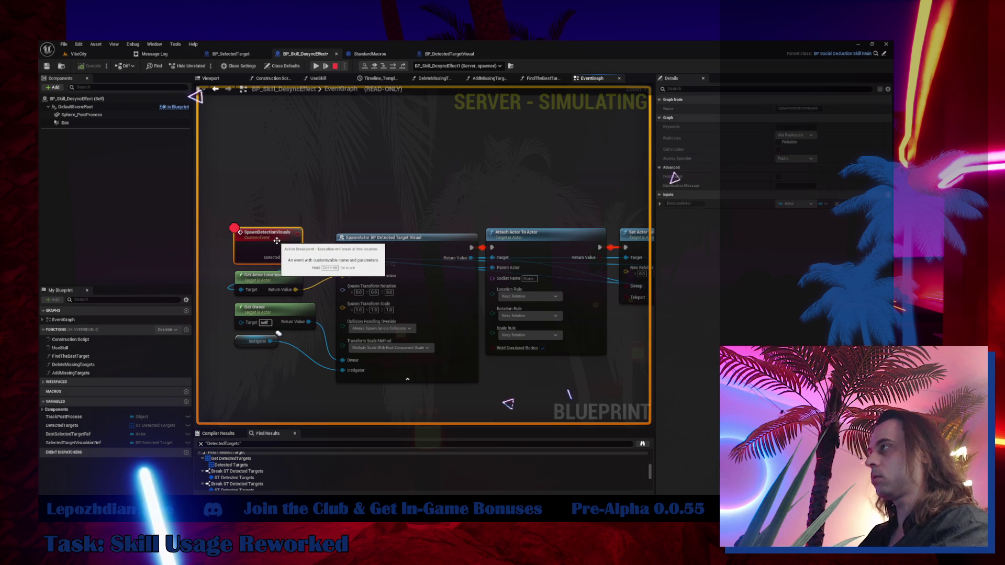
key("F9")
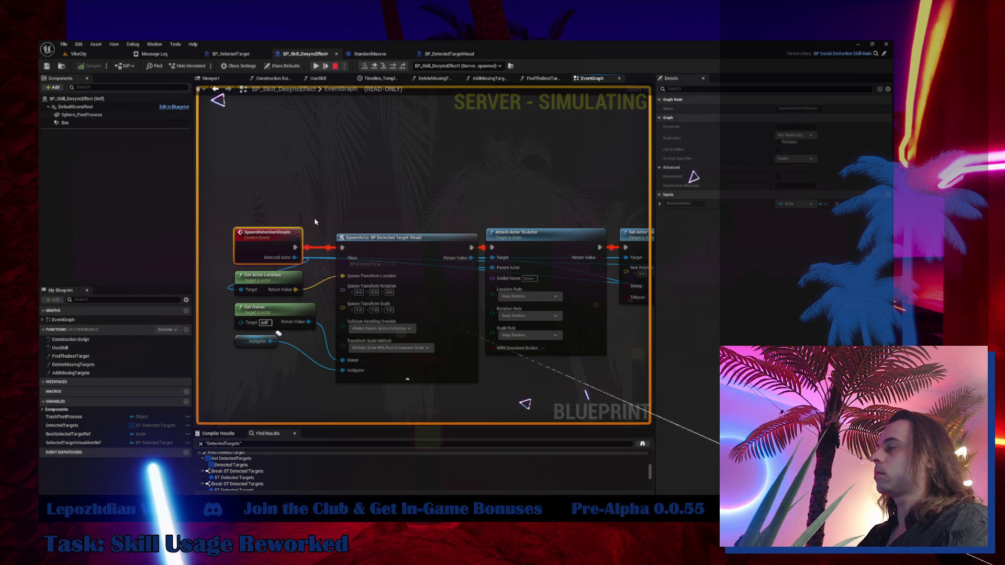
key("F5")
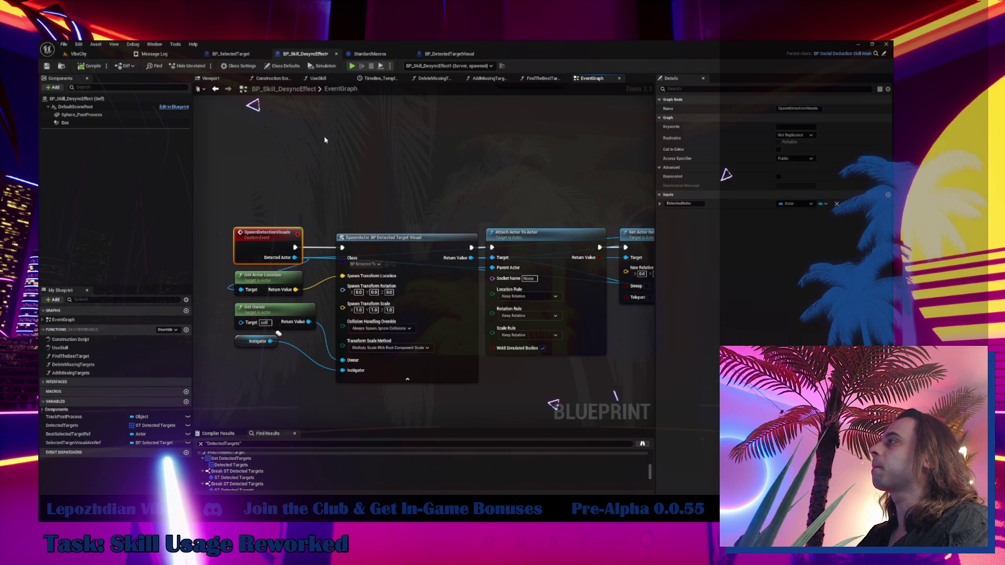
- Add a Print String node wired into SpawnActor's exec and set its message to 'spawn'
right_click(329, 151)
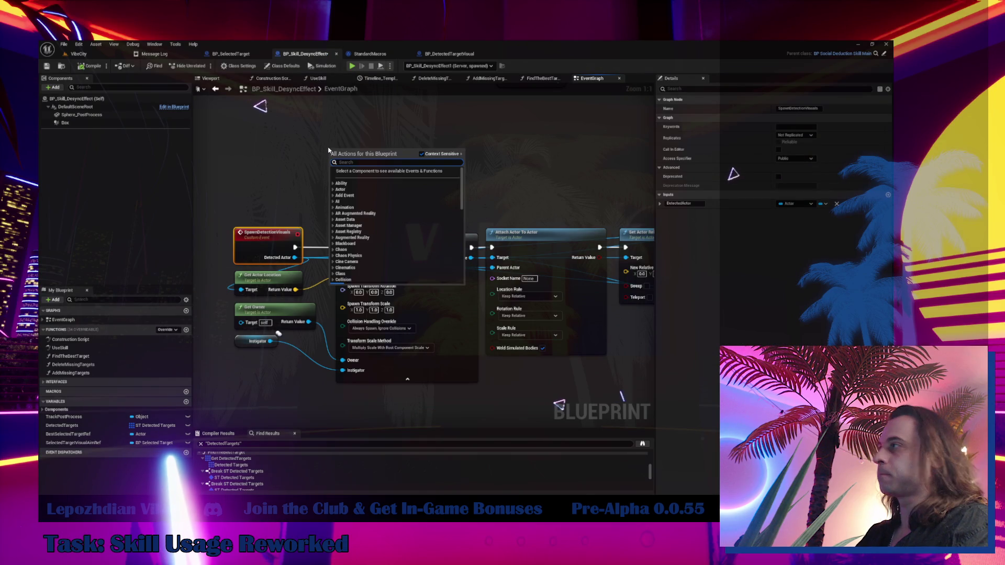
type("print")
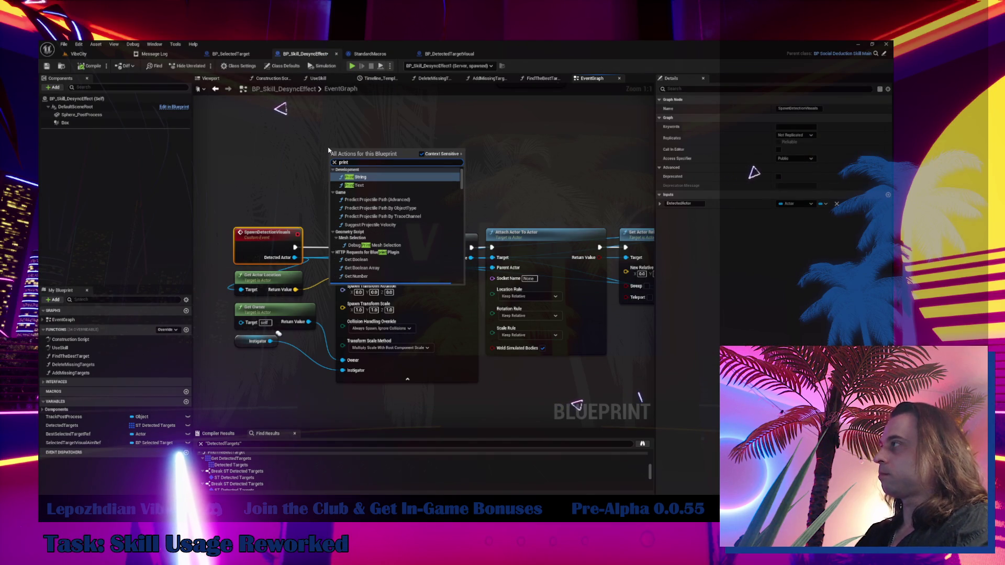
key("Return")
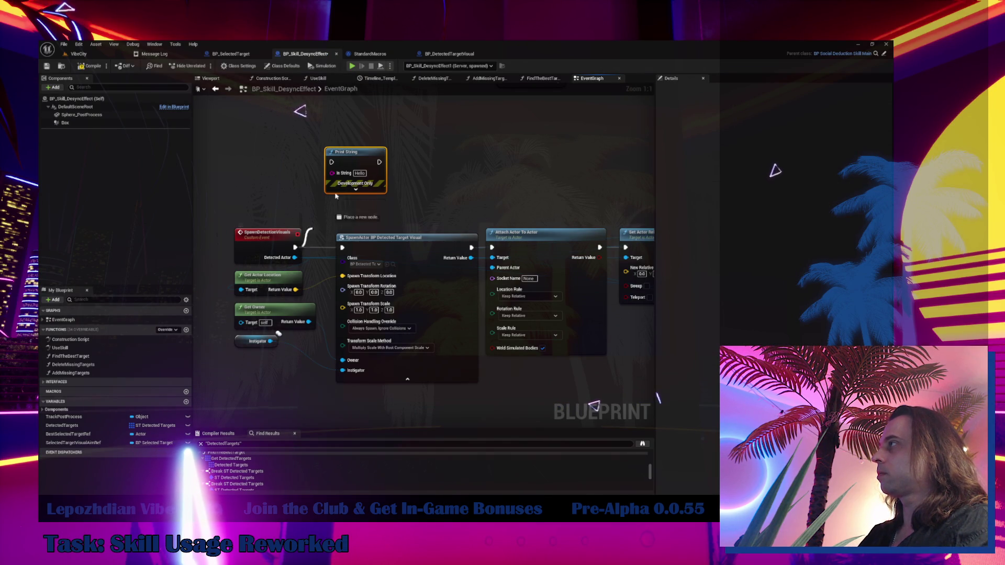
left_click_drag(379, 162, 342, 247)
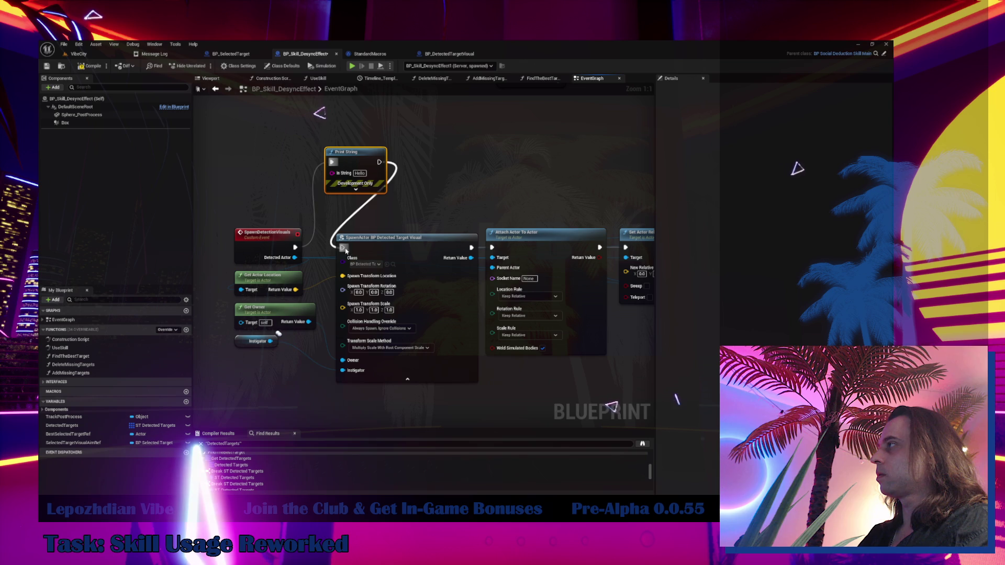
left_click(360, 173)
type("spawn decete")
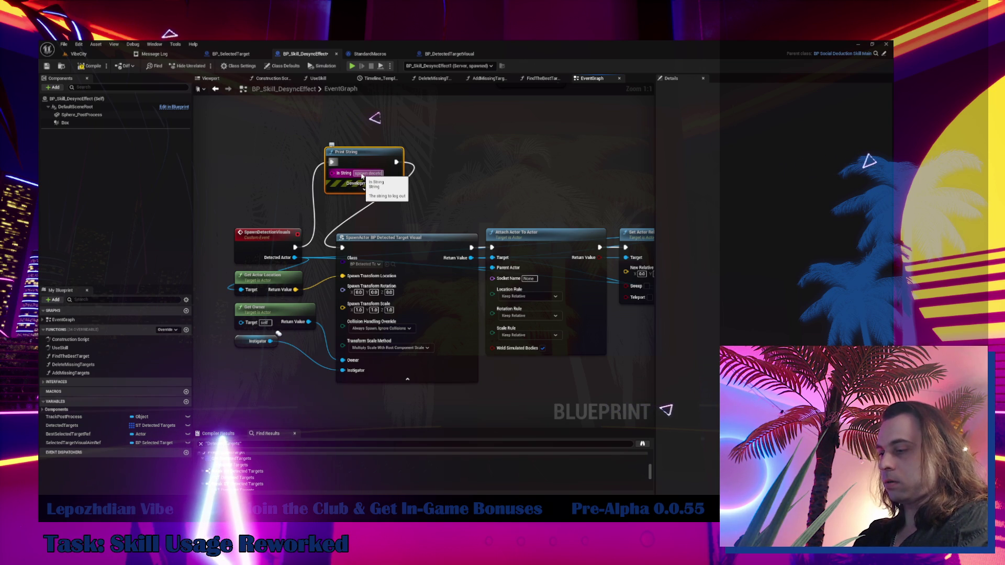
key("Return")
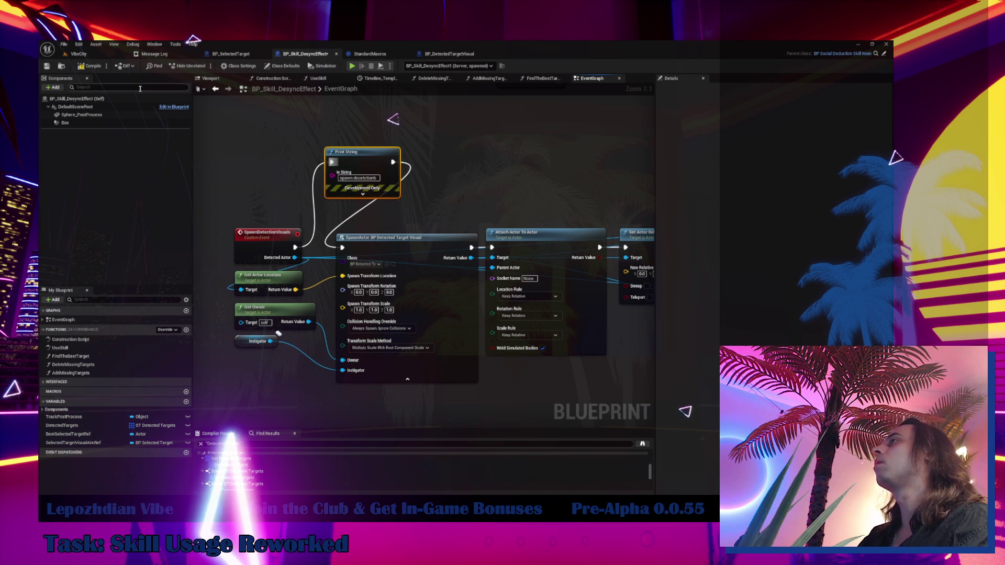
- Start a new Play session in VibeCity with infinite Energy, Vibe Points and RAM cheats
left_click(81, 54)
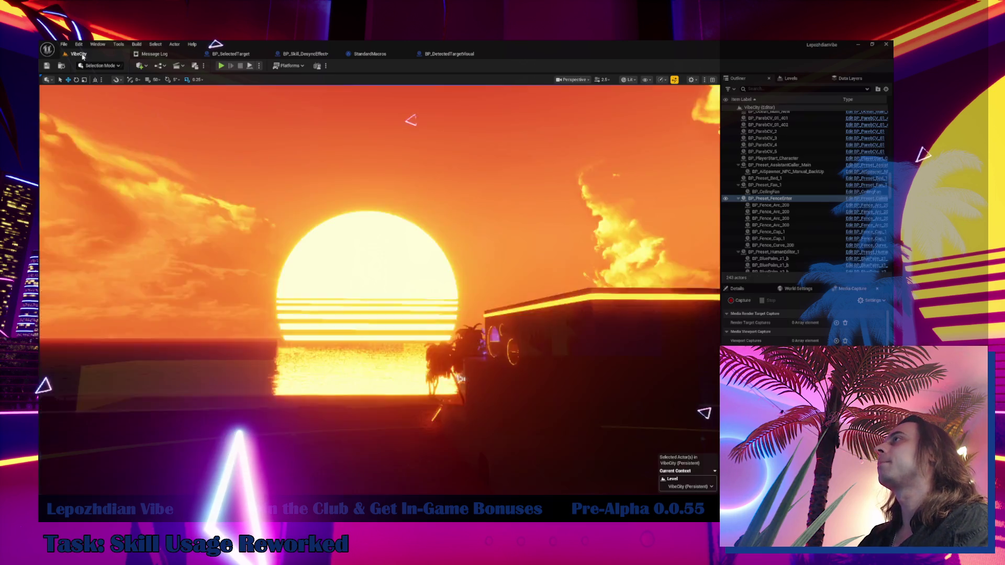
left_click(222, 66)
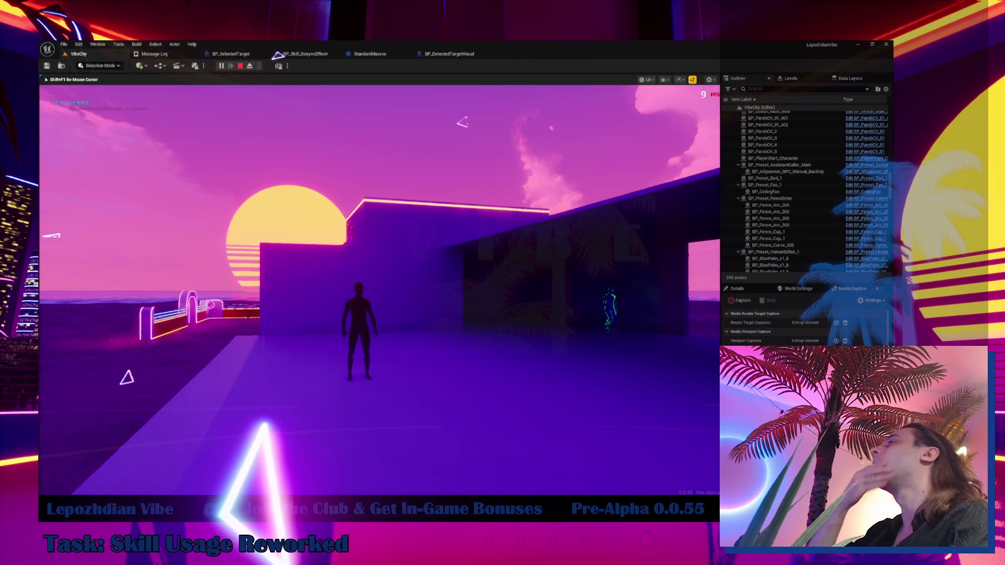
key("Escape")
left_click(288, 328)
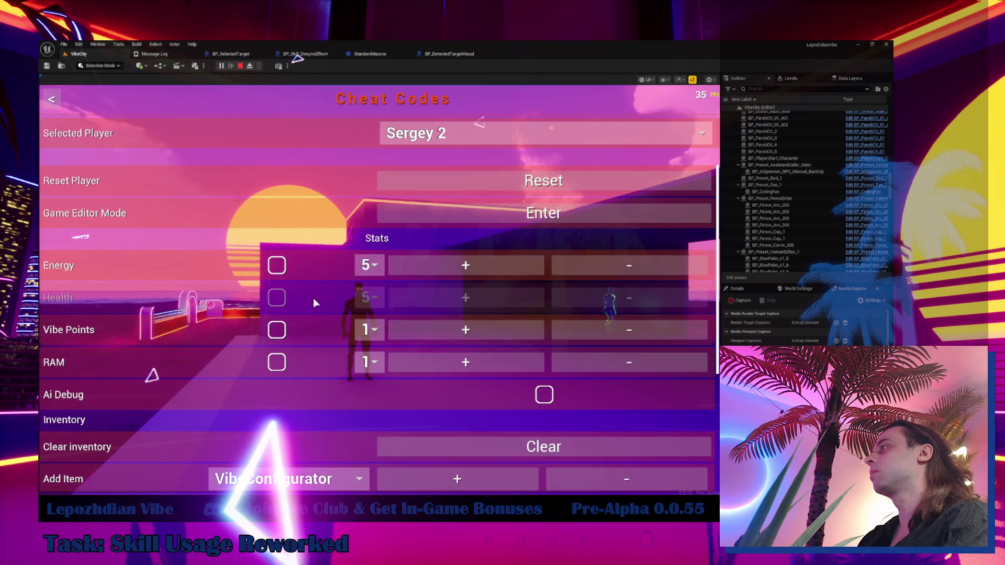
left_click(276, 265)
left_click(283, 331)
left_click(284, 356)
key("Escape")
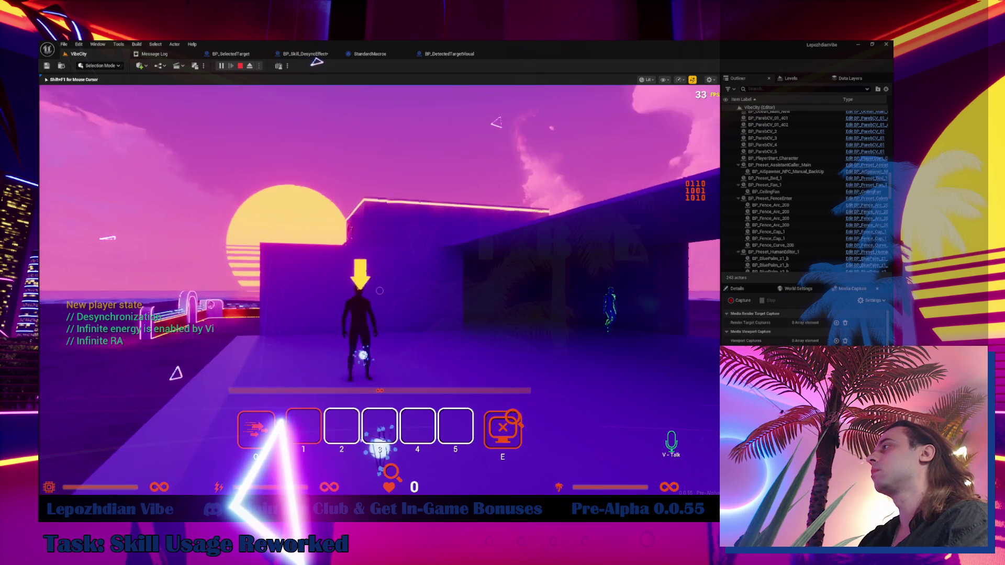
- Walk to the NPC, target the red character, then free the mouse and open BP_Skill_DesyncEffect
key("w")
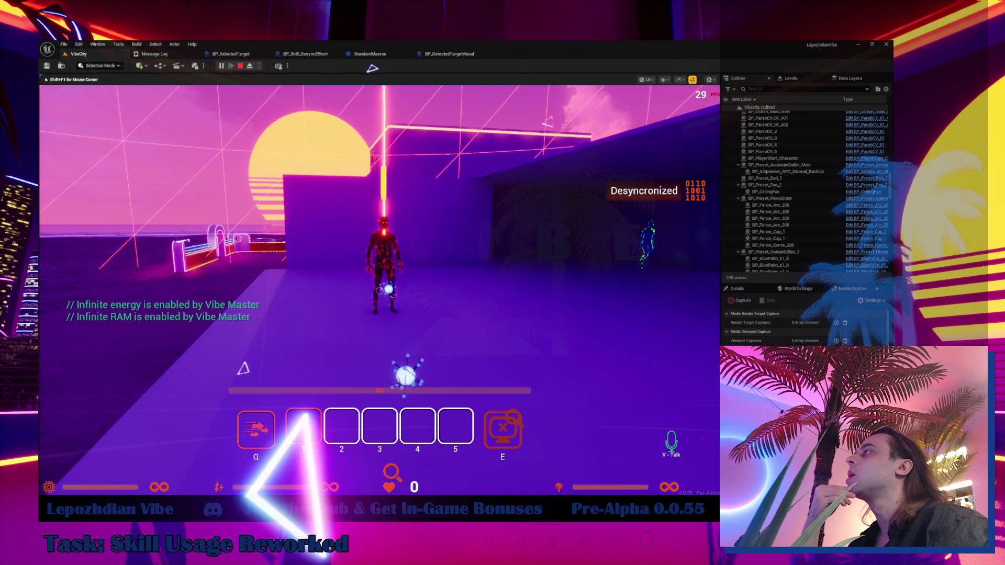
key("w")
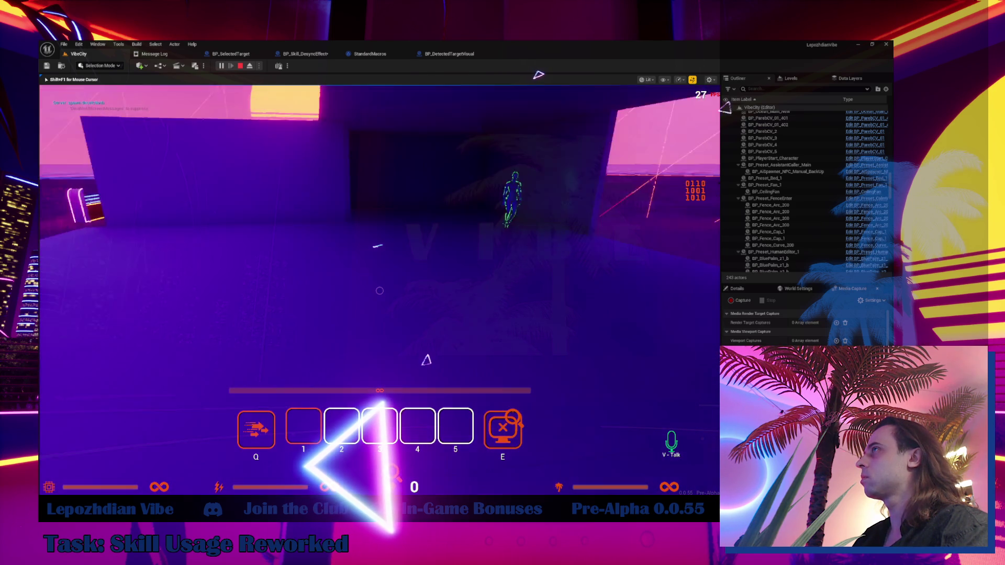
key("shift+F1")
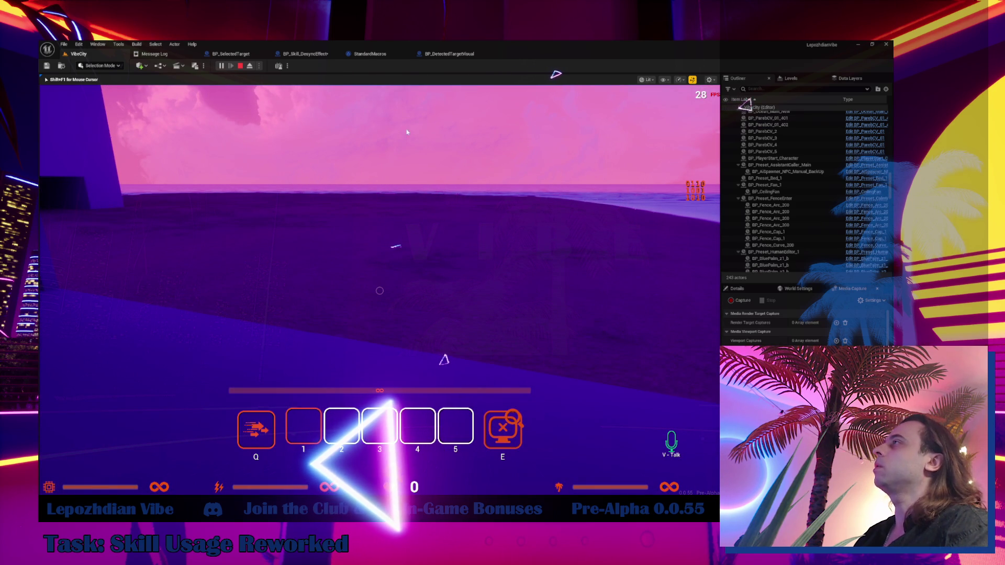
left_click(318, 59)
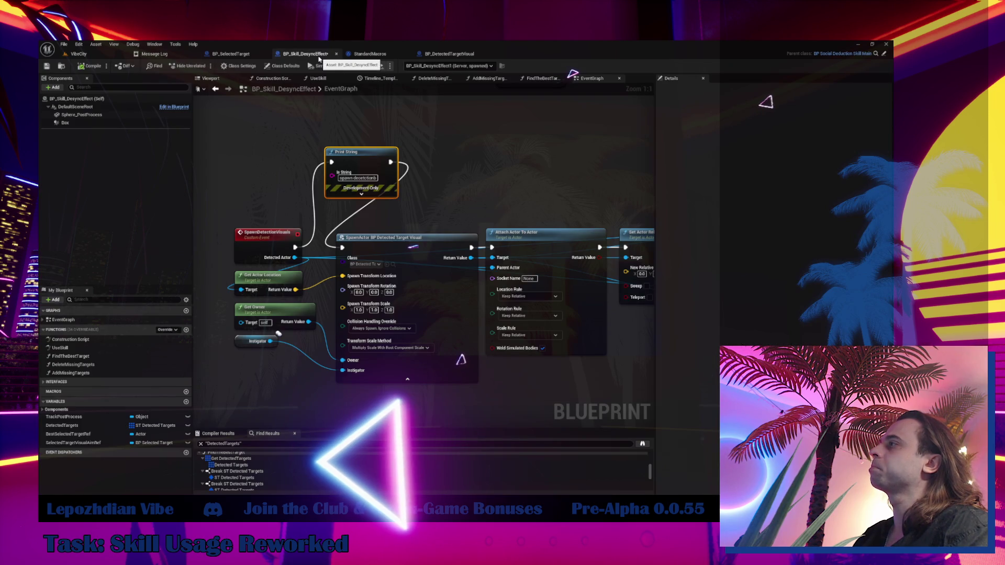
- Loop over Detected Targets from Parent Tick, breaking each element into a Break ST Detected Targets node
left_click_drag(78, 427, 220, 157)
left_click(220, 168)
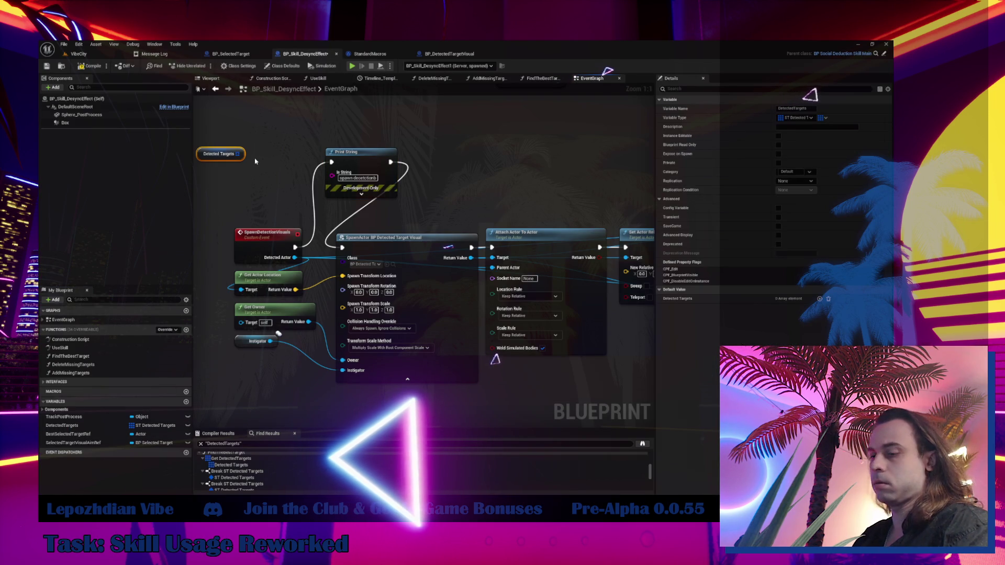
key("ctrl+v")
mouse_move(235, 158)
left_mouse_down()
mouse_move(264, 172)
mouse_move(226, 208)
mouse_move(202, 203)
left_mouse_up()
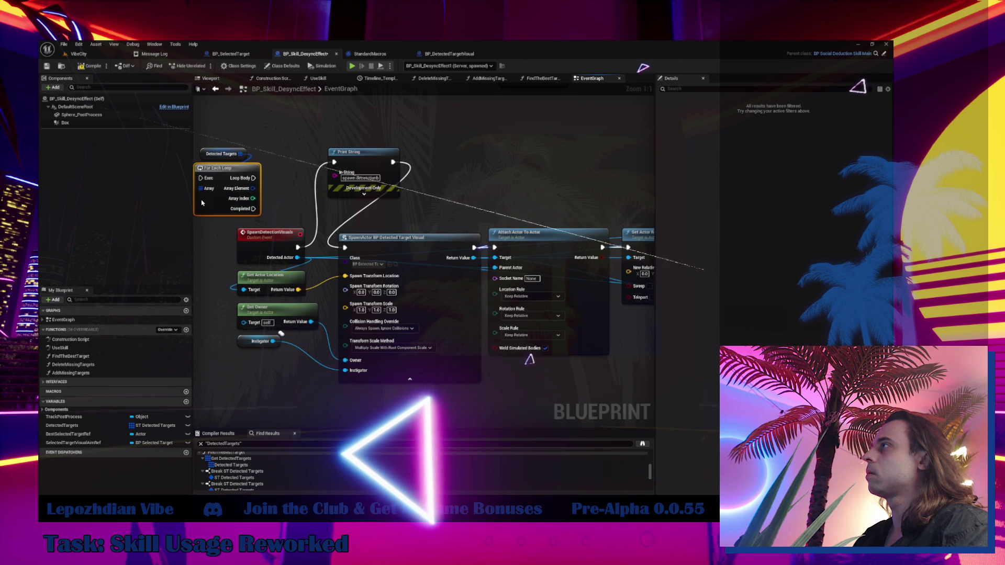
scroll(420, 218, "down", 7)
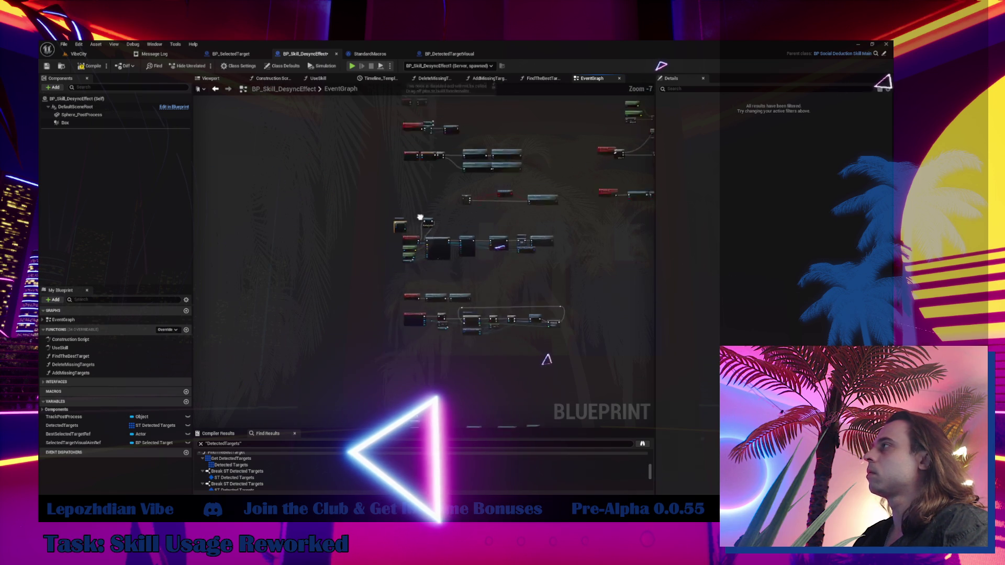
scroll(419, 218, "up", 3)
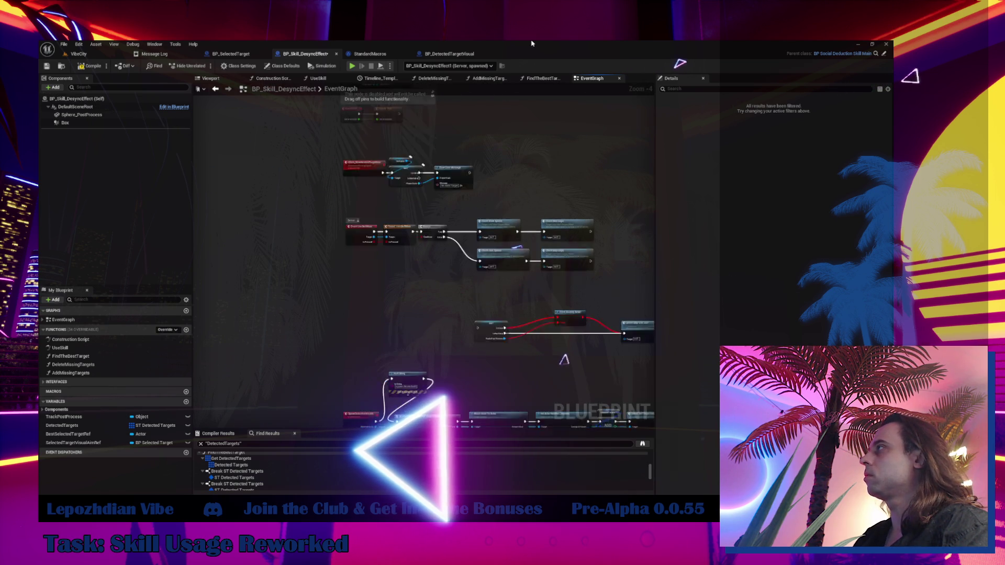
scroll(379, 128, "up", 3)
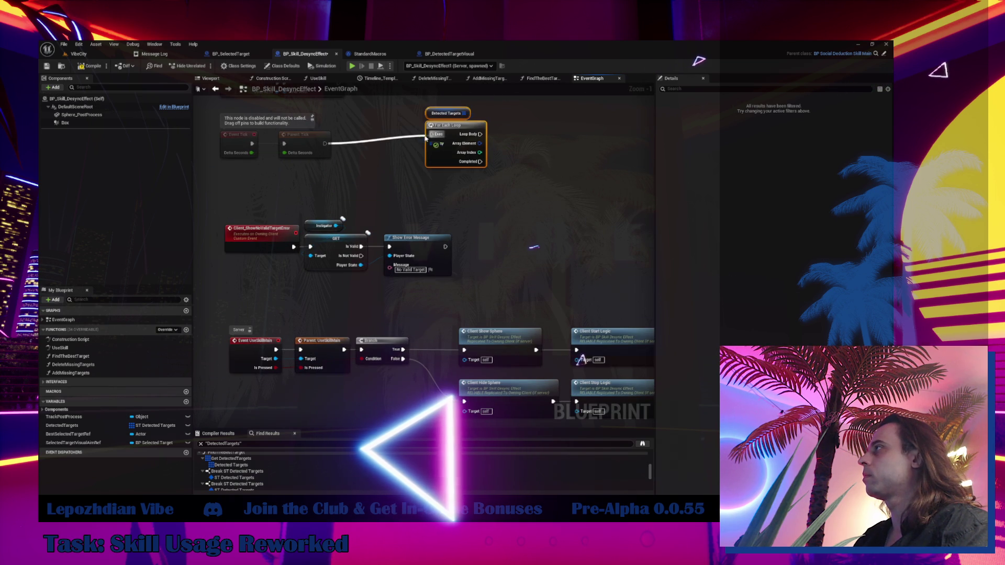
left_click_drag(433, 139, 431, 134)
left_click_drag(479, 143, 504, 155)
scroll(555, 225, "down", 5)
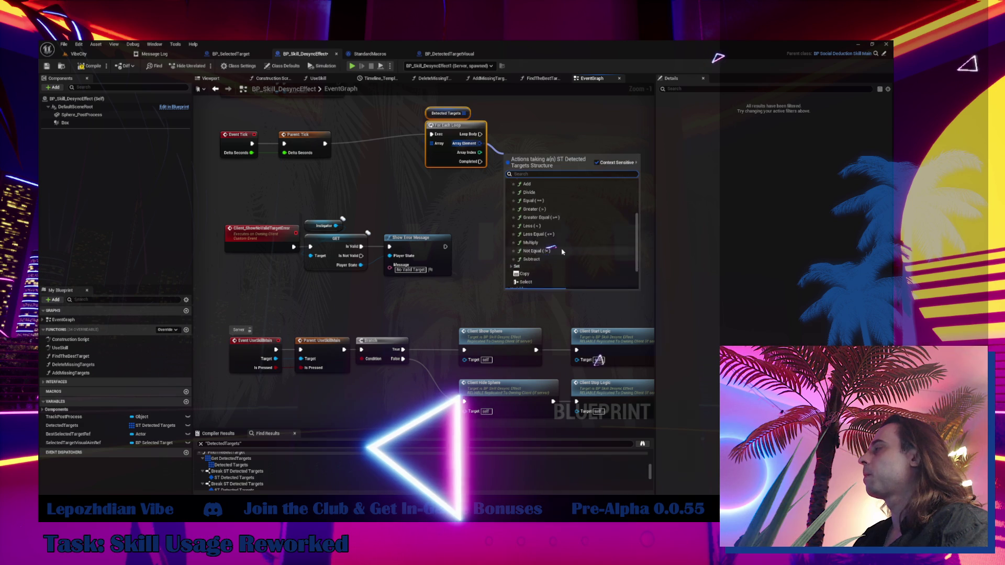
left_click(545, 268)
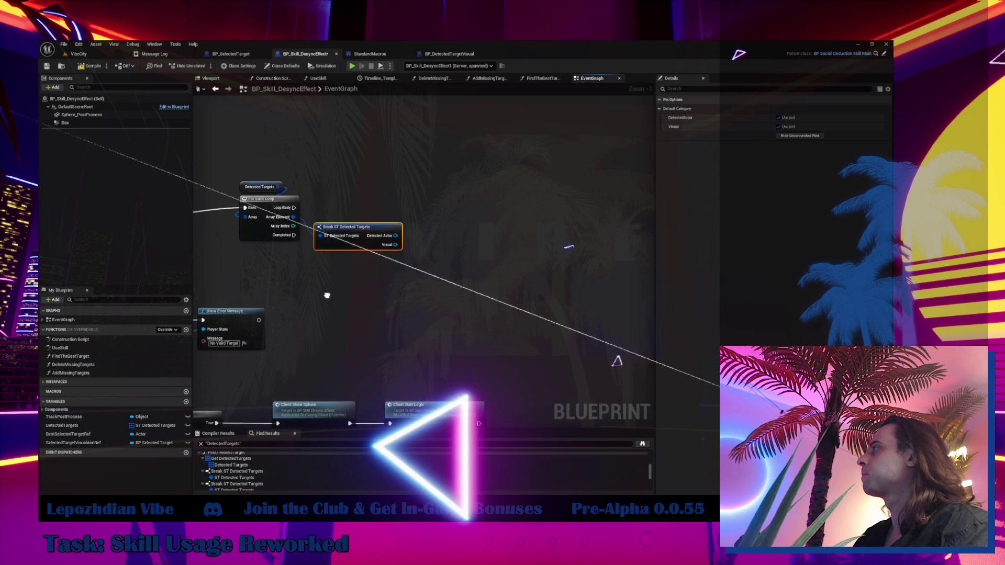
- Add a Print String node and expand its advanced options
right_click(447, 230)
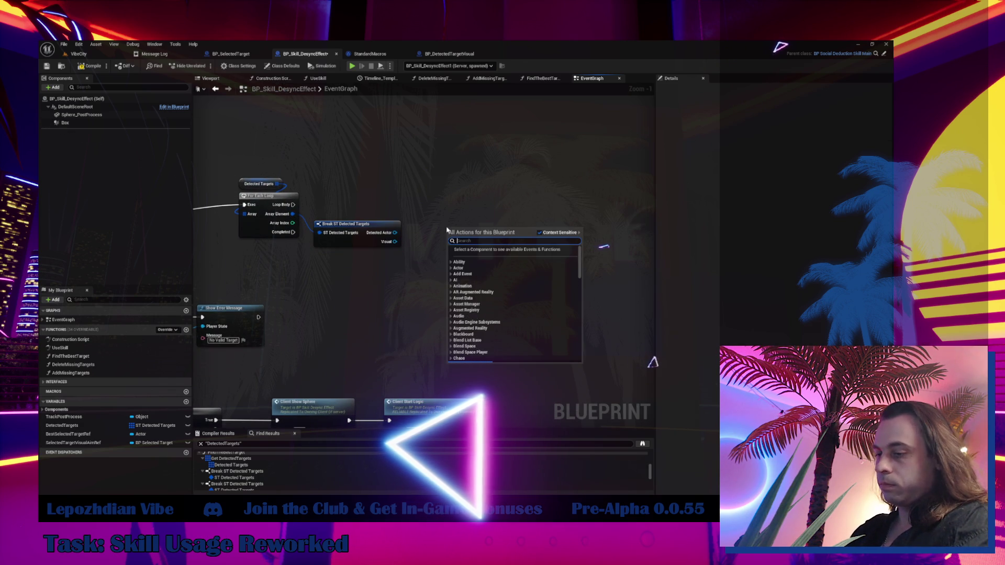
type("print stri")
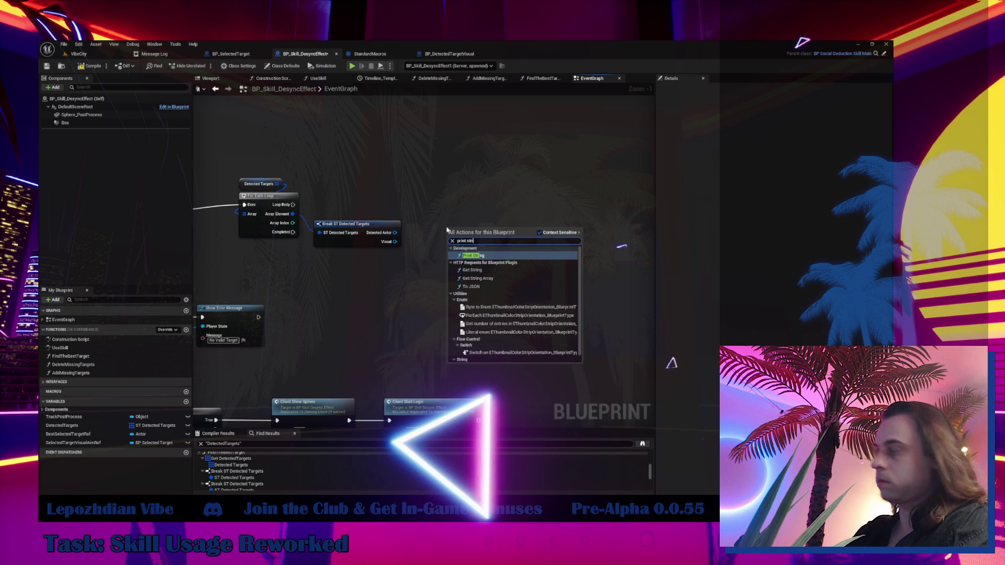
type("n")
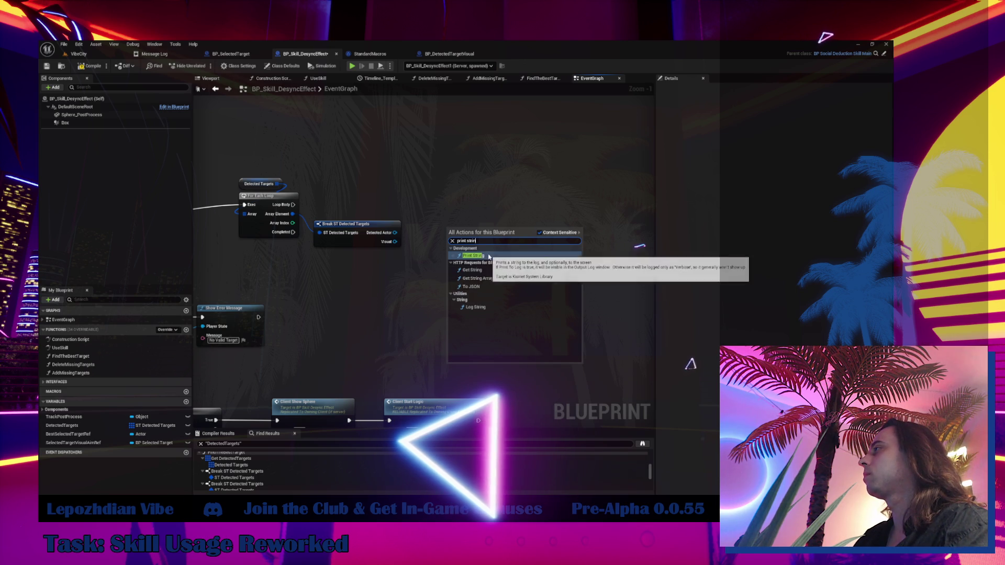
left_click(472, 256)
scroll(459, 233, "up", 1)
left_click(479, 267)
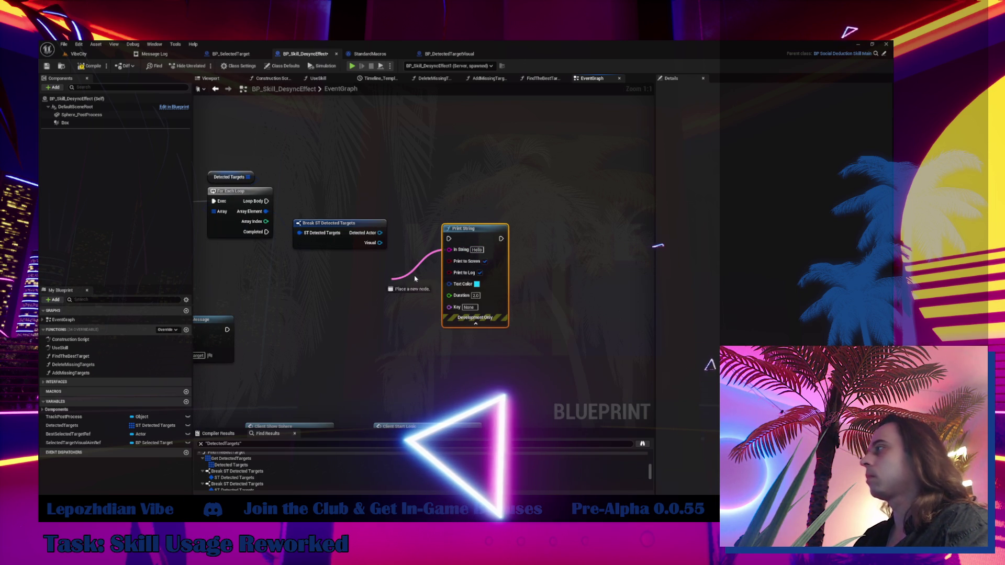
- Print an Append of the actor's and visual's display names from the loop body
left_click_drag(416, 279, 415, 278)
type("append")
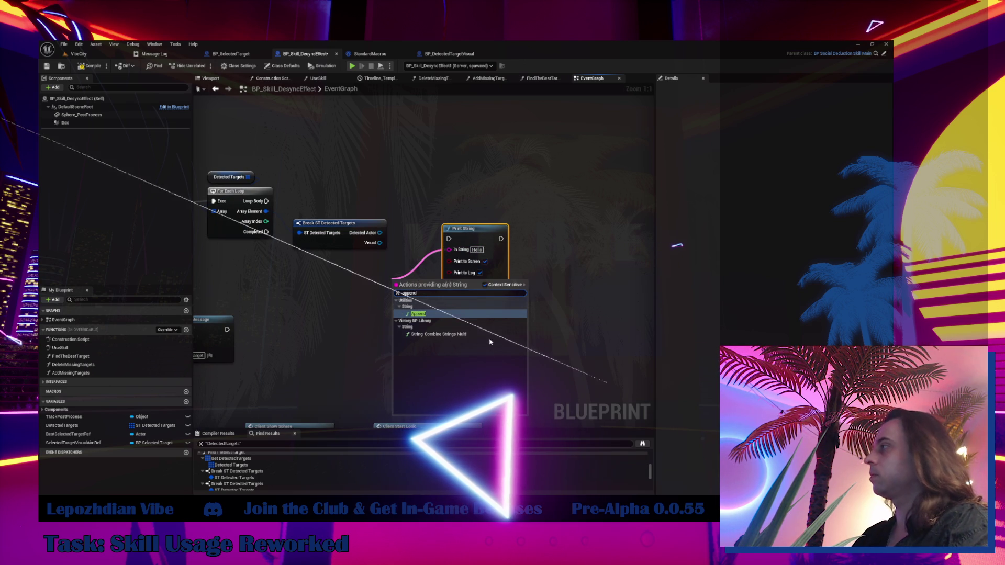
left_click(427, 314)
left_click_drag(452, 296, 402, 306)
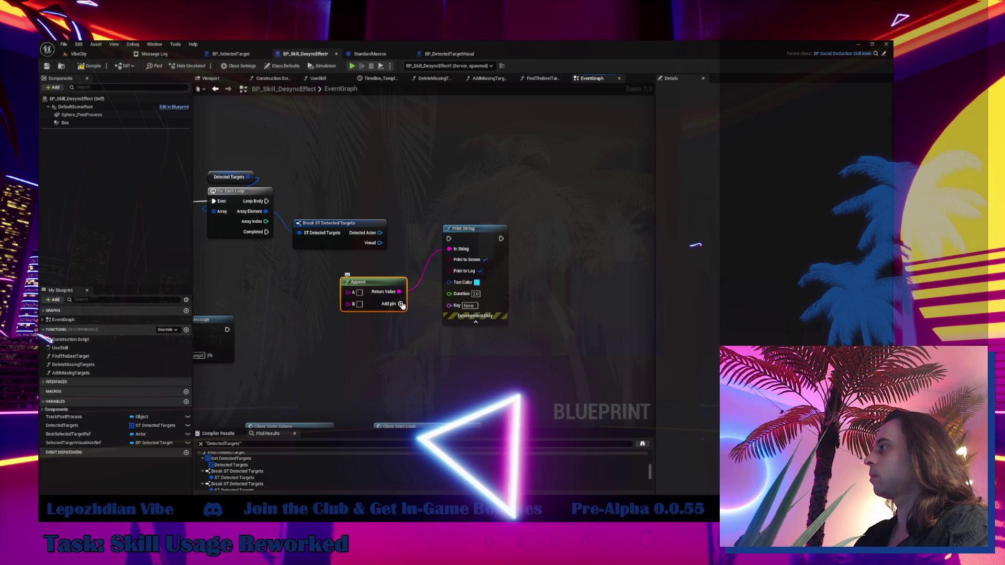
left_click(401, 304)
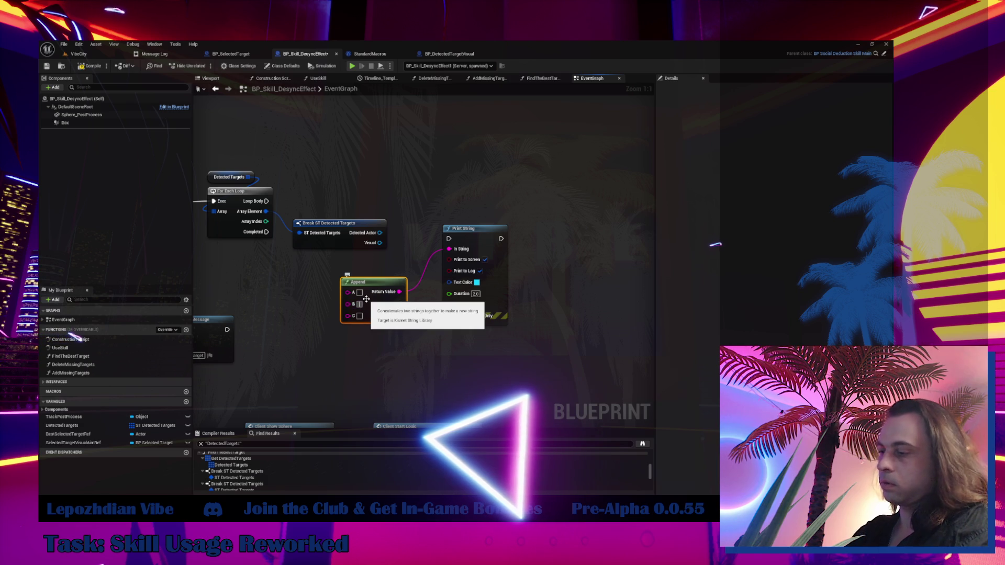
left_click_drag(383, 232, 348, 292)
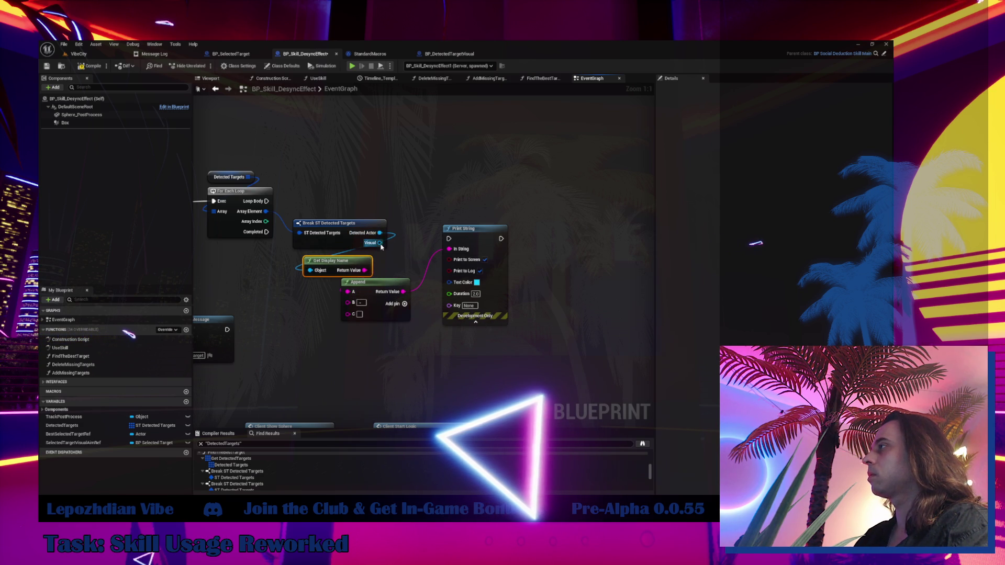
left_click_drag(380, 244, 352, 309)
left_click_drag(368, 256, 324, 313)
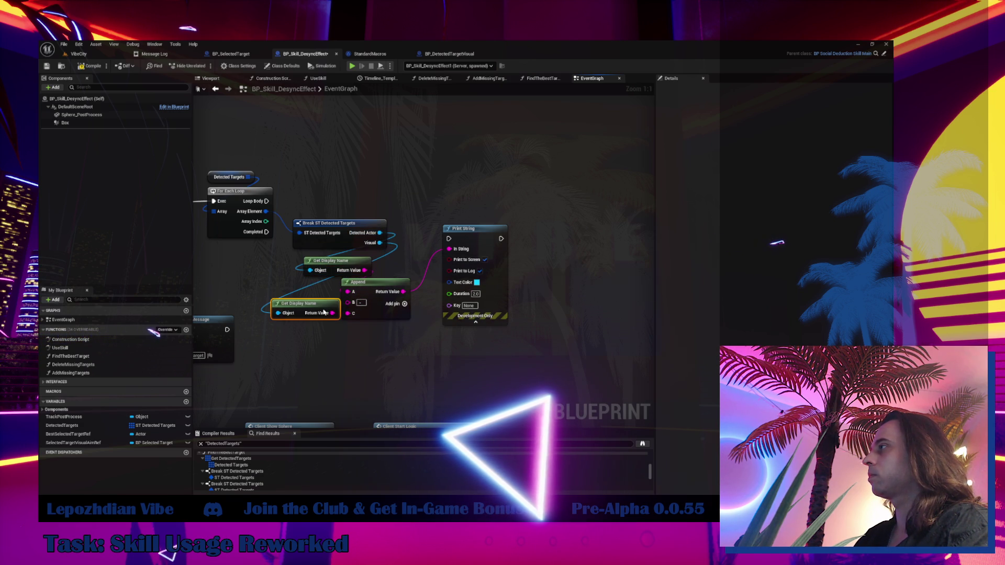
mouse_move(265, 202)
left_mouse_down()
mouse_move(449, 239)
mouse_move(489, 180)
left_mouse_up()
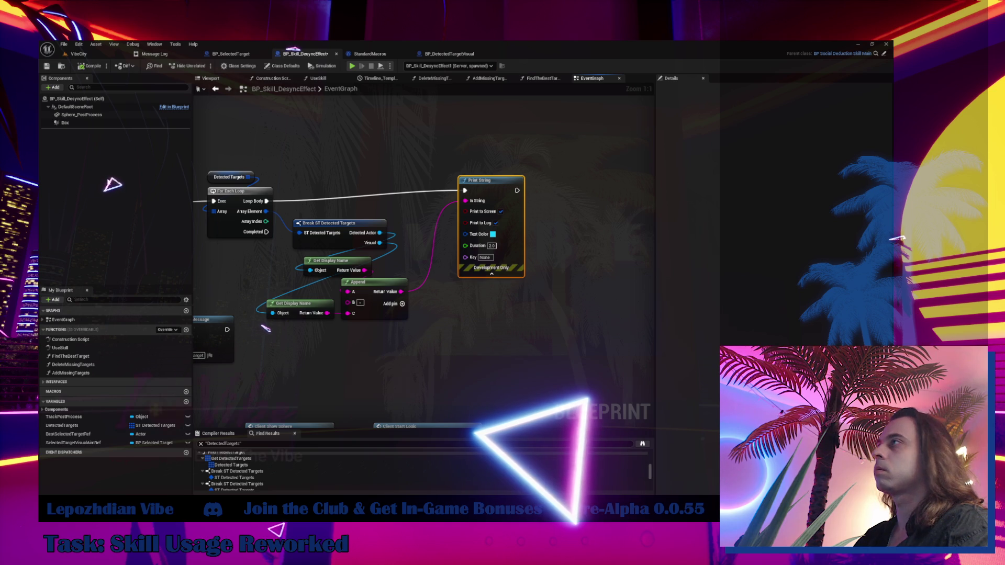
left_click(78, 54)
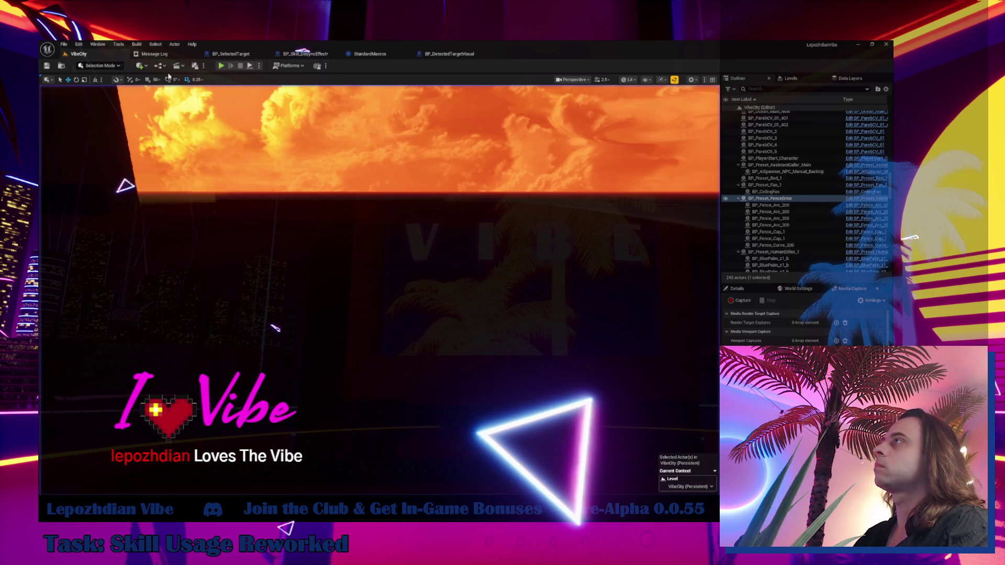
- Start a play session and tick the Energy and RAM cheat codes in the session menu
left_click(221, 66)
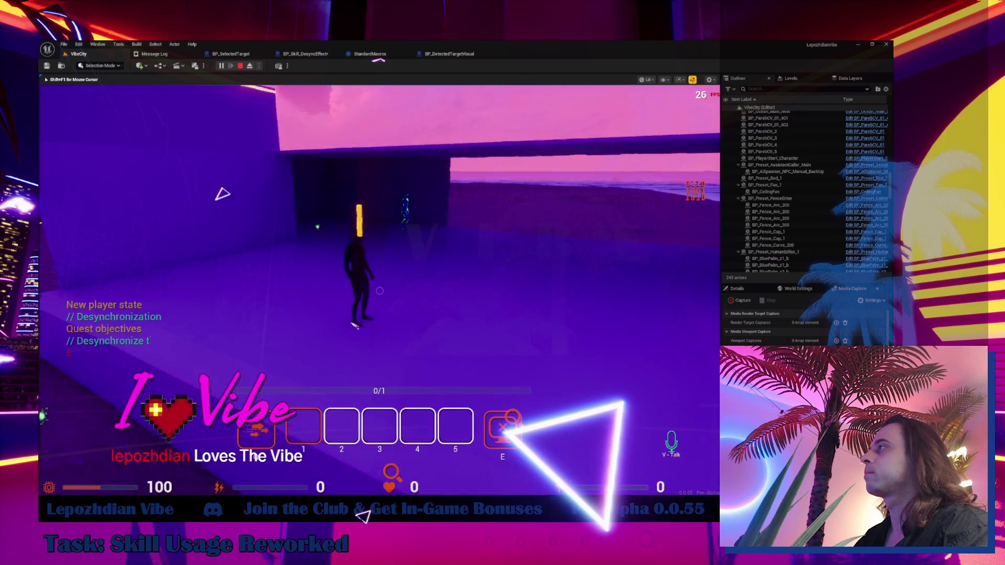
key("Tab")
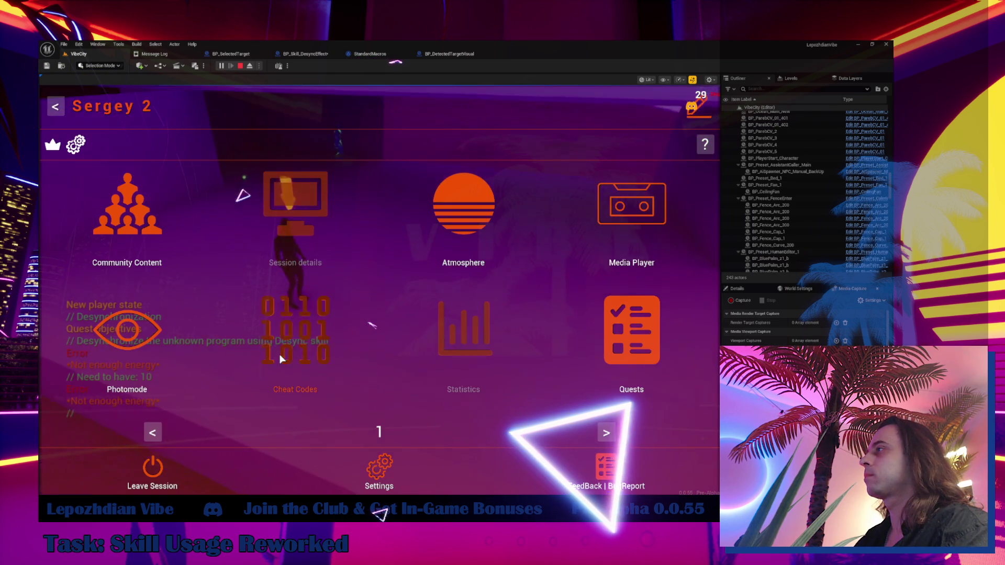
left_click(281, 359)
left_click(276, 265)
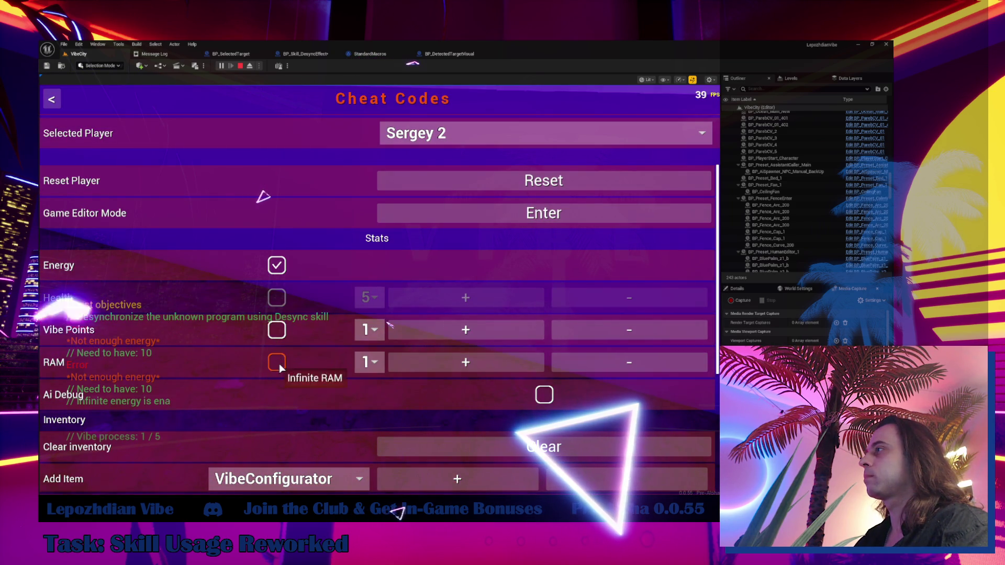
left_click(279, 364)
key("Tab")
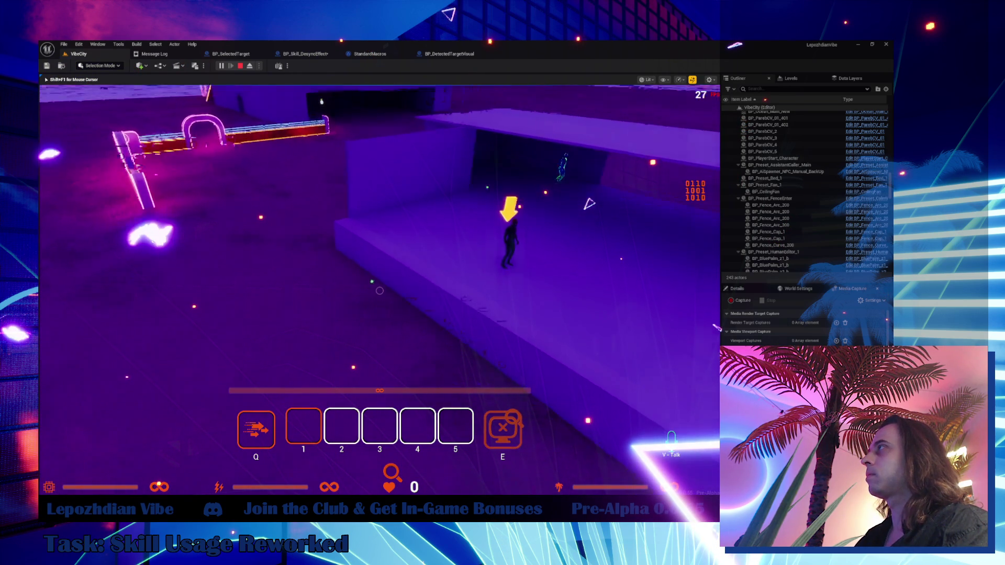
- Look over the BP_DetectedTargetVisual graph, then stop the play session to reveal the Message Log
left_click(450, 54)
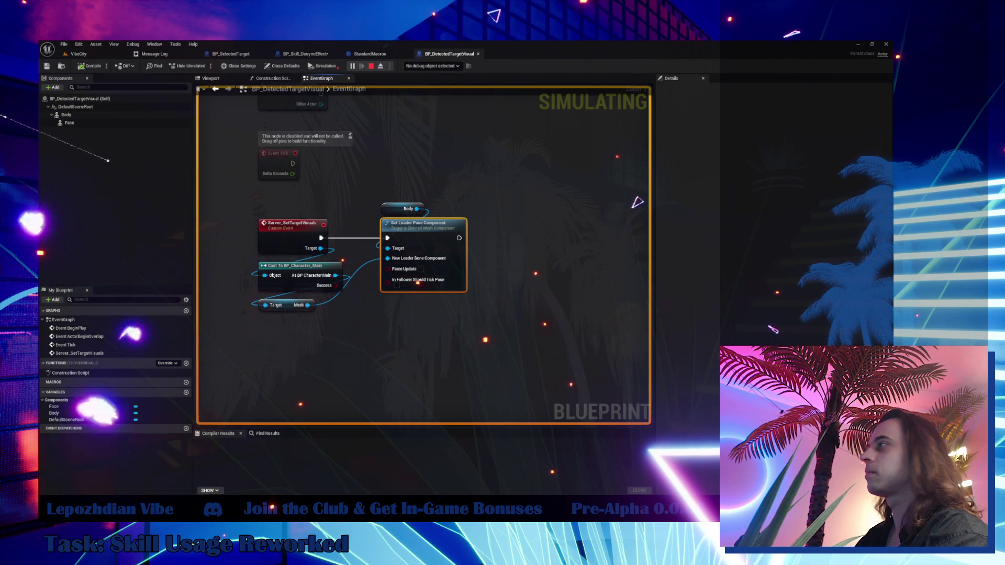
left_click_drag(467, 237, 443, 288)
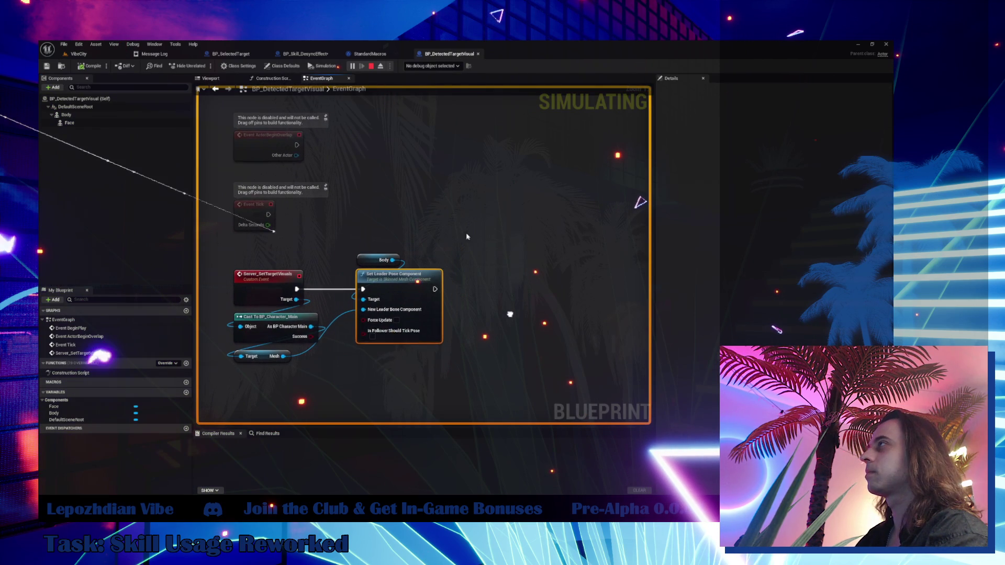
left_click(371, 66)
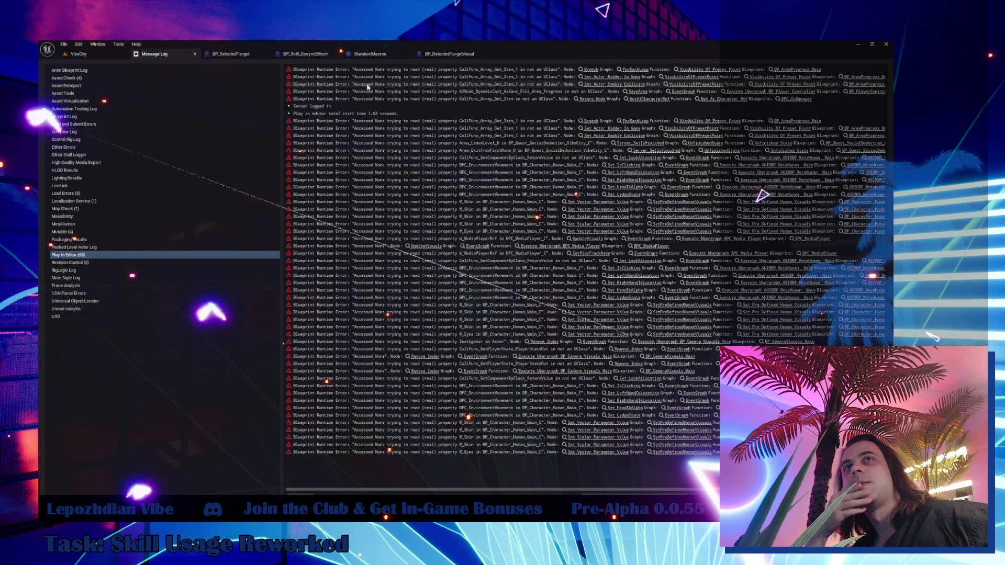
- Go to the VibeCity level, then bring up the BP_Skill_DesyncEffect event graph
left_click(94, 54)
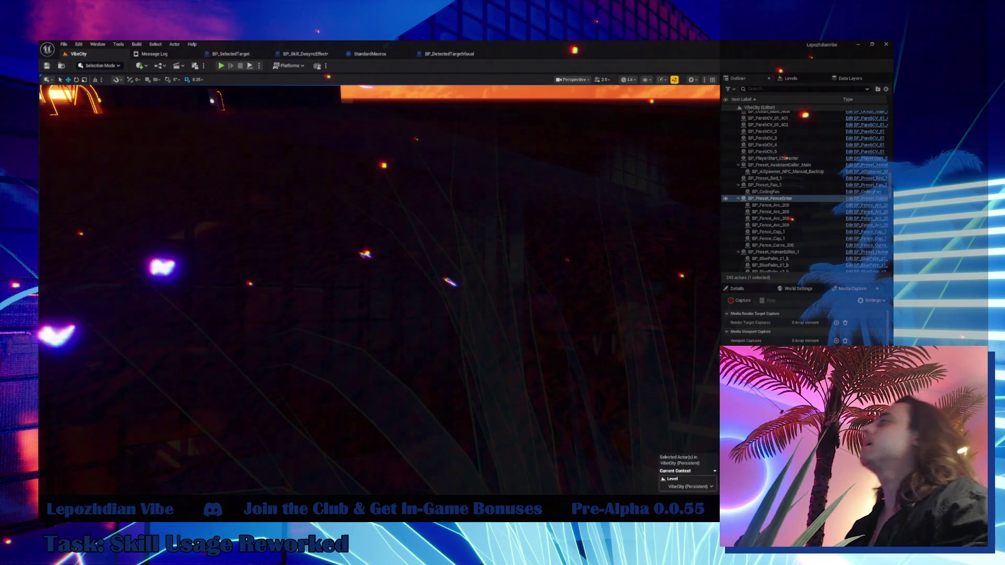
left_click(320, 53)
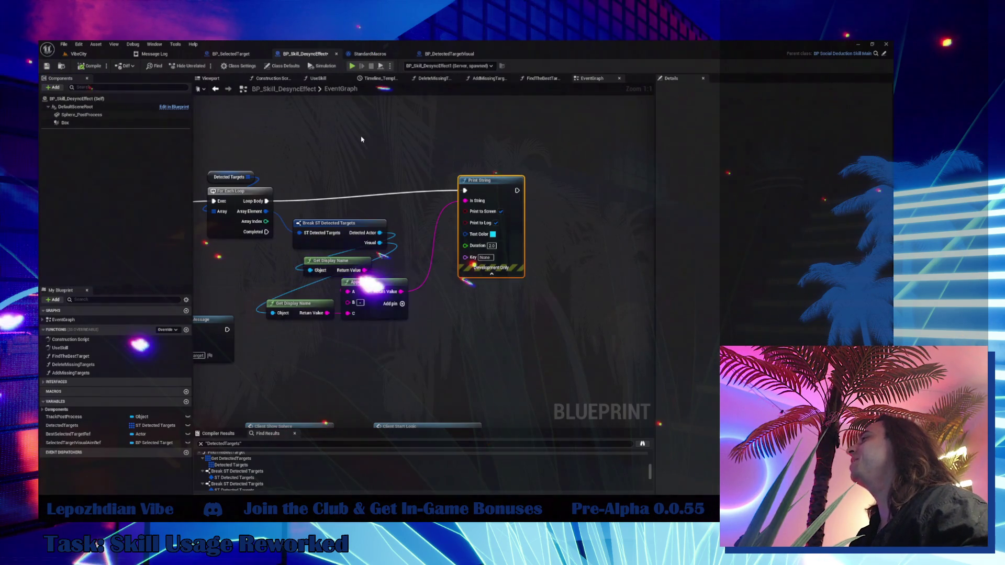
- Print the Detected Targets Length through a Print String placed before the For Each Loop
left_click_drag(390, 149, 439, 154)
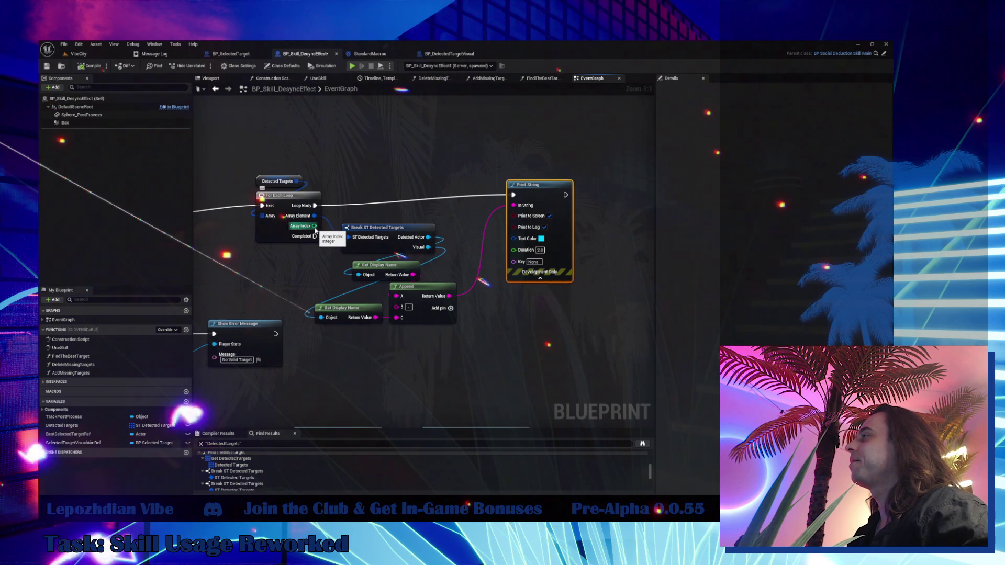
left_click_drag(529, 207, 520, 206)
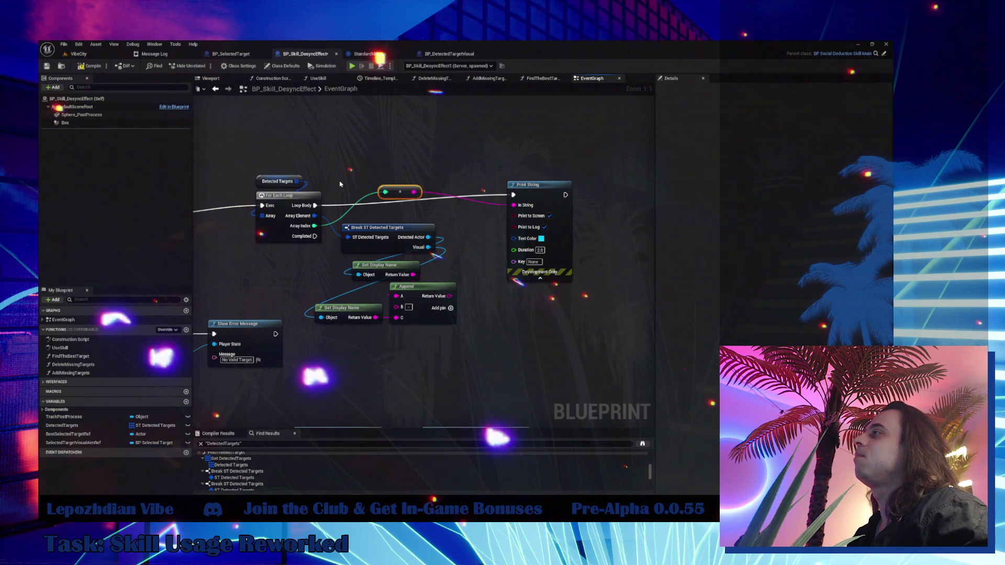
left_click_drag(297, 181, 336, 170)
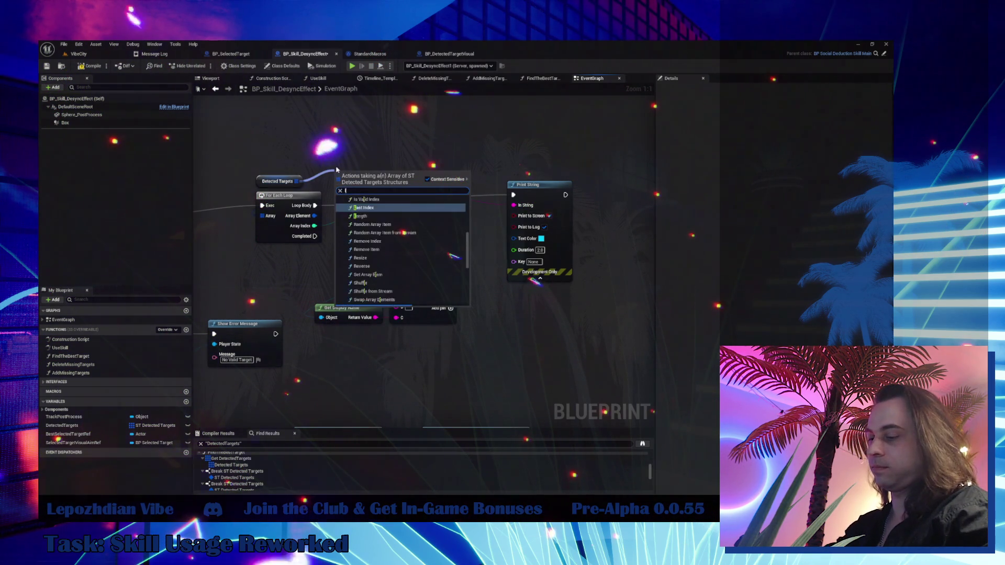
type("en")
key("Escape")
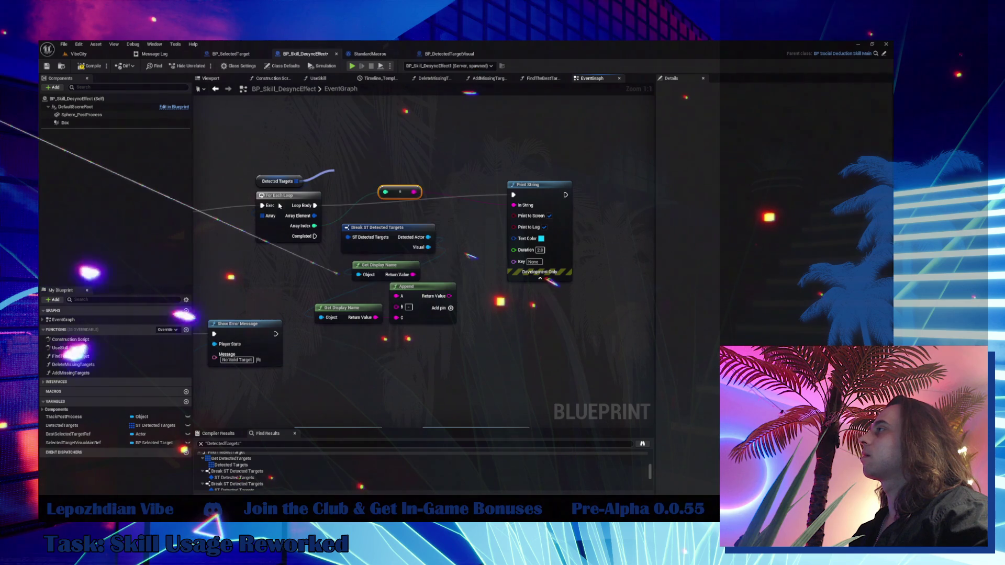
left_click_drag(261, 206, 513, 196)
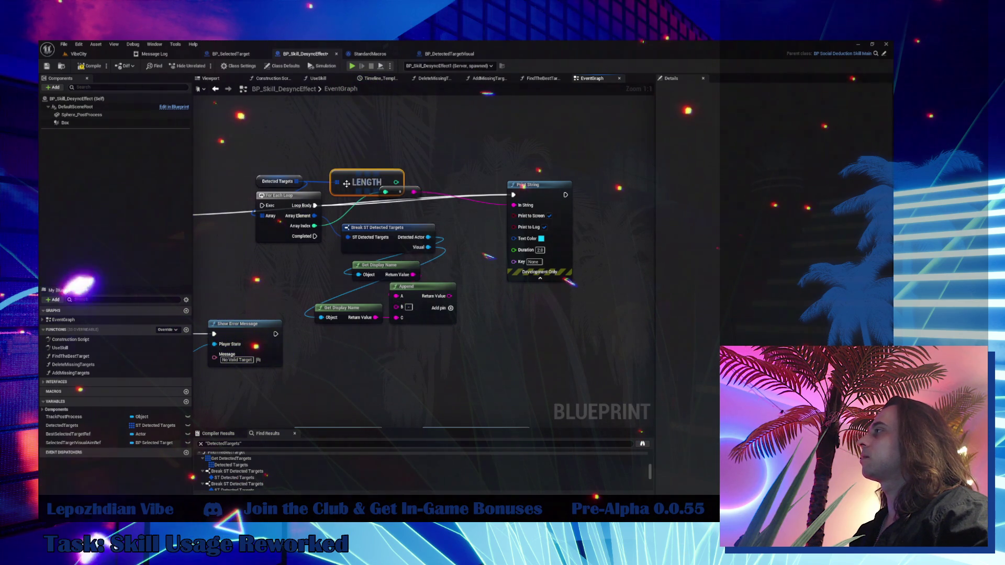
left_click_drag(346, 184, 356, 147)
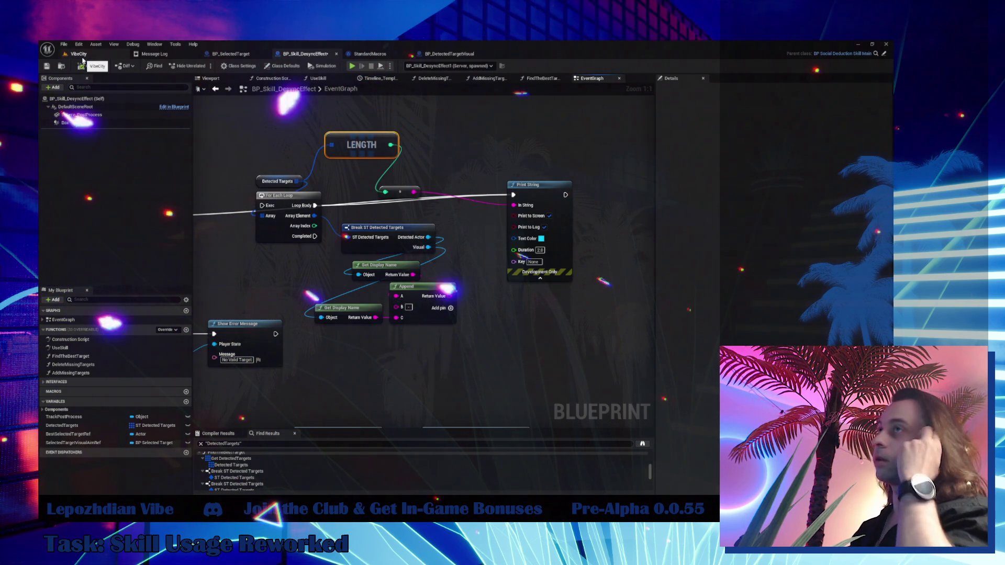
- Connect the timer node to Trace Other Characters in the Client_StartLogic area
scroll(554, 262, "down", 3)
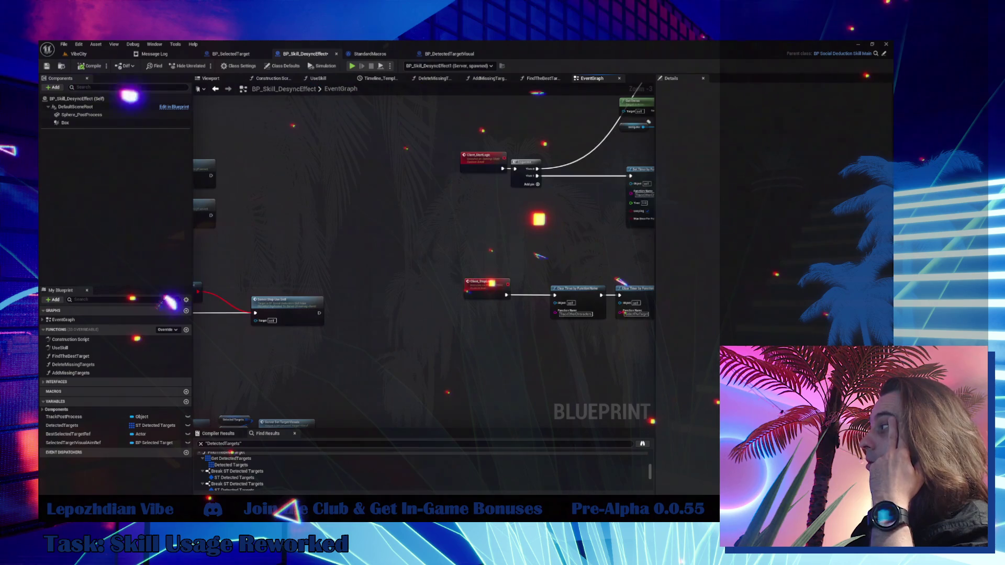
mouse_move(539, 209)
left_mouse_down()
mouse_move(327, 278)
mouse_move(293, 280)
left_mouse_up()
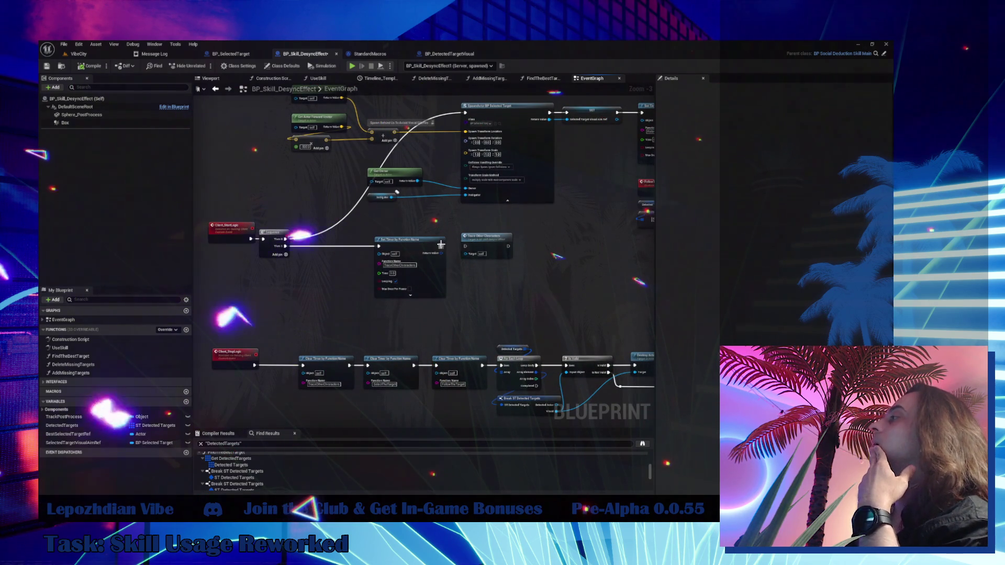
left_click_drag(465, 251, 469, 248)
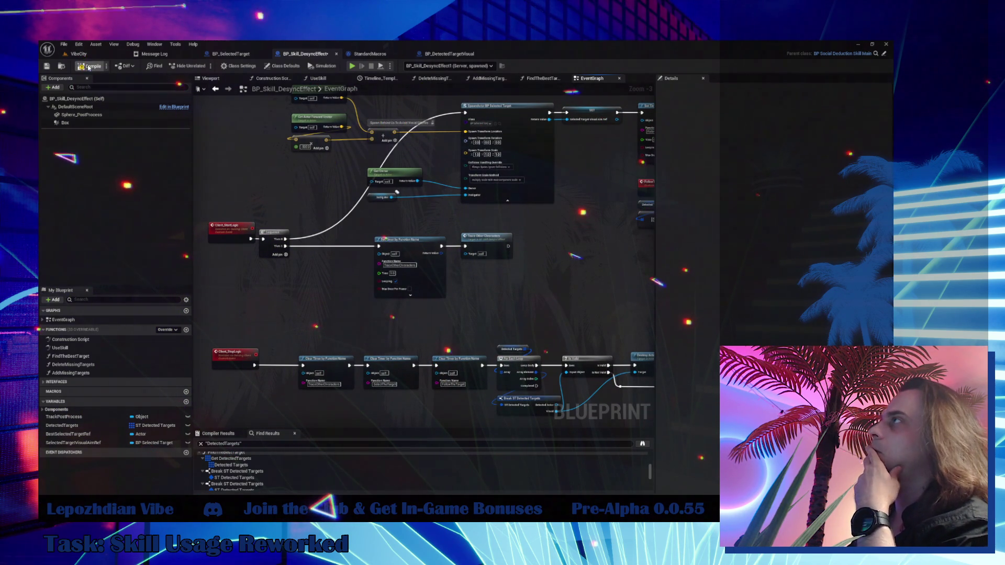
- Play VibeCity, open Cheat Codes for infinite energy, and walk the character forward to test Desync
left_click(87, 56)
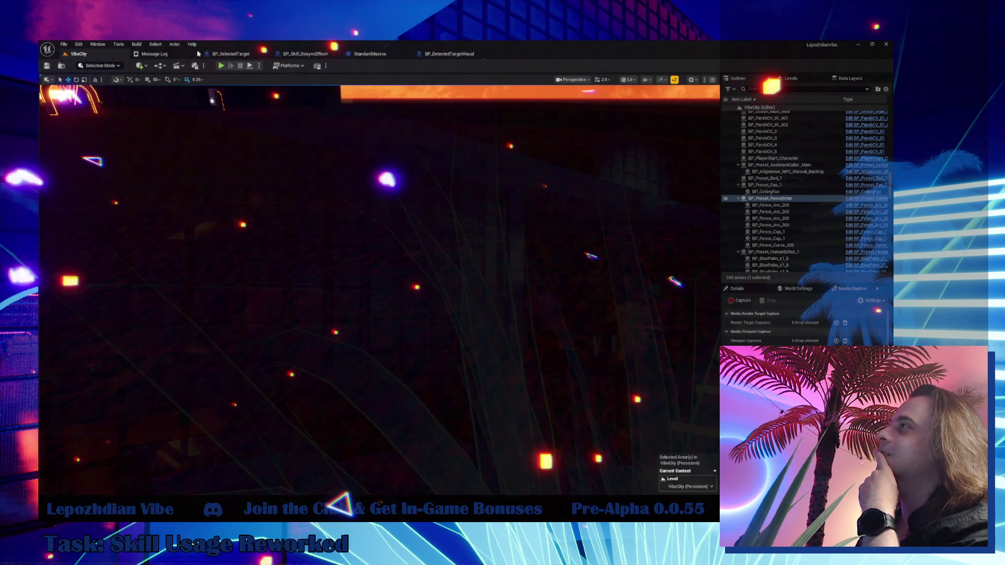
left_click(222, 66)
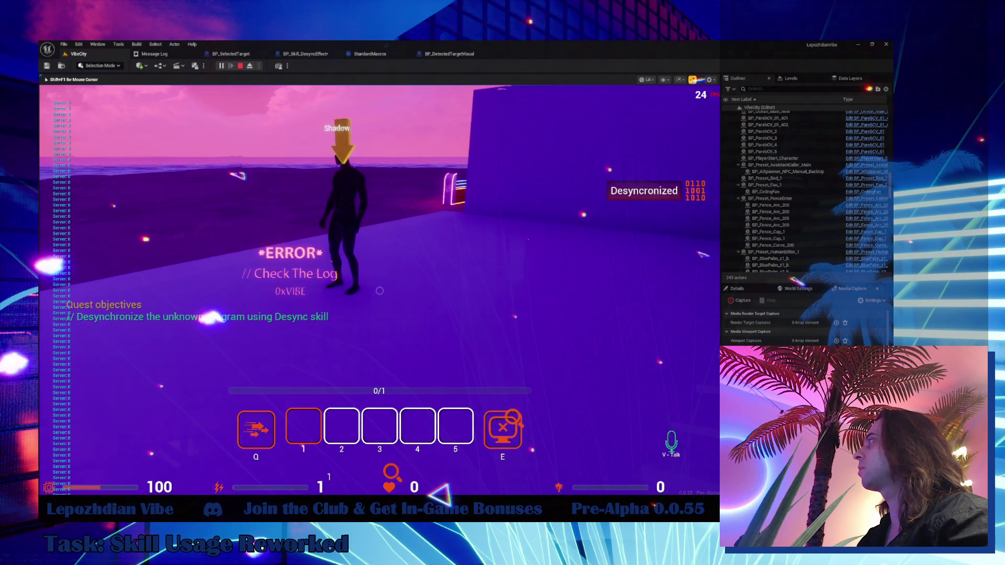
key("Escape")
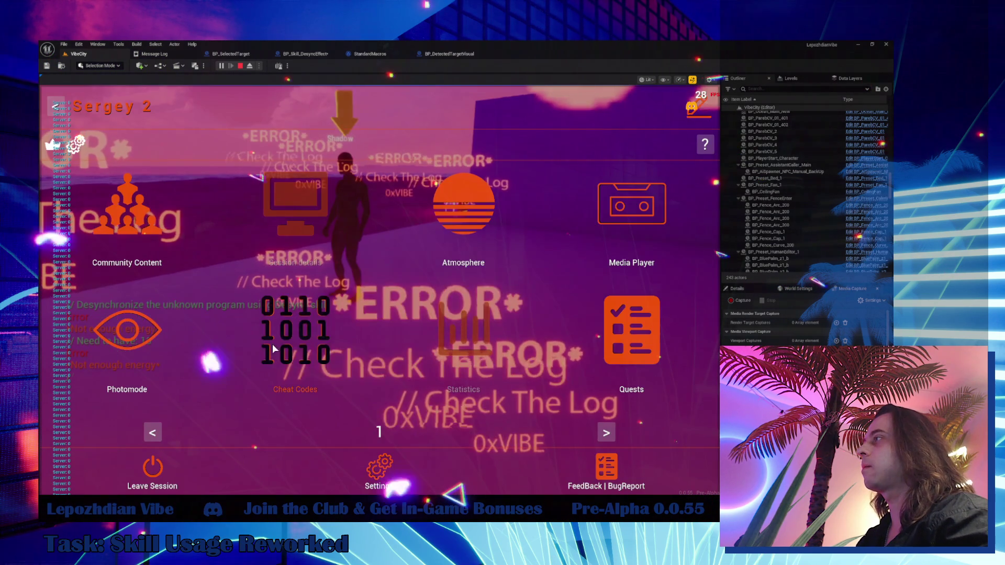
left_click(272, 343)
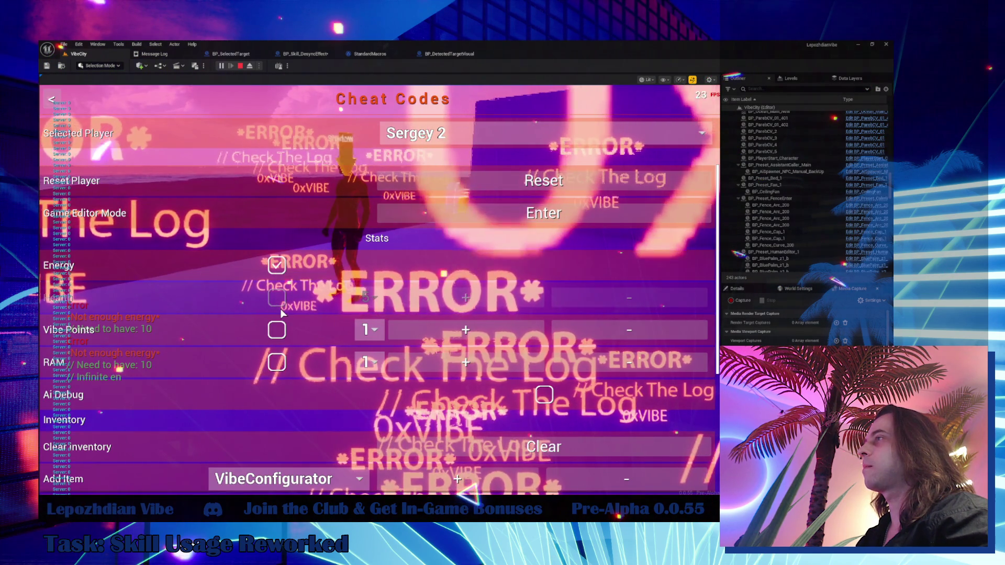
key("Escape")
key("Escape")
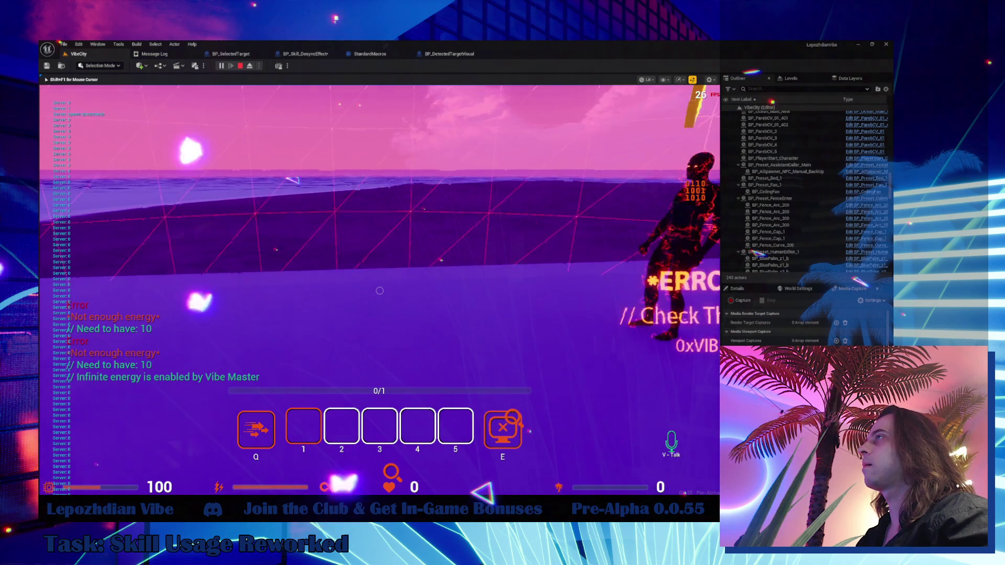
key("w")
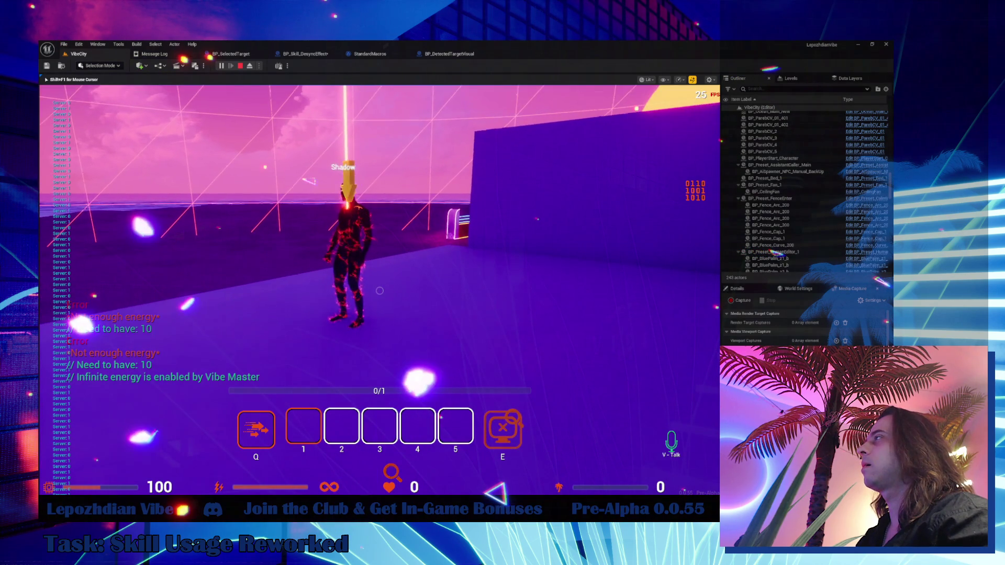
key("w")
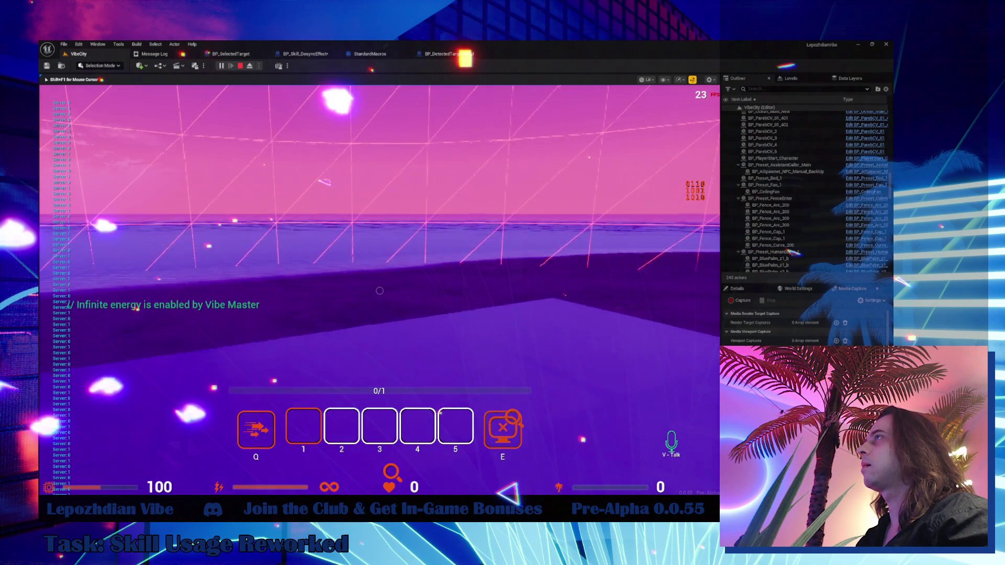
mouse_move(380, 291)
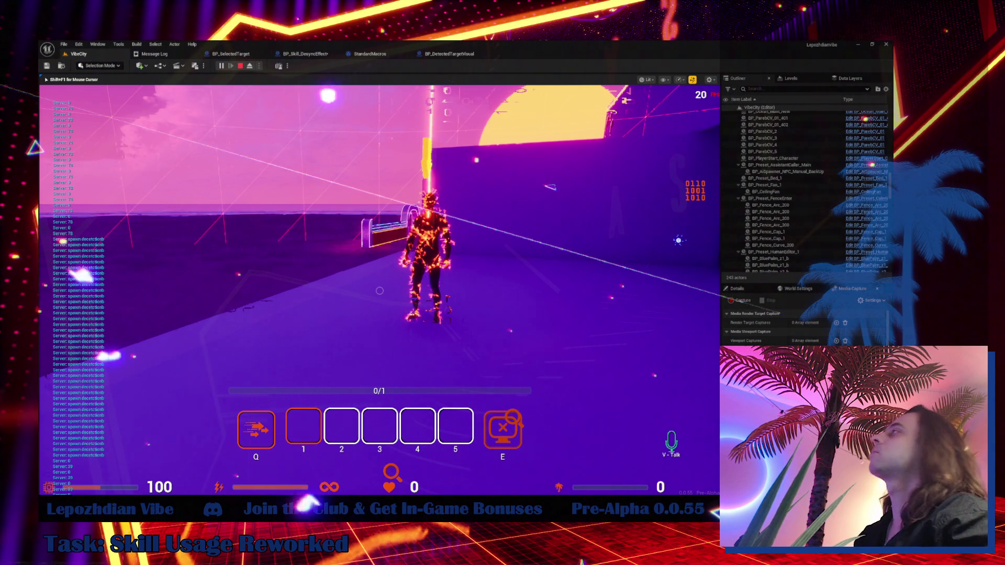
- Check both Blueprint graphs, return to VibeCity and start a new play session
left_click(450, 54)
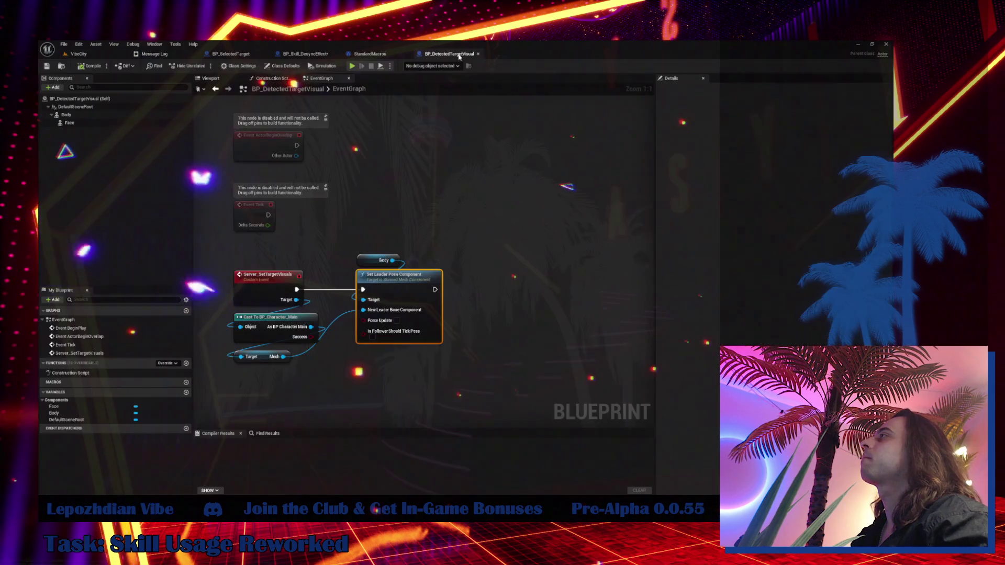
left_click(316, 53)
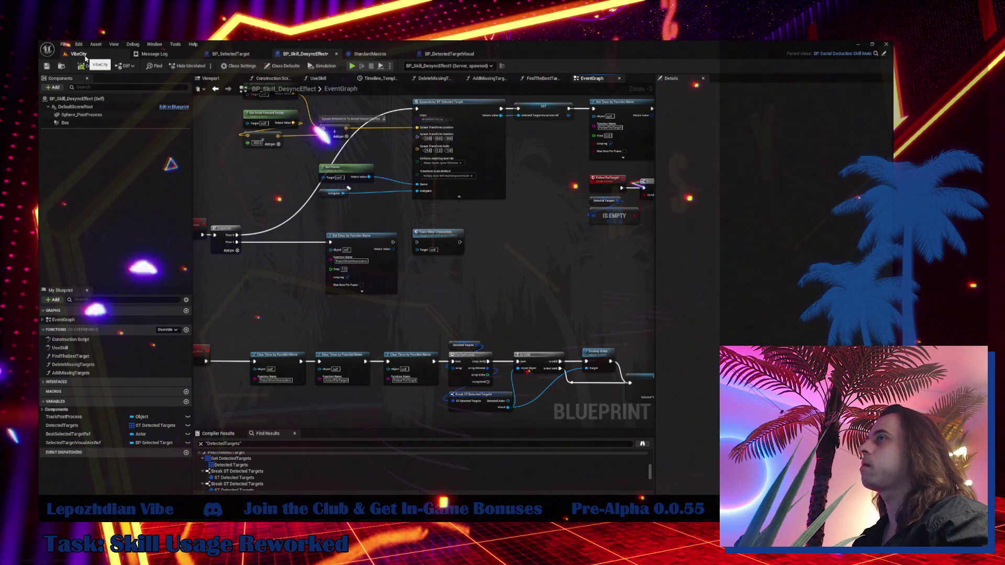
left_click(86, 54)
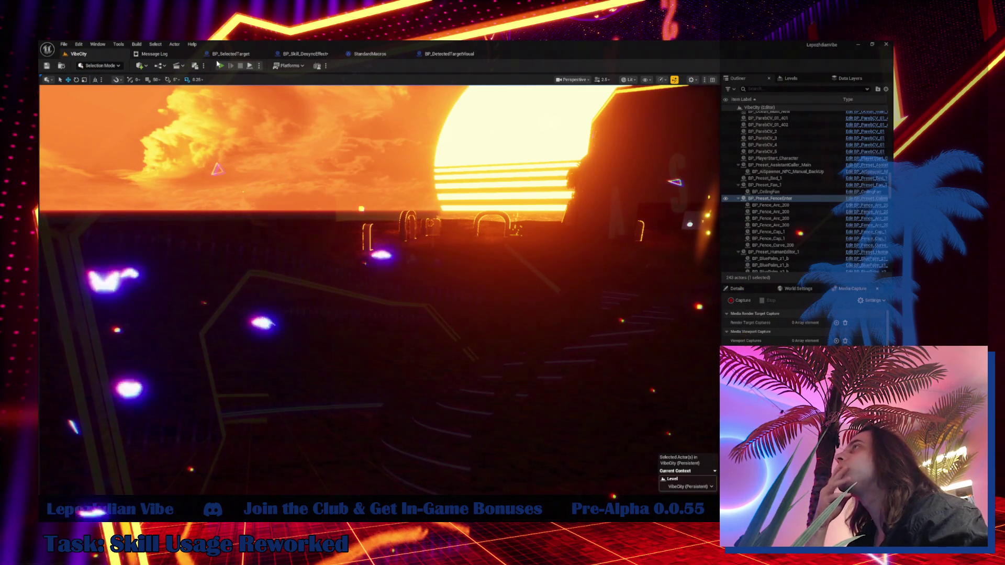
left_click(219, 65)
left_click(219, 65)
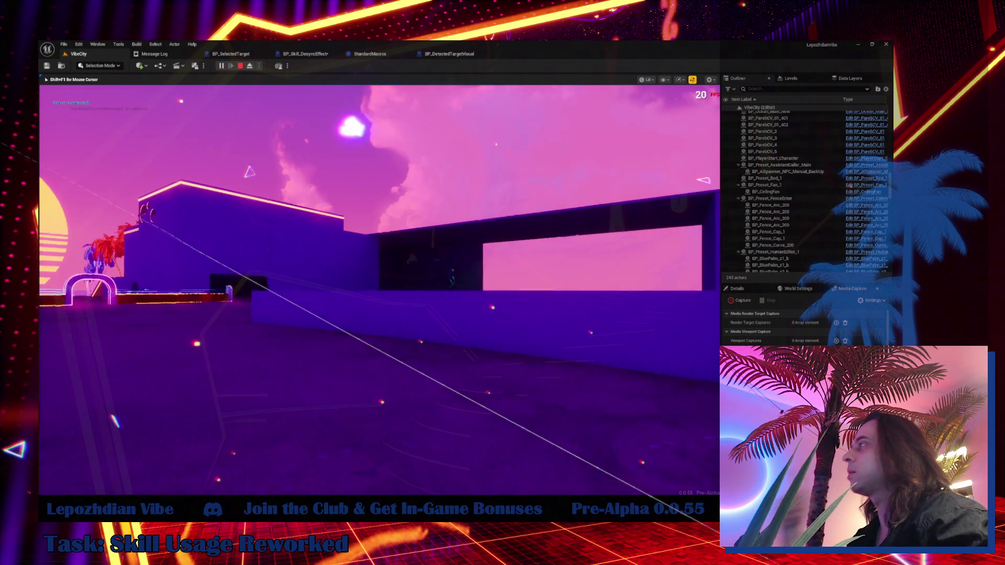
- Enable infinite energy in Cheat Codes, walk forward to test the skill, then end the session
key("Tab")
left_click(330, 390)
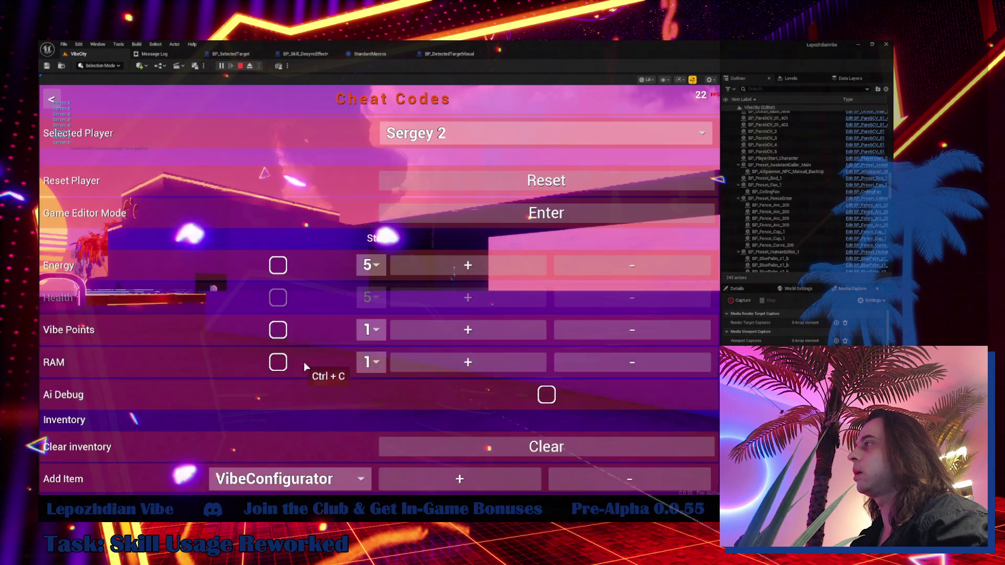
left_click(281, 273)
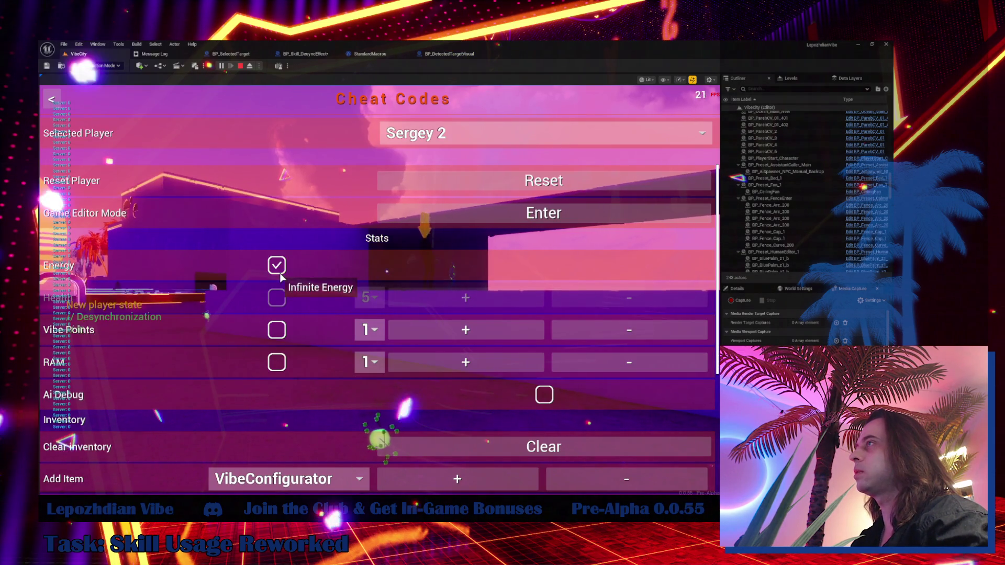
key("Tab")
key("Tab")
key("Tab")
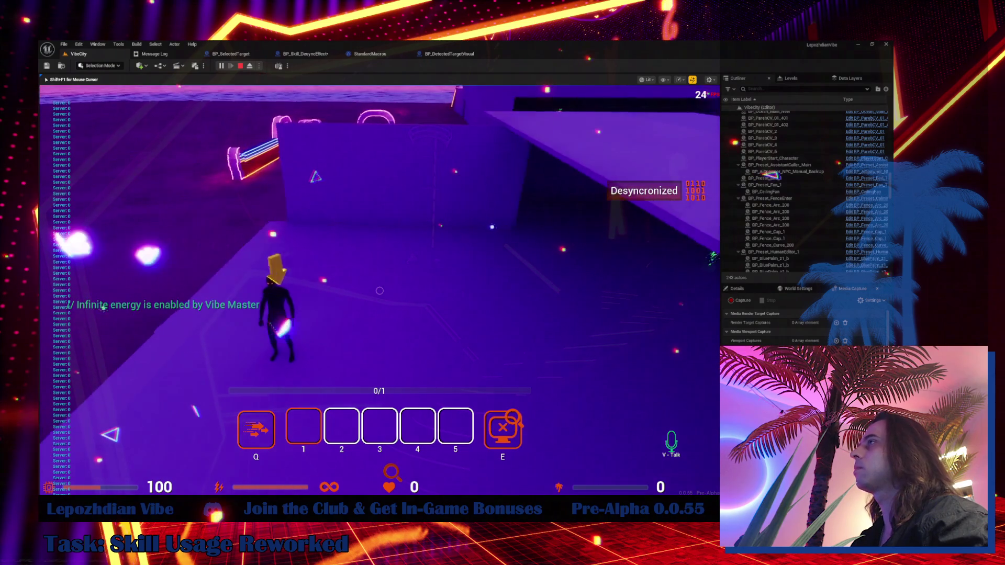
key("w")
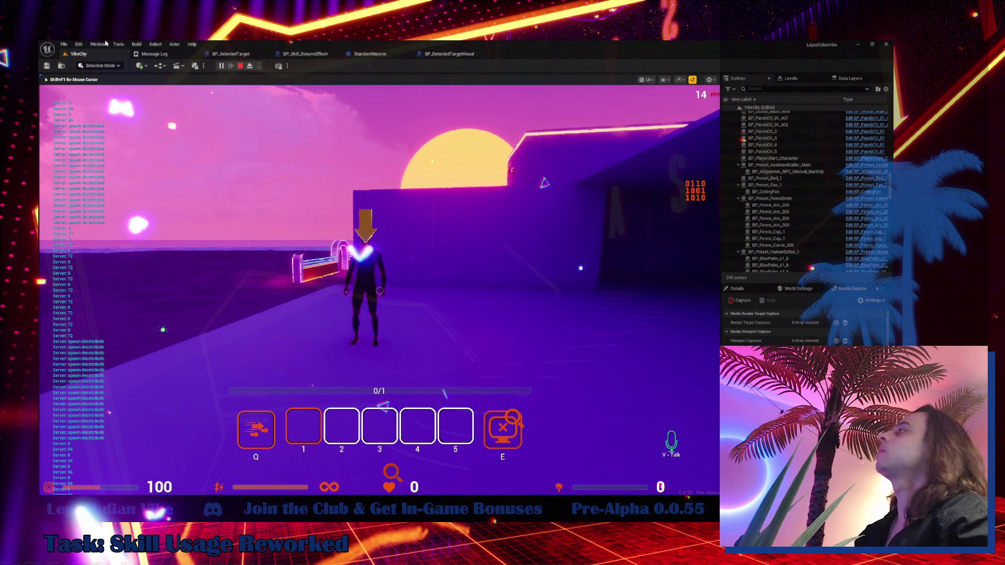
key("Escape")
- In BP_Skill_DesyncEffect's graph, move the timer node next to the Sequence node
left_click(323, 54)
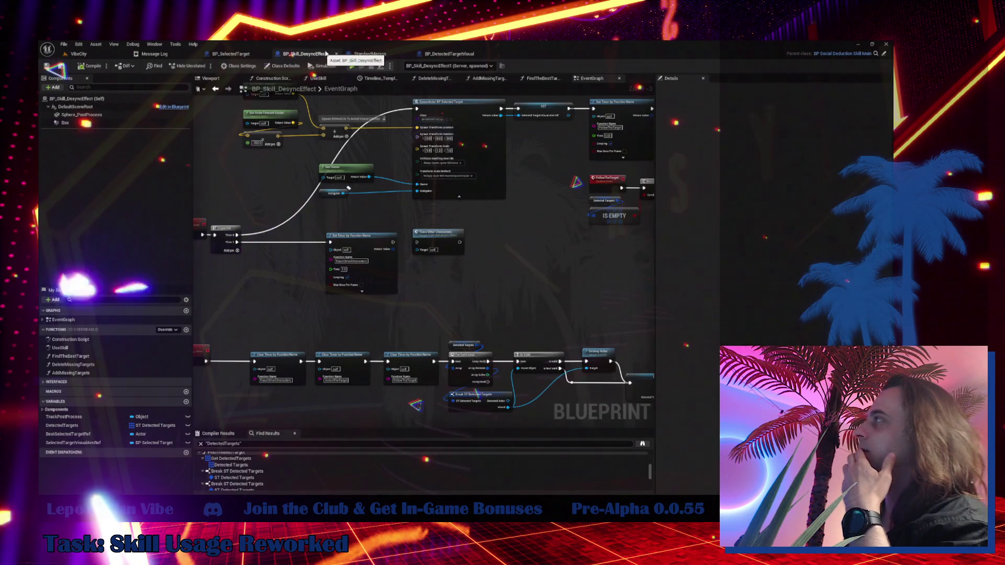
mouse_move(343, 231)
left_mouse_down()
mouse_move(448, 152)
mouse_move(405, 162)
mouse_move(437, 153)
mouse_move(439, 201)
left_mouse_up()
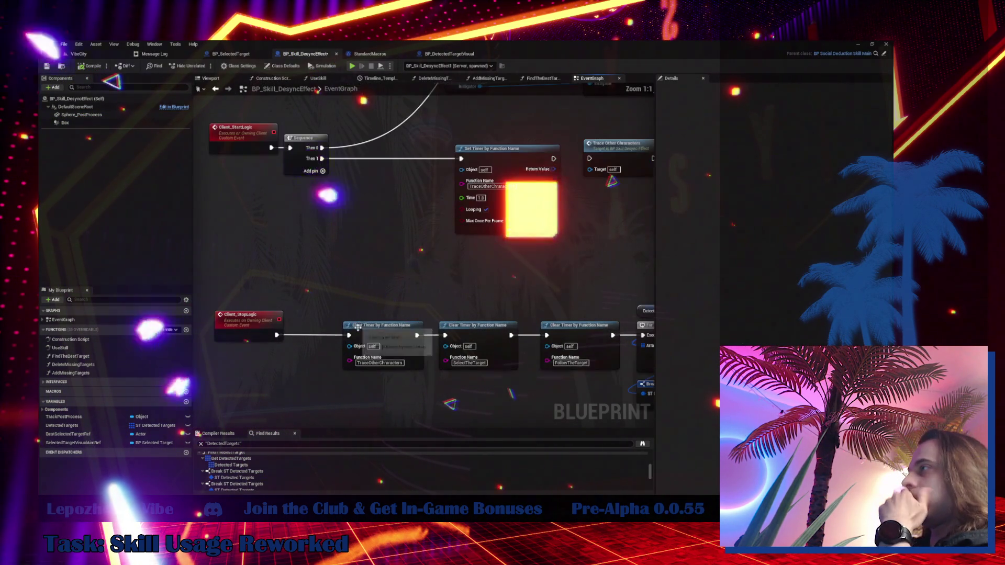
scroll(440, 201, "up", 3)
left_click_drag(299, 419, 417, 307)
left_click_drag(490, 199, 380, 190)
- Review the spawn, Branch and timer rows, then select the SET Selected Target Visual Aim Ref node
mouse_move(474, 244)
left_mouse_down()
mouse_move(399, 285)
mouse_move(338, 349)
mouse_move(293, 451)
left_mouse_up()
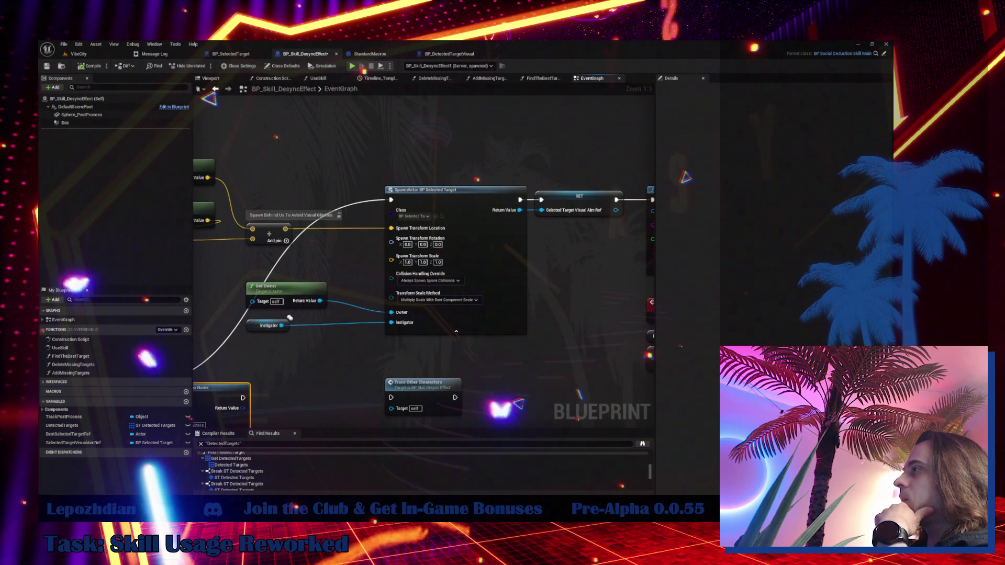
scroll(321, 381, "down", 4)
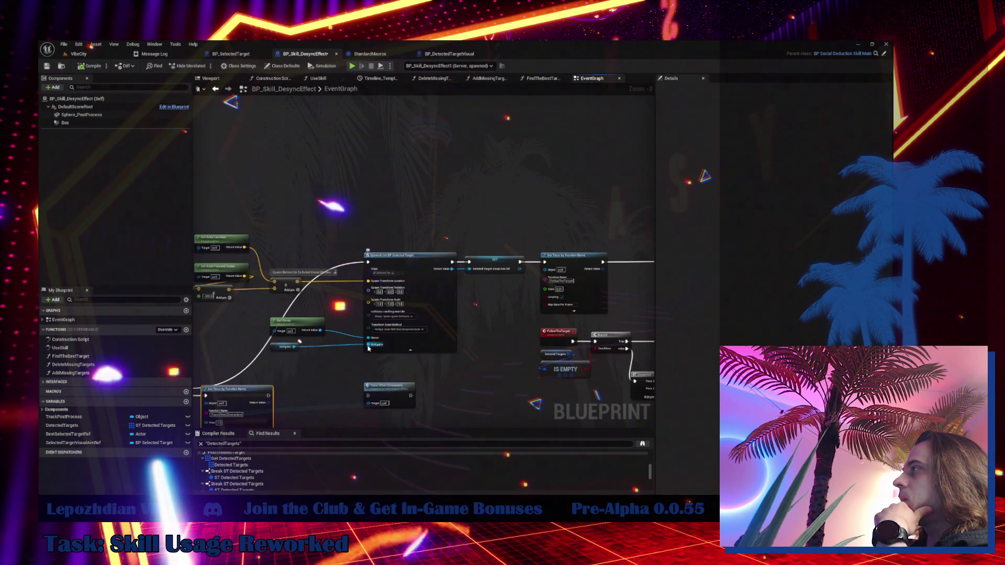
mouse_move(371, 312)
left_mouse_down()
mouse_move(272, 246)
mouse_move(393, 265)
left_mouse_up()
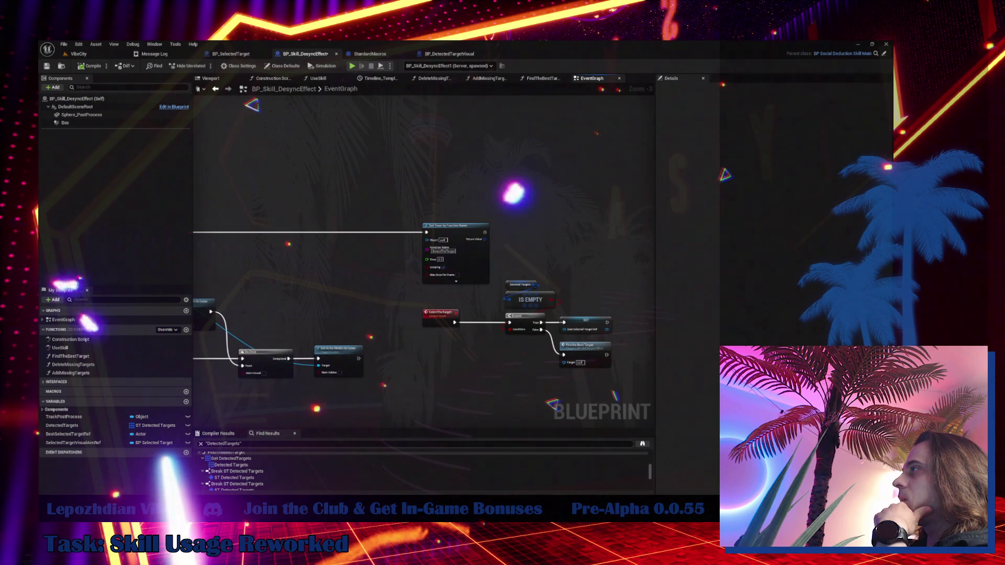
scroll(535, 217, "up", 3)
scroll(442, 301, "down", 4)
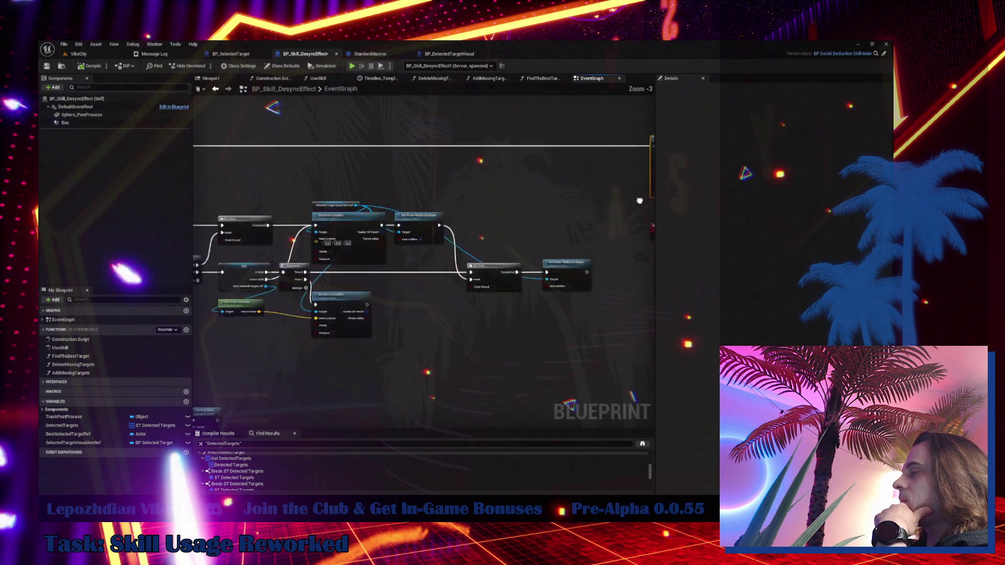
left_click_drag(441, 301, 403, 202)
scroll(370, 291, "up", 3)
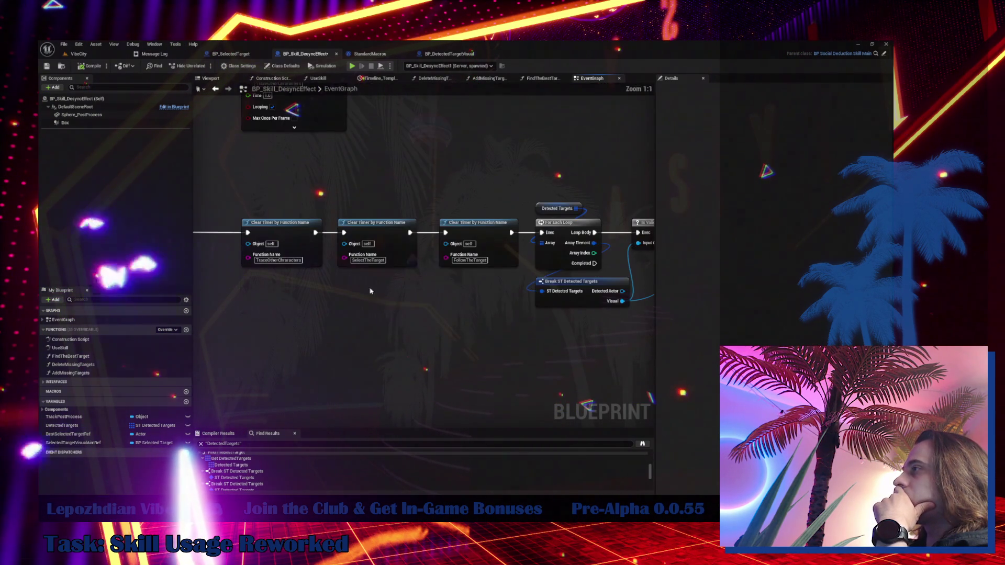
scroll(337, 263, "down", 2)
mouse_move(337, 264)
left_mouse_down()
mouse_move(219, 393)
mouse_move(262, 411)
mouse_move(472, 366)
mouse_move(425, 410)
left_mouse_up()
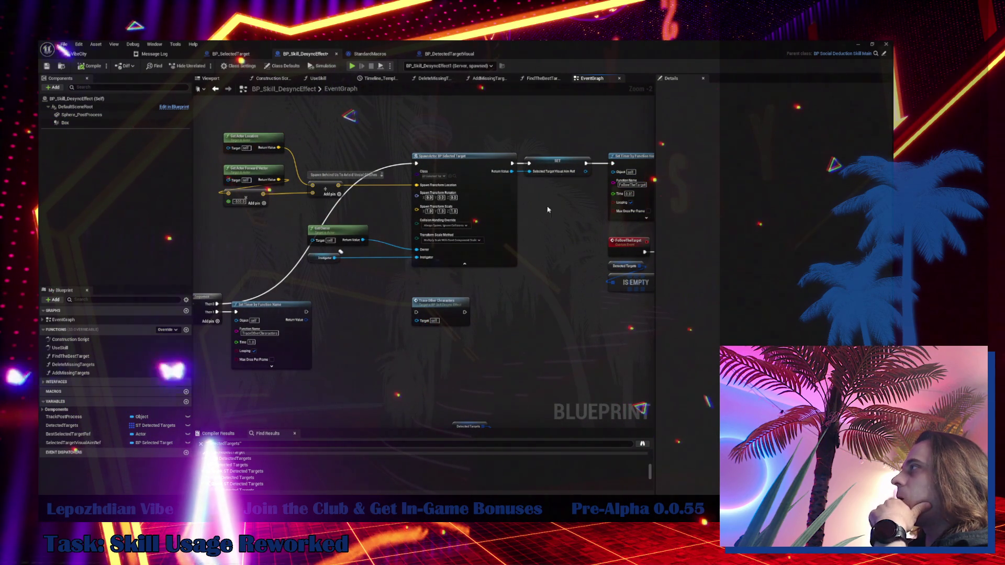
left_click(560, 163)
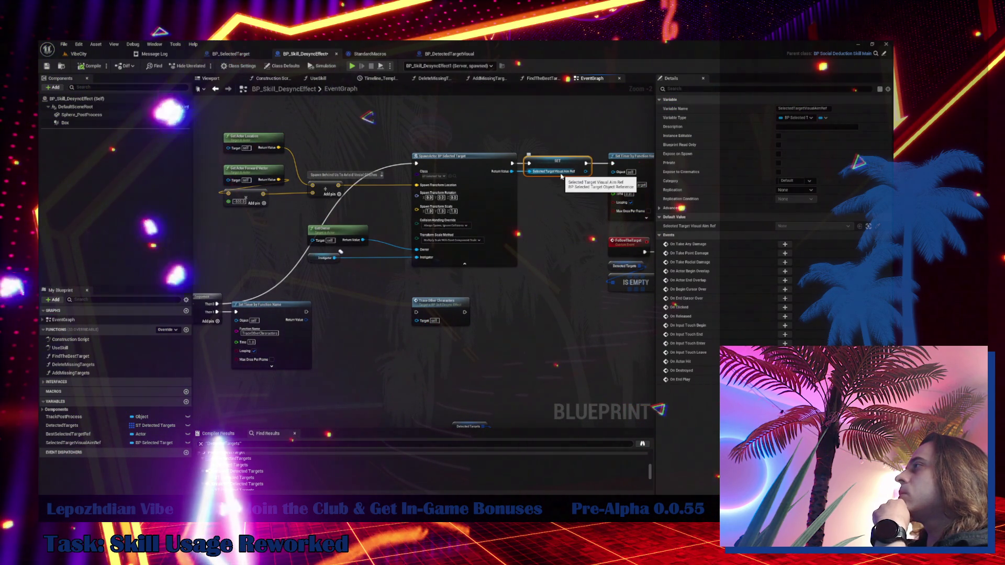
- Find all references to Selected Target Visual Aim Ref and inspect where it is read
right_click(560, 168)
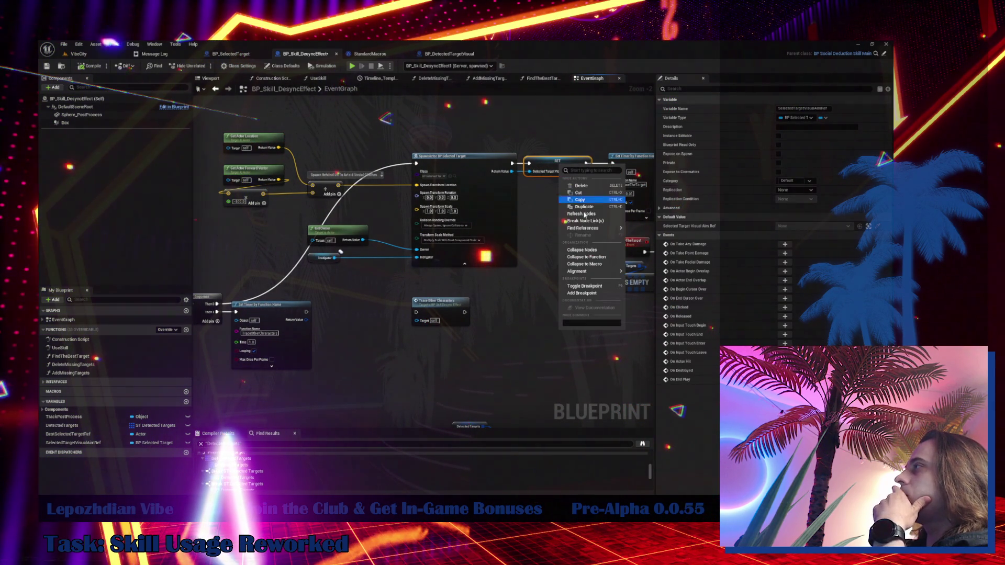
left_click(583, 228)
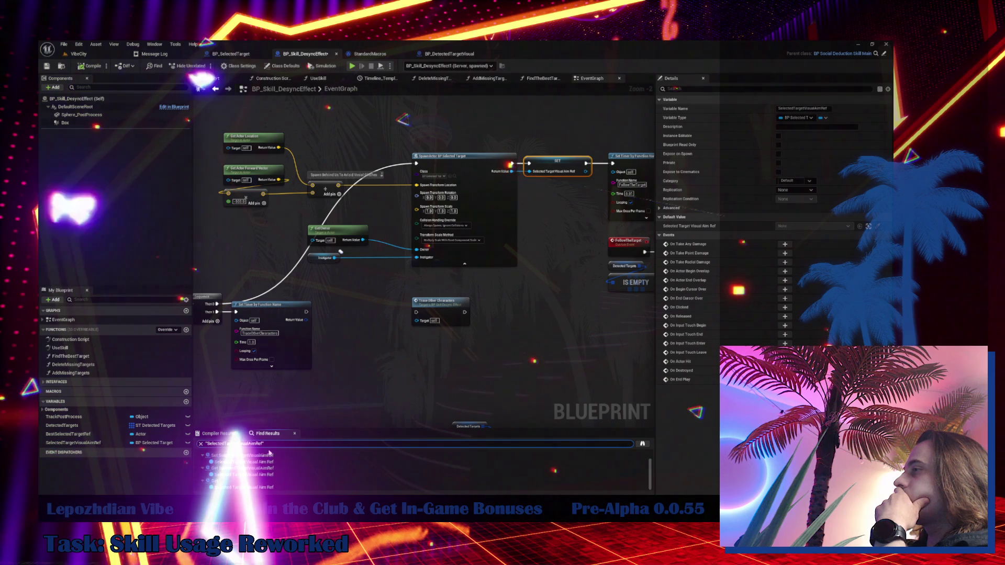
left_click(260, 474)
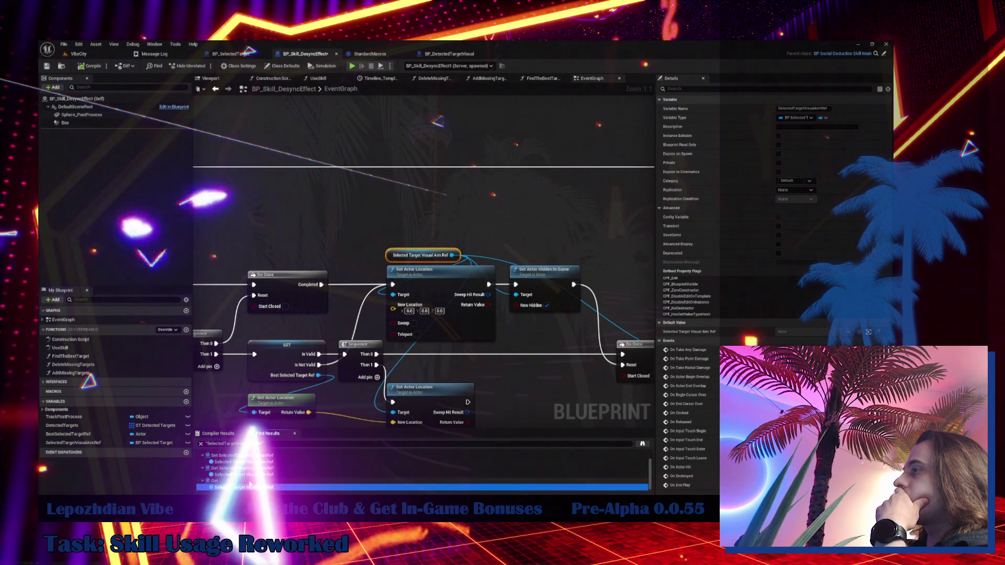
left_click(215, 481)
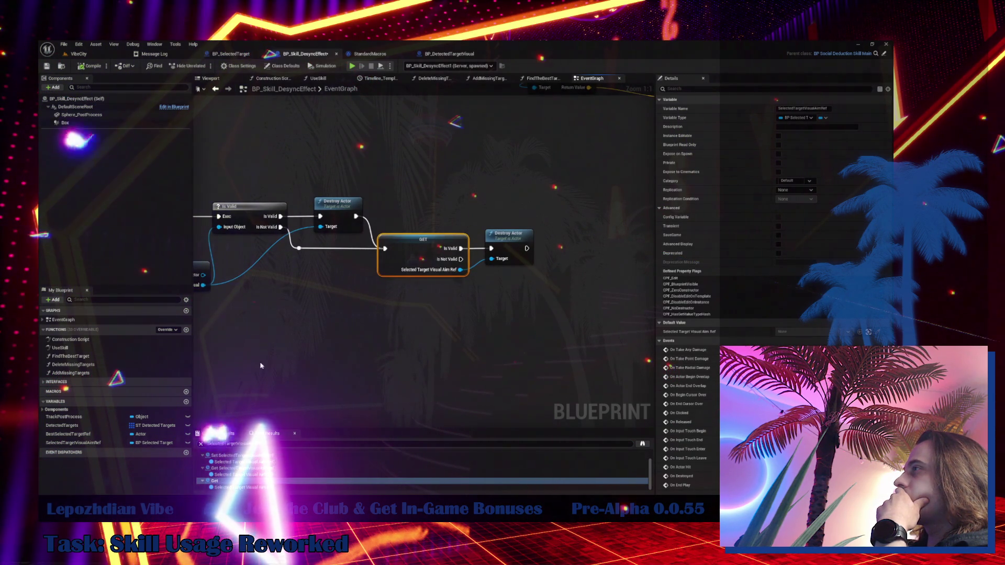
mouse_move(272, 341)
left_mouse_down()
mouse_move(649, 419)
mouse_move(362, 416)
mouse_move(409, 471)
mouse_move(398, 523)
mouse_move(369, 560)
left_mouse_up()
mouse_move(471, 367)
left_mouse_down()
mouse_move(513, 309)
mouse_move(552, 302)
mouse_move(255, 216)
left_mouse_up()
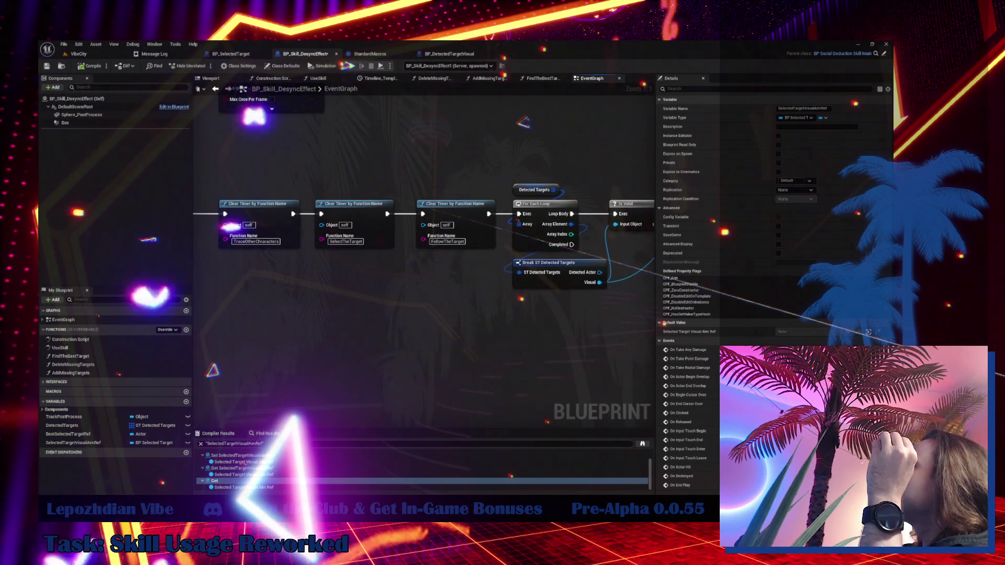
left_click_drag(447, 363, 223, 385)
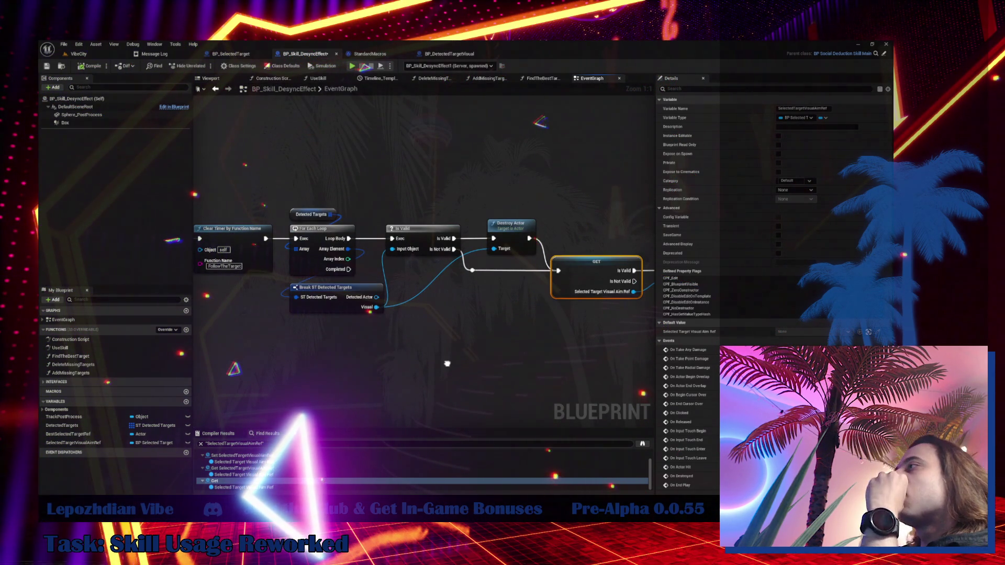
- Wire Set Timer directly into Trace Other Characters, then select the GET aim-ref node
mouse_move(246, 89)
left_mouse_down()
mouse_move(236, 178)
mouse_move(256, 252)
left_mouse_up()
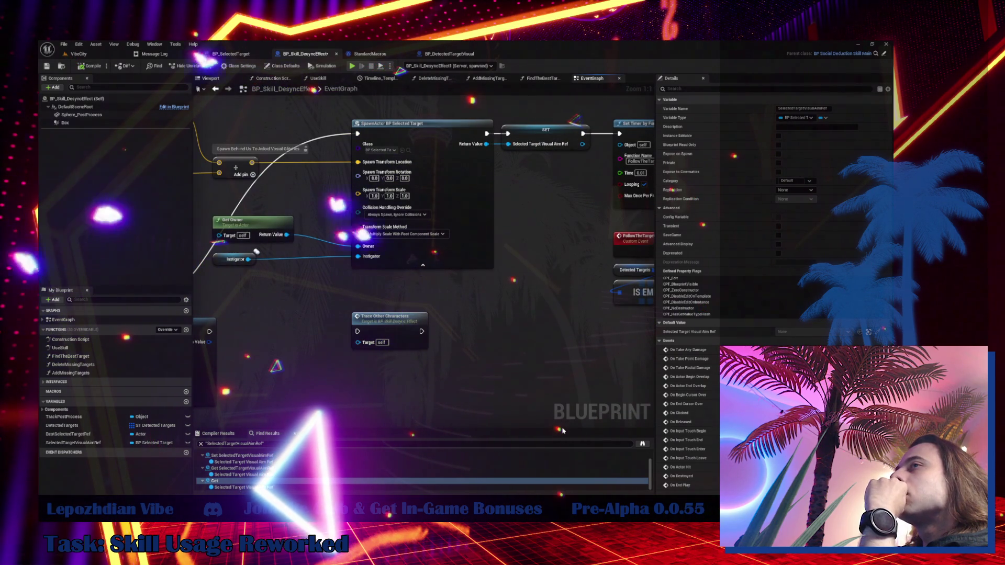
scroll(505, 326, "down", 1)
scroll(504, 325, "down", 1)
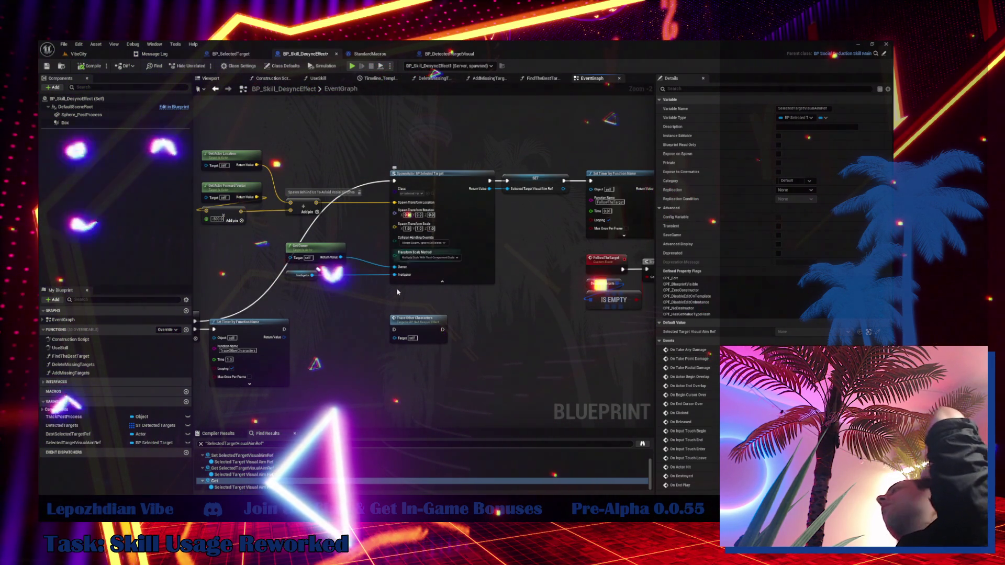
scroll(390, 330, "down", 1)
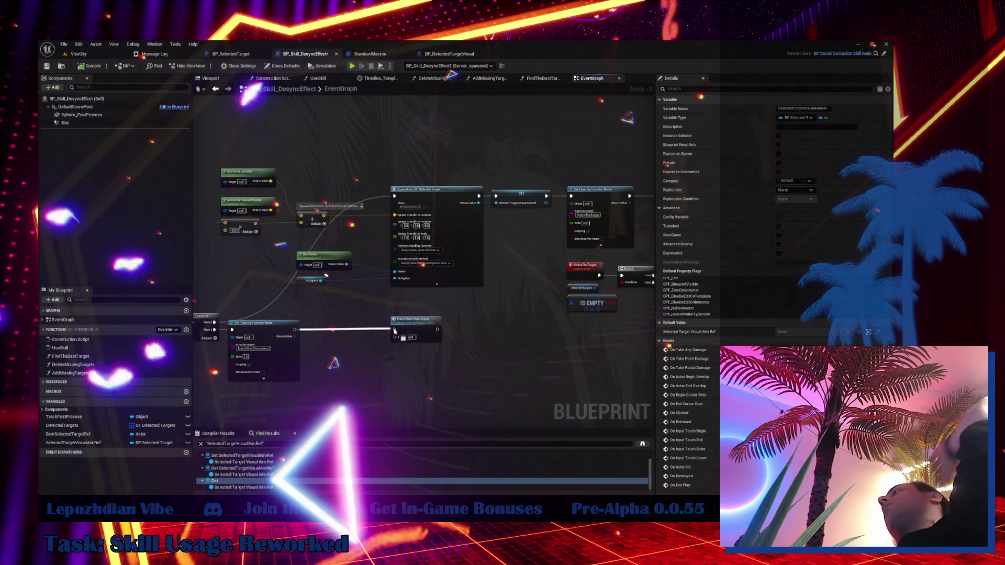
left_click_drag(295, 330, 395, 329)
mouse_move(414, 334)
left_mouse_down()
mouse_move(343, 333)
mouse_move(361, 283)
mouse_move(337, 219)
left_mouse_up()
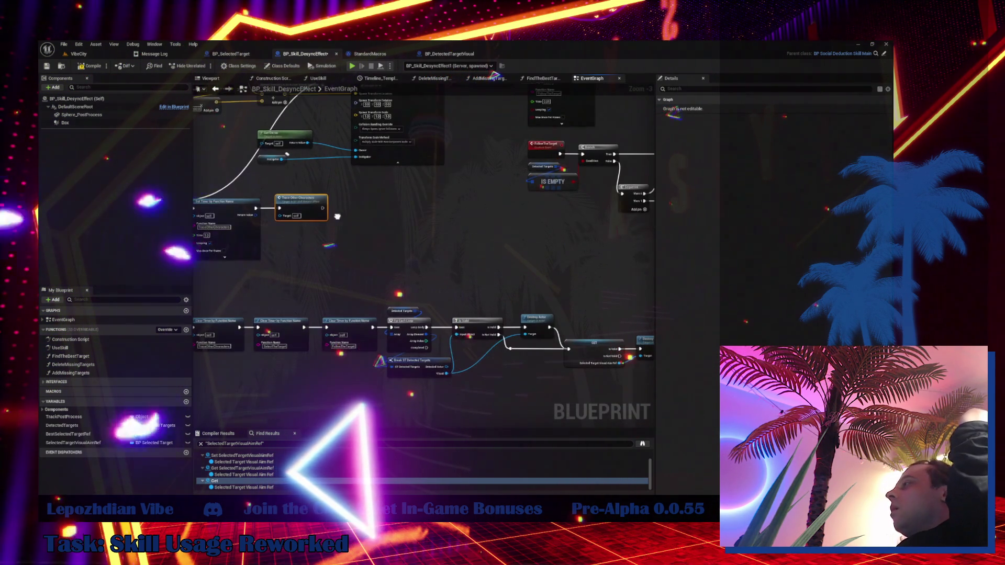
left_click(590, 350)
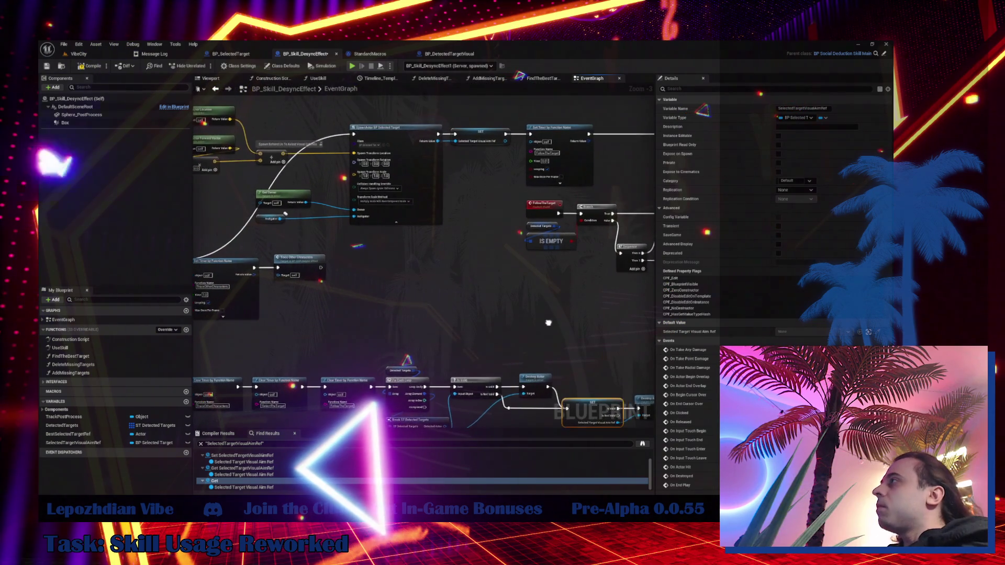
- Paste a validated aim-ref GET, routing Is Not Valid to SpawnActor and Is Valid to SET
left_click_drag(549, 323, 501, 263)
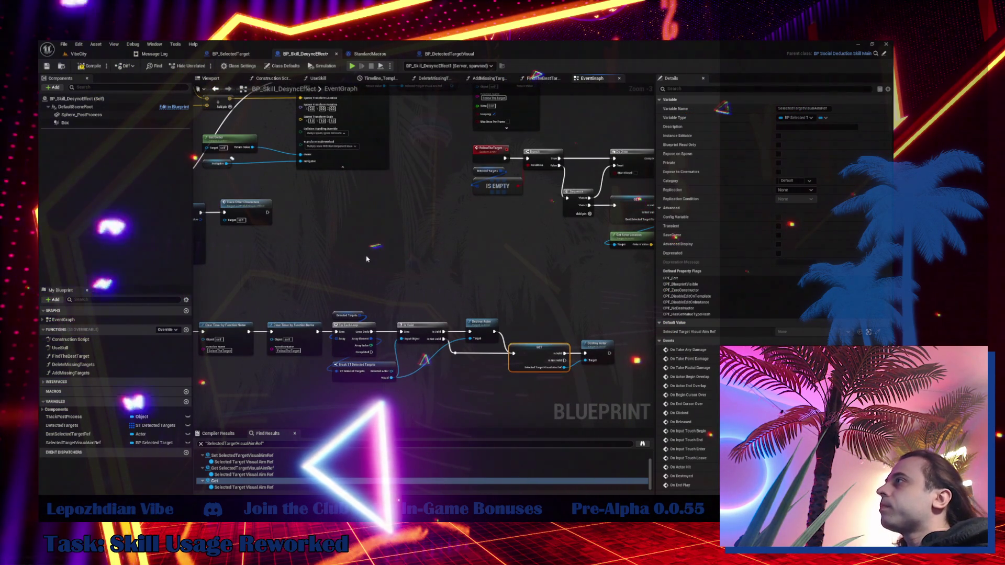
key("ctrl+v")
mouse_move(290, 218)
left_mouse_down()
mouse_move(377, 282)
mouse_move(449, 302)
mouse_move(446, 278)
left_mouse_up()
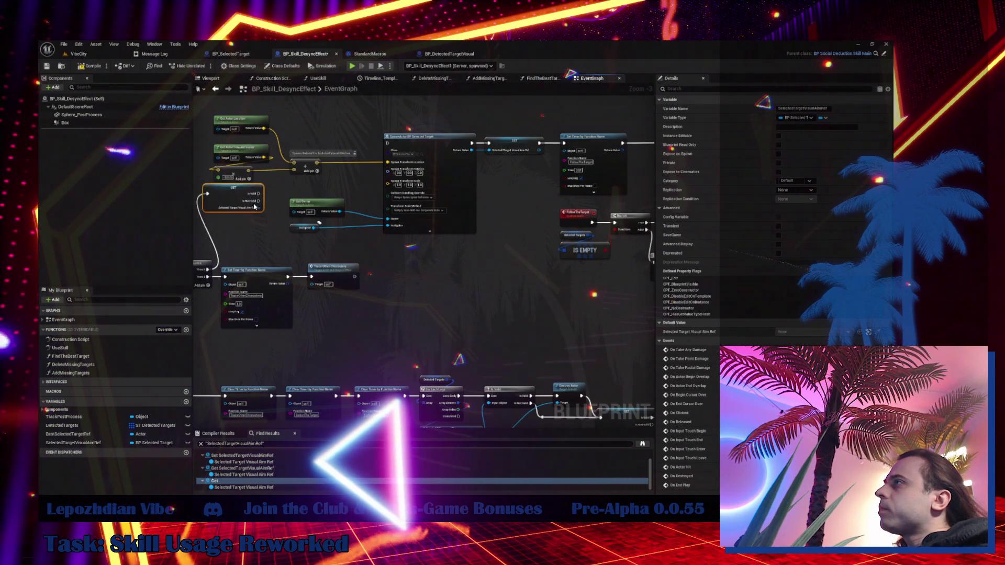
scroll(255, 207, "up", 2)
left_click_drag(269, 209, 426, 125)
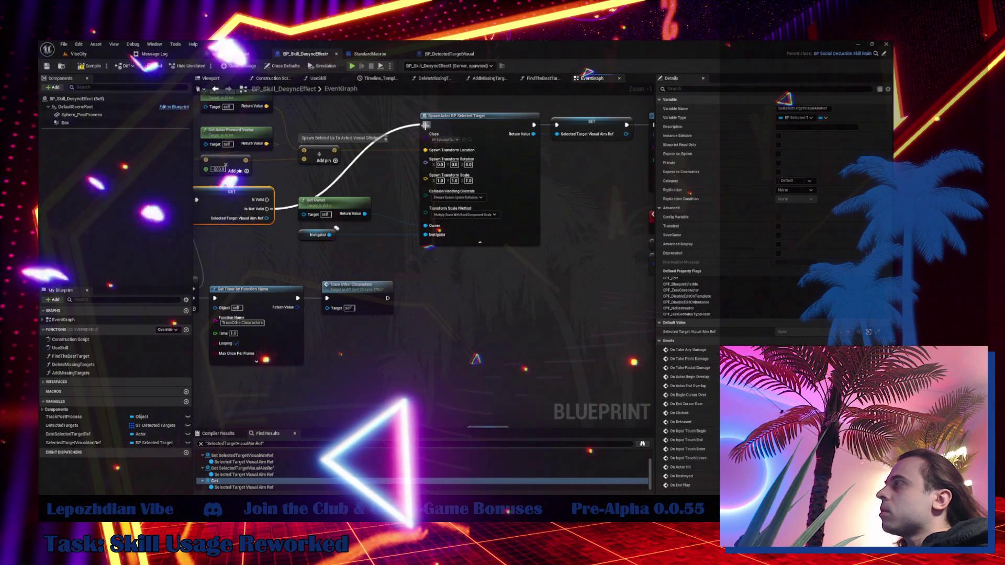
mouse_move(350, 95)
left_mouse_down()
mouse_move(351, 151)
mouse_move(318, 154)
left_mouse_up()
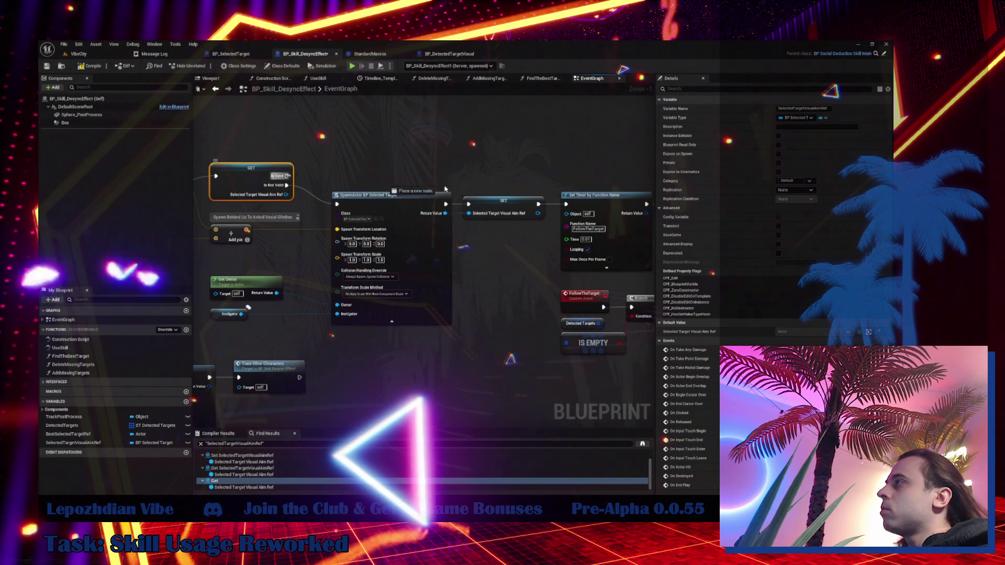
left_click_drag(445, 189, 468, 204)
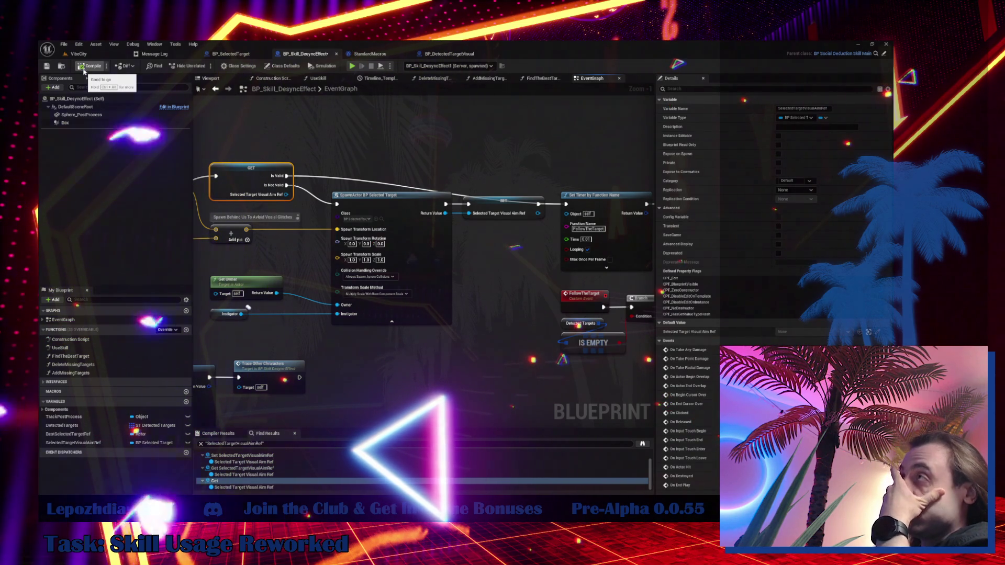
left_click(79, 54)
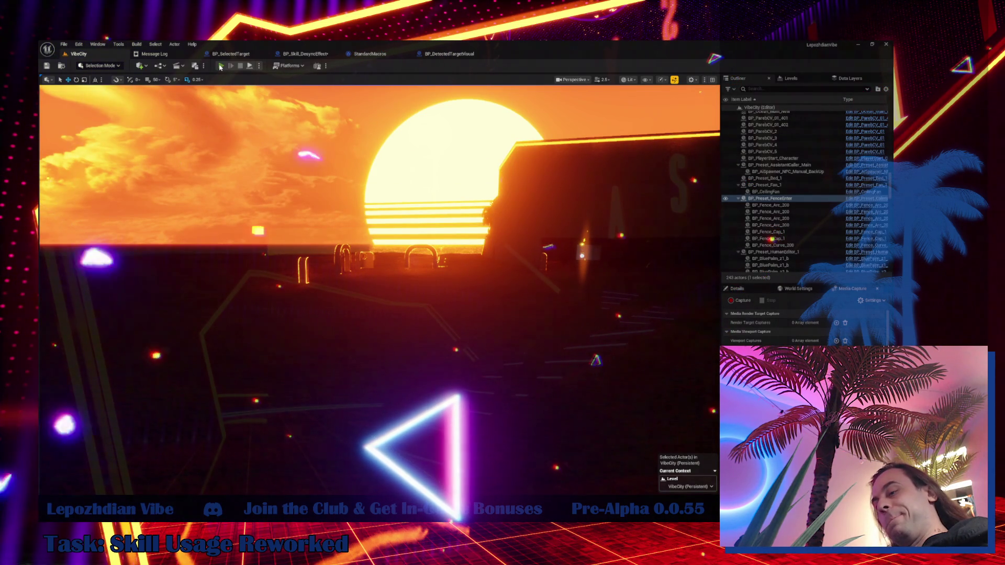
- Play VibeCity with Energy ticked in the Cheat Codes menu, test the skill, then stop the session
left_click(220, 66)
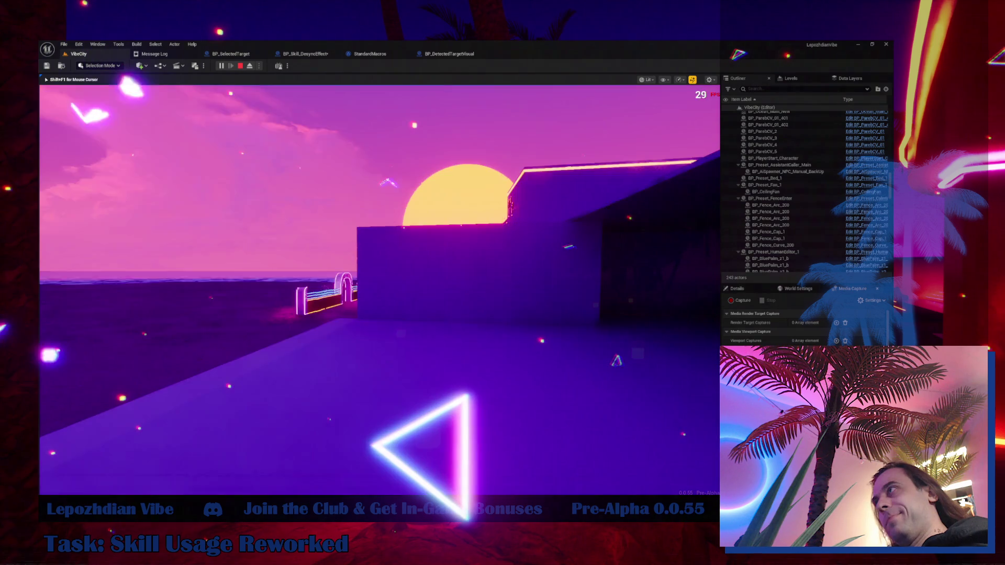
key("Tab")
left_click(305, 332)
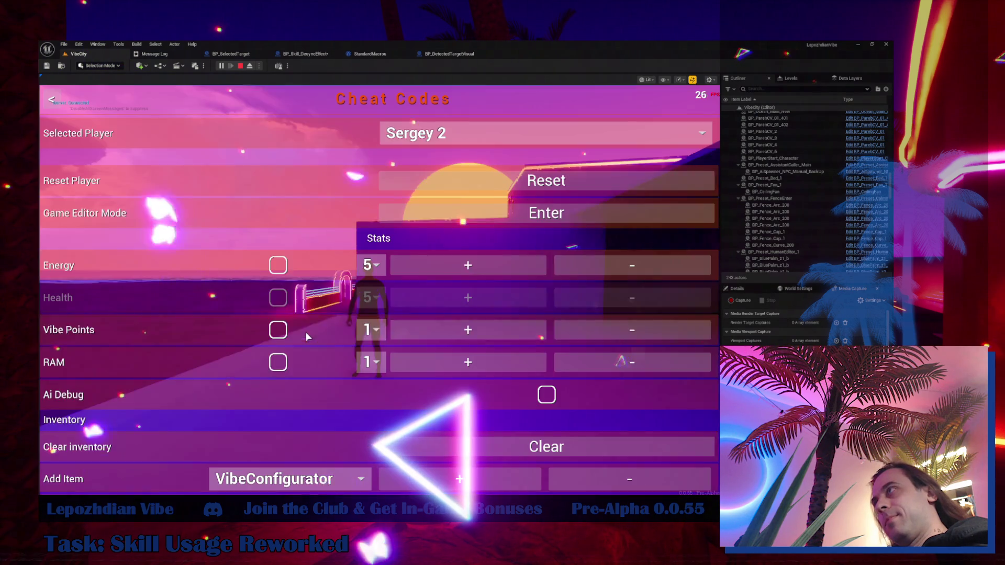
left_click(278, 266)
key("Escape")
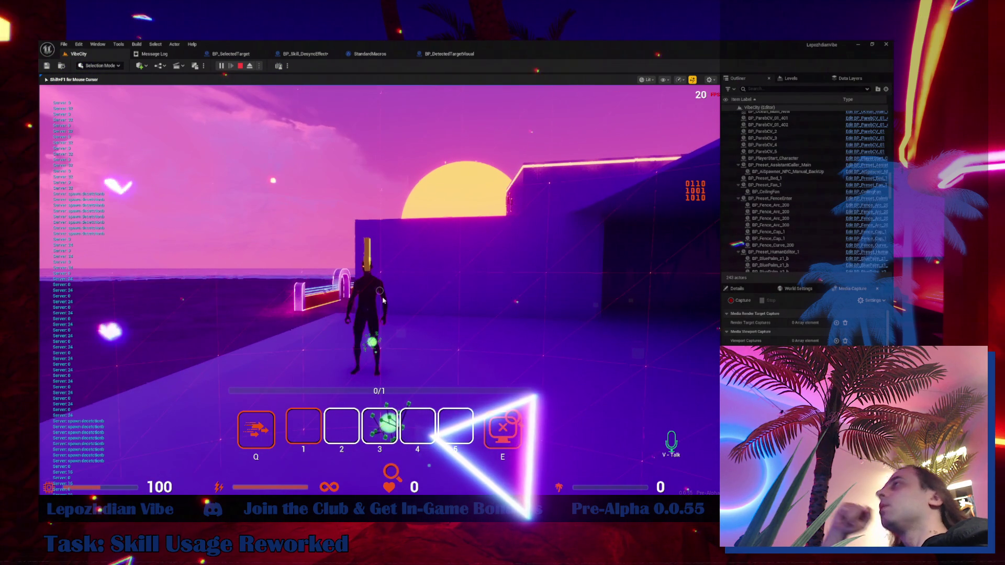
key("Escape")
- Glance at BP_DetectedTargetVisual, then pan the BP_Skill_DesyncEffect graph to the Clear Timer row
left_click(449, 54)
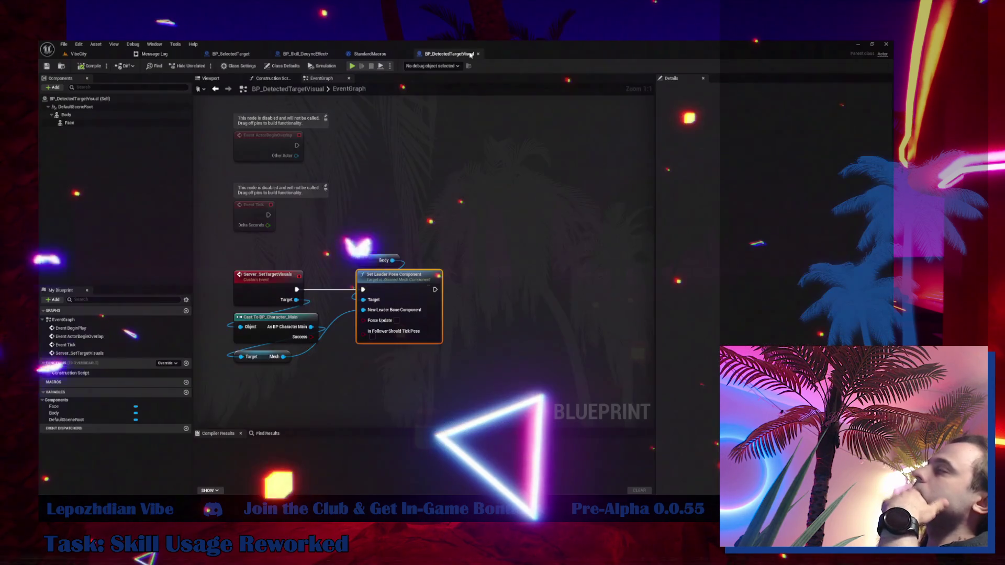
left_click(324, 55)
scroll(401, 367, "down", 2)
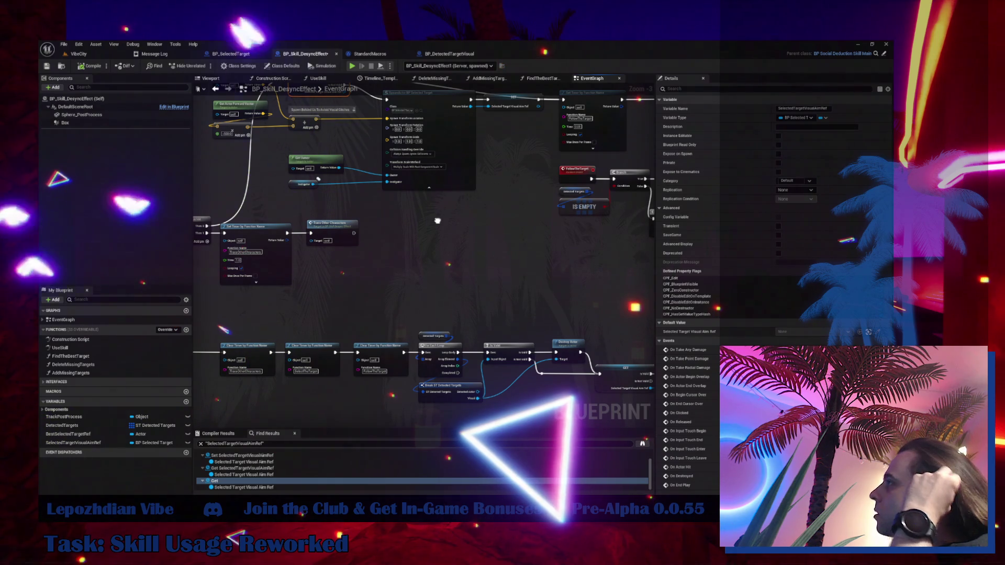
left_click_drag(438, 221, 527, 184)
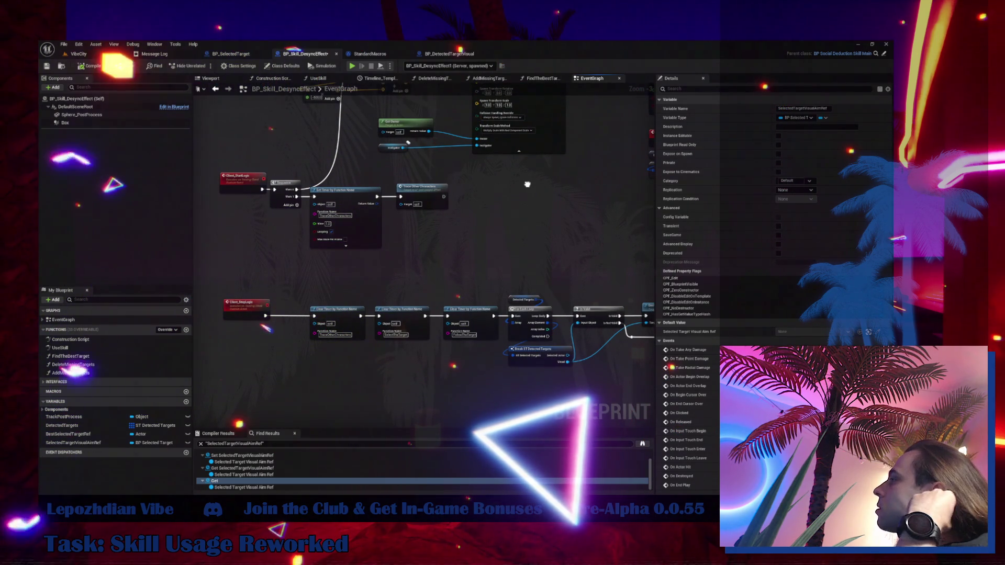
mouse_move(527, 185)
left_mouse_down()
mouse_move(449, 146)
mouse_move(521, 178)
left_mouse_up()
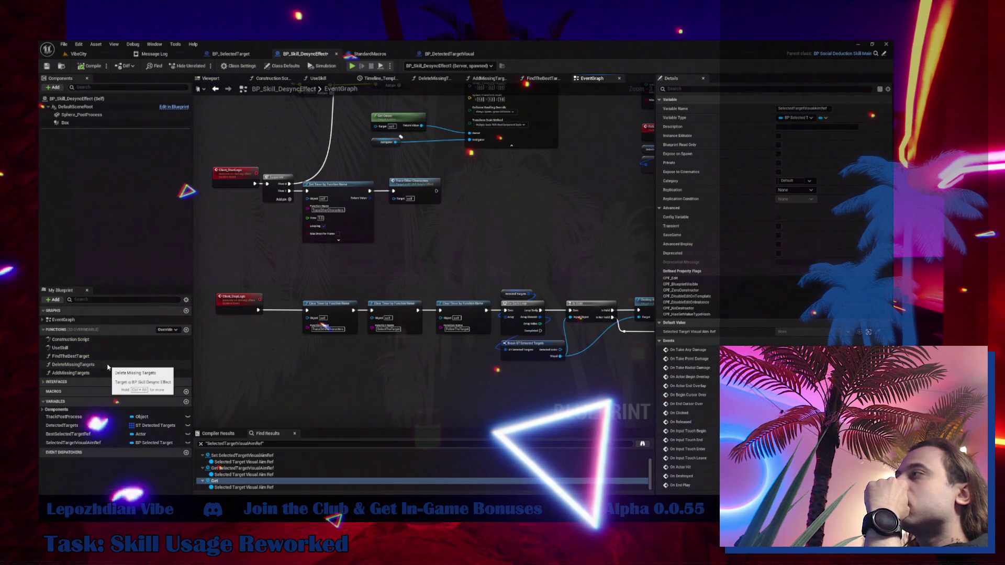
- Select the For Each Loop node and return to the VibeCity level editor
scroll(469, 324, "up", 1)
left_click_drag(539, 336, 320, 312)
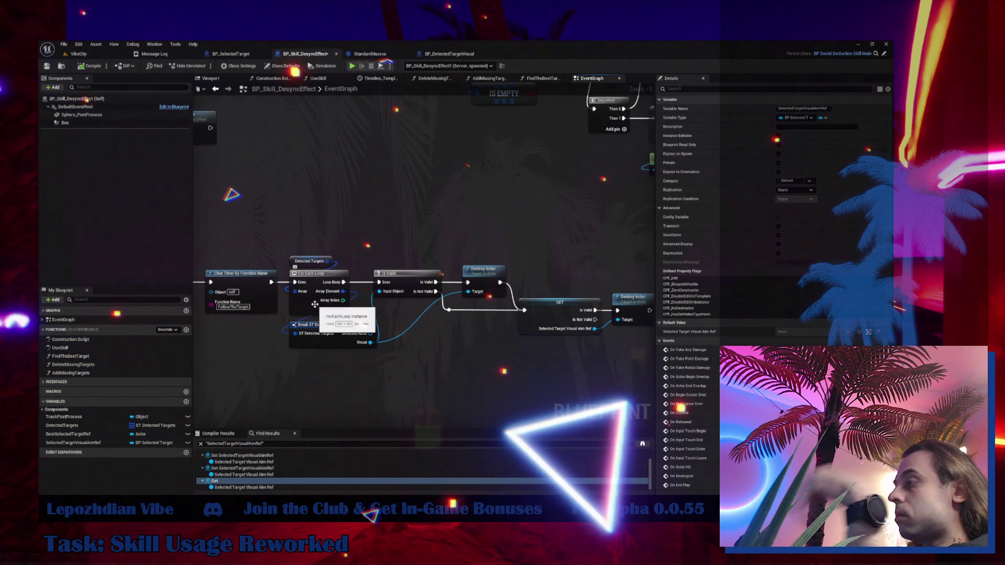
left_click(315, 305)
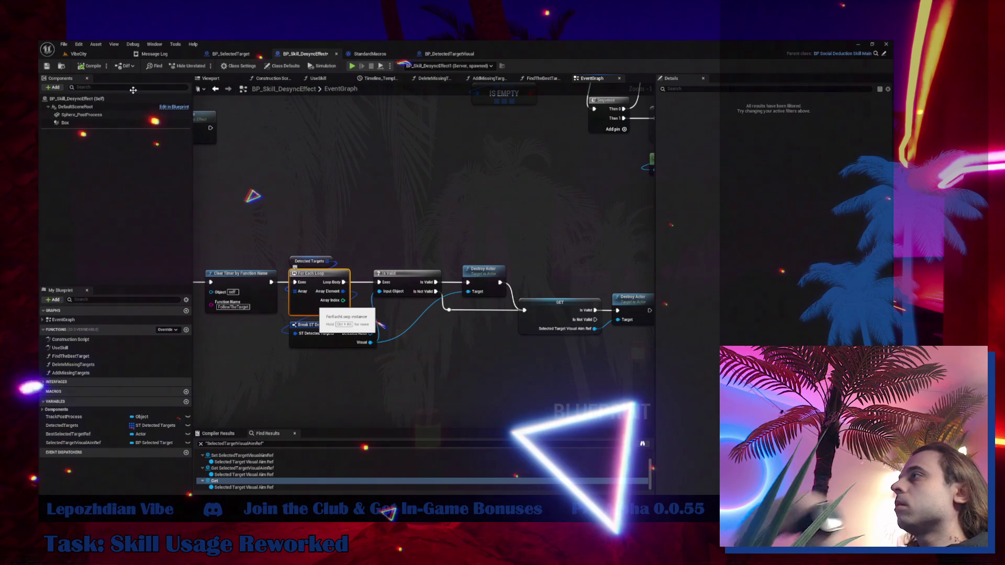
left_click(78, 53)
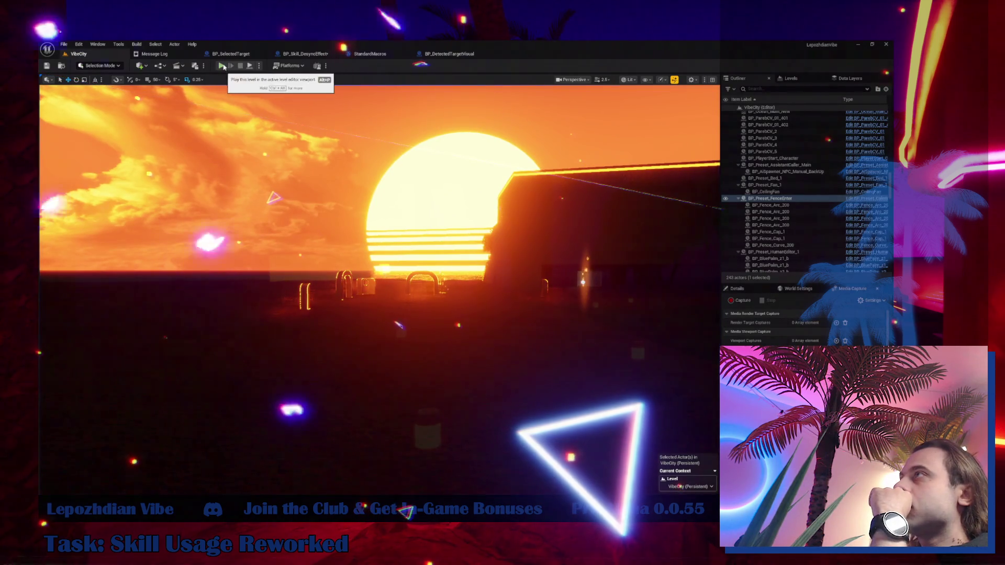
- Start a VibeCity play session and enable infinite energy from the Cheat Codes page
left_click(222, 66)
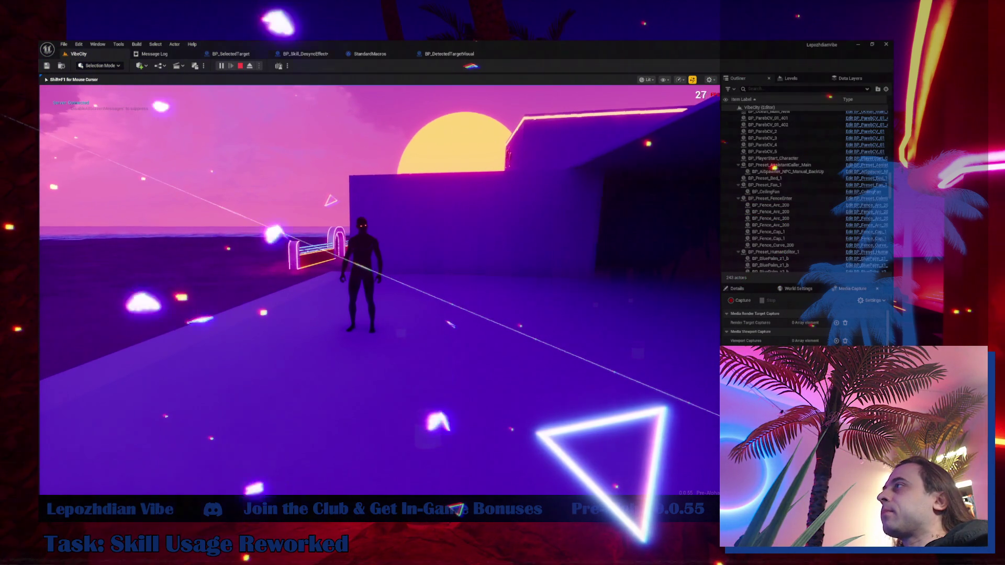
key("Escape")
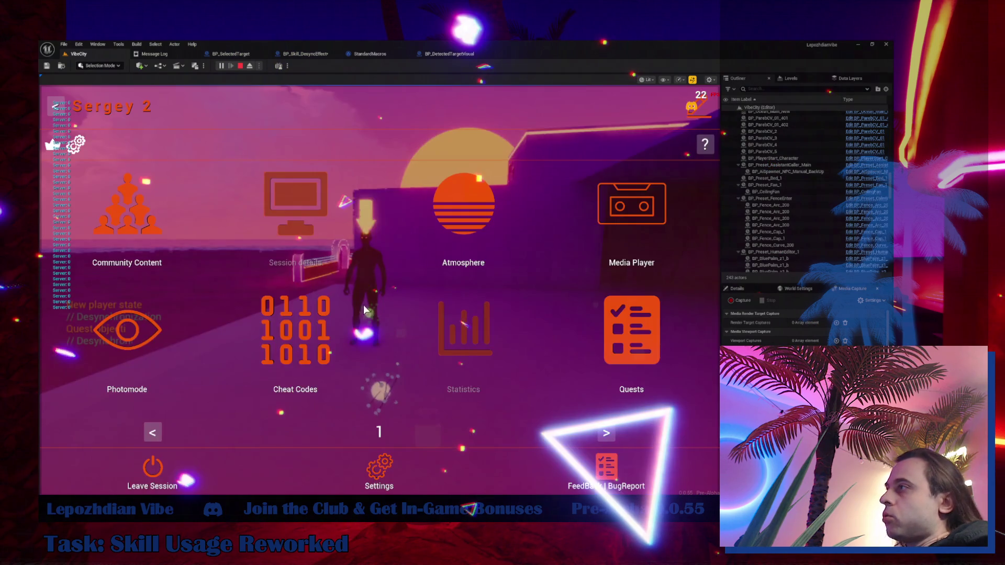
left_click(319, 321)
left_click(277, 265)
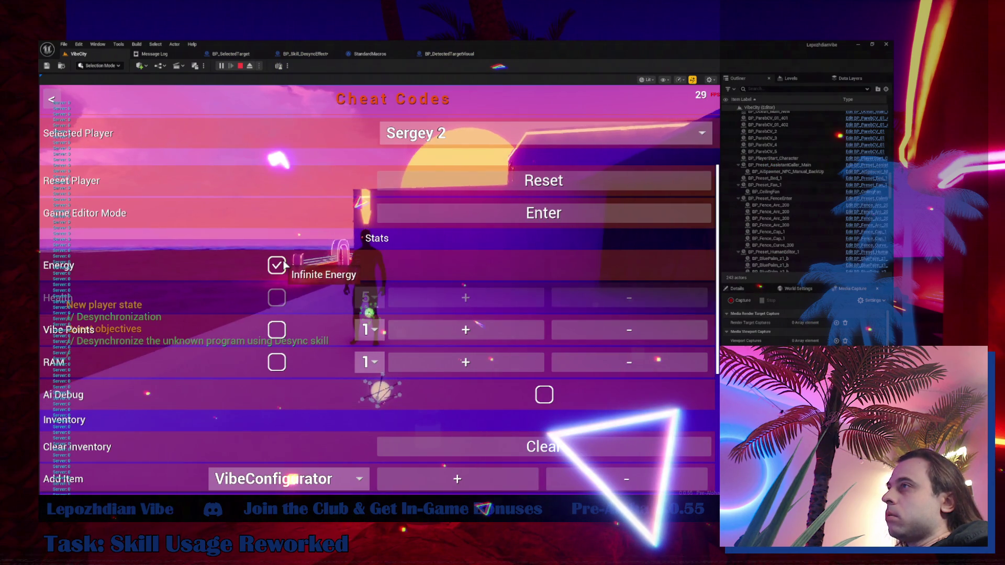
key("Escape")
- Cast the Desync skill, then step over through Is Valid, Destroy Actor and GET
key("e")
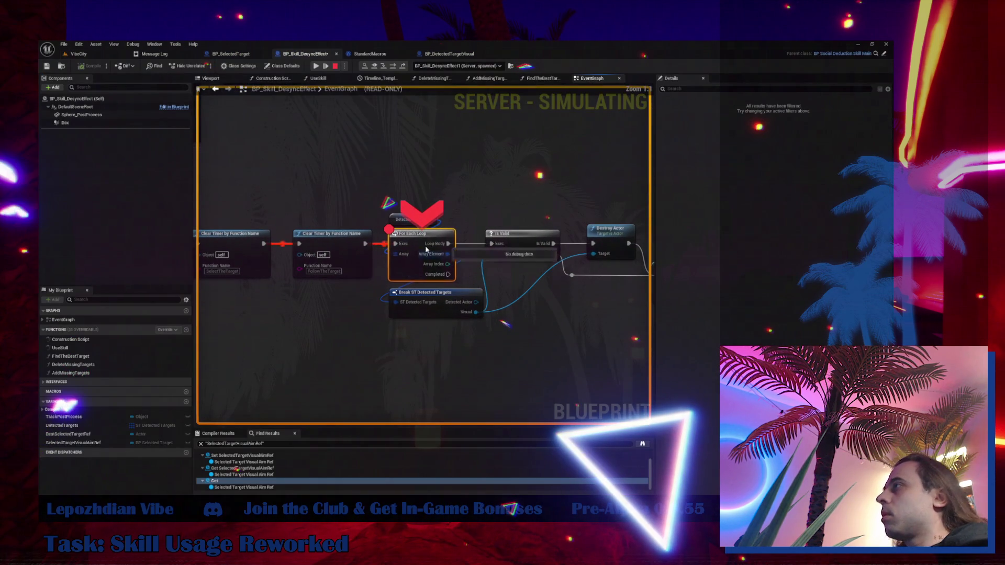
mouse_move(429, 222)
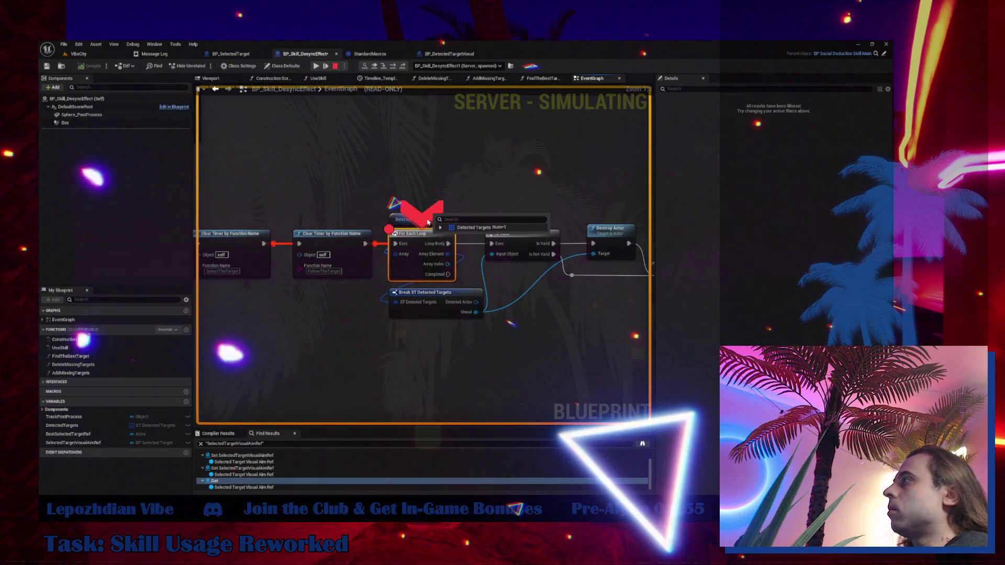
key("F10")
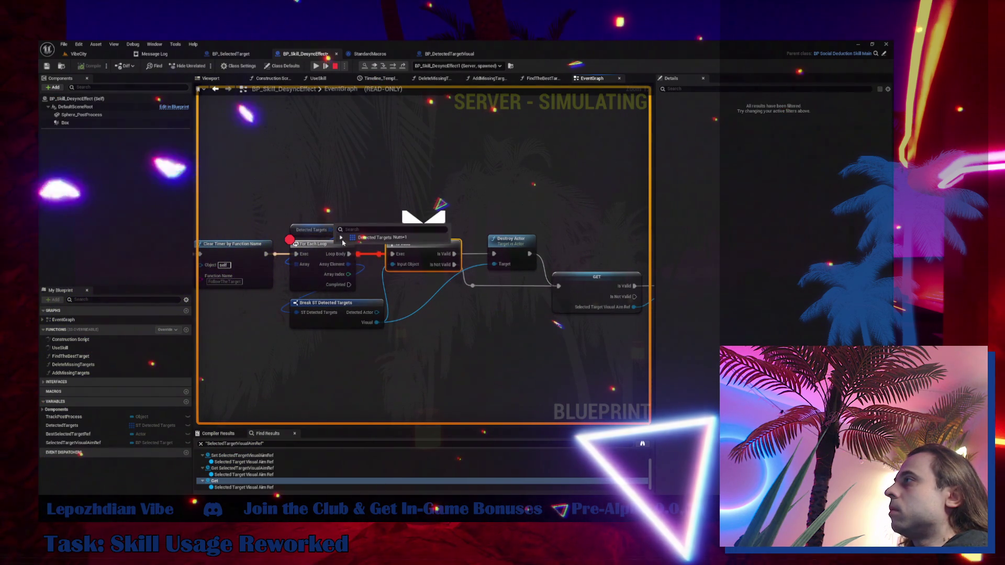
left_click(341, 238)
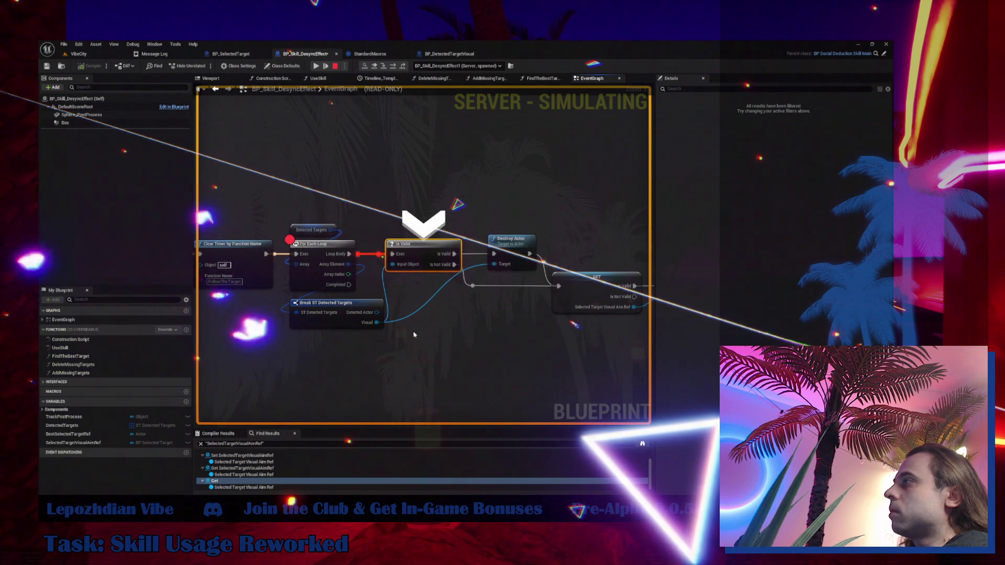
key("F10")
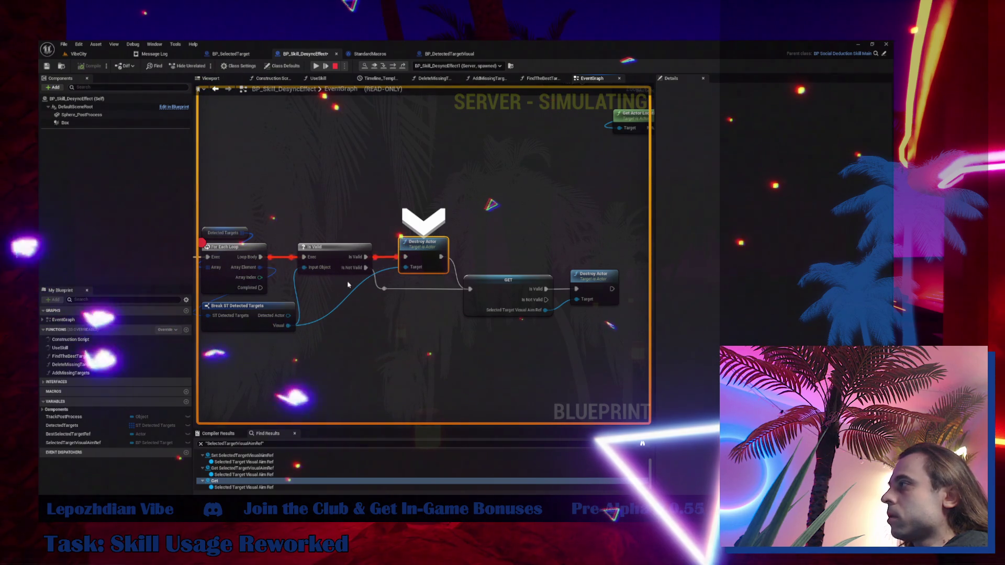
key("F10")
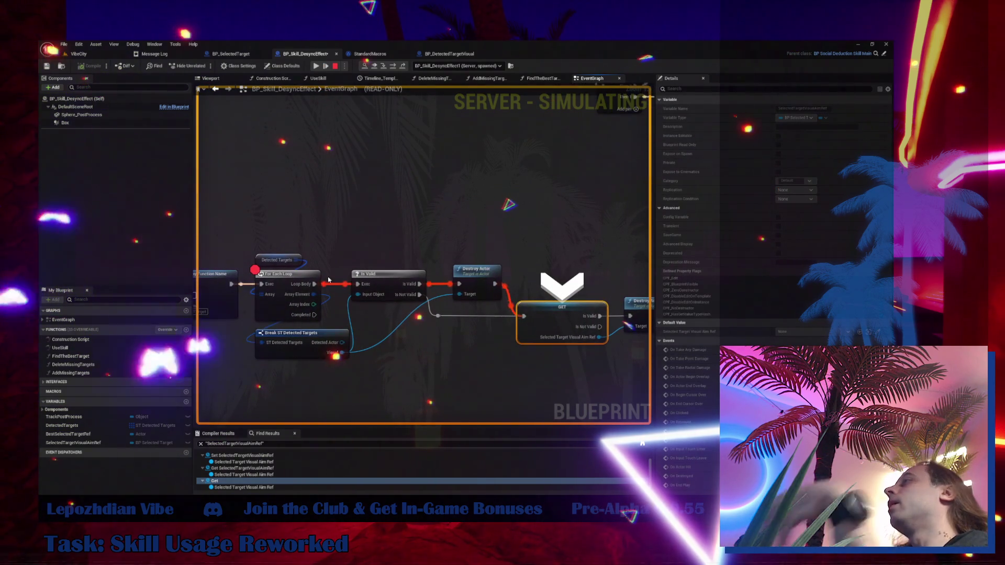
- Inspect the pin values and the Detected Targets getter, then resume the play session
mouse_move(296, 260)
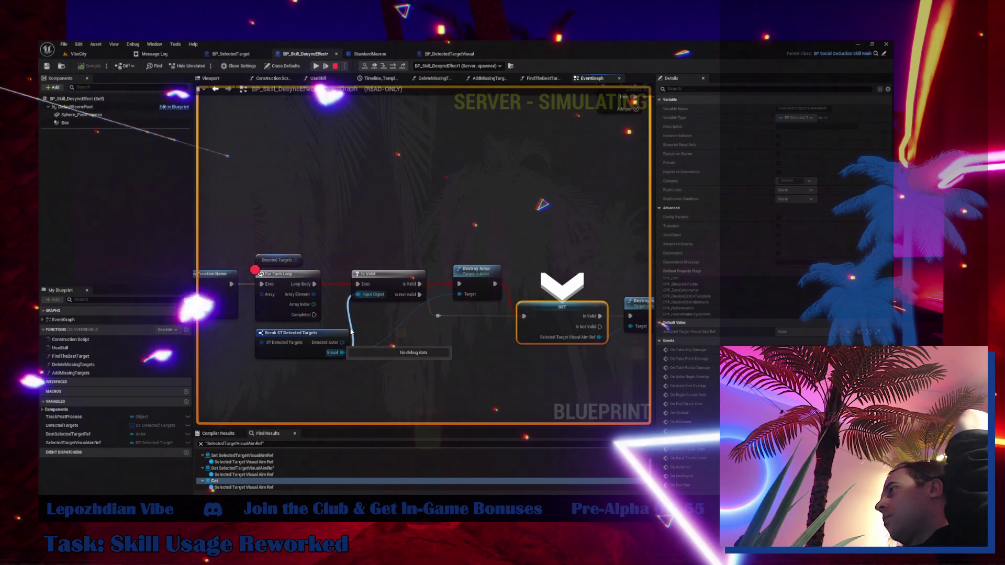
mouse_move(341, 353)
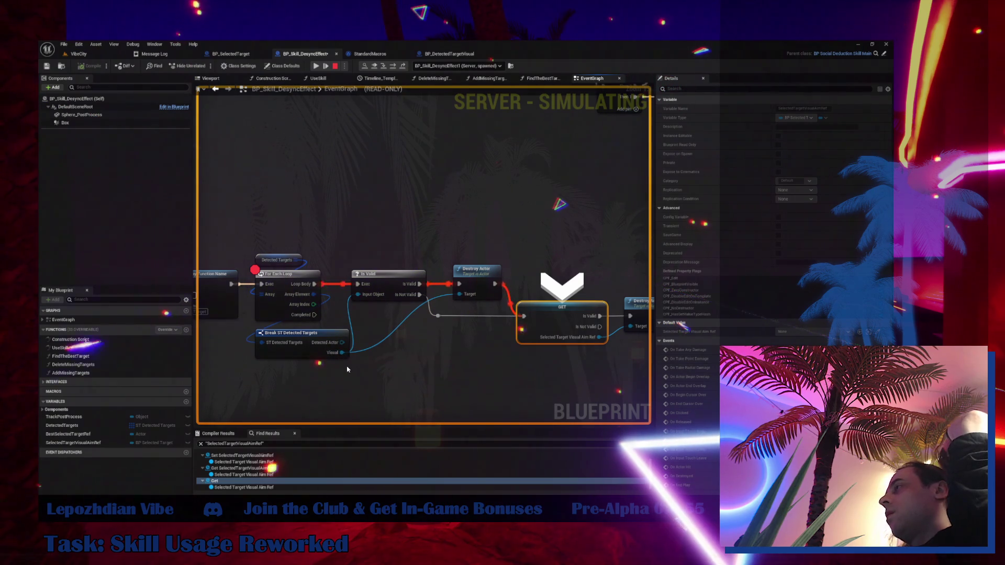
mouse_move(380, 365)
left_mouse_down()
mouse_move(541, 347)
mouse_move(521, 375)
mouse_move(514, 368)
left_mouse_up()
scroll(468, 268, "down", 3)
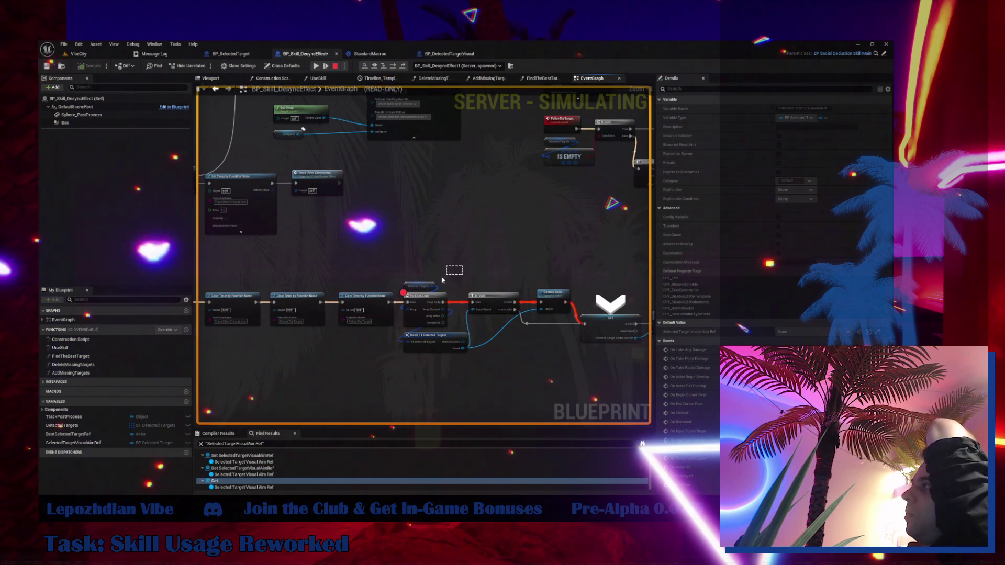
left_click_drag(430, 285, 431, 284)
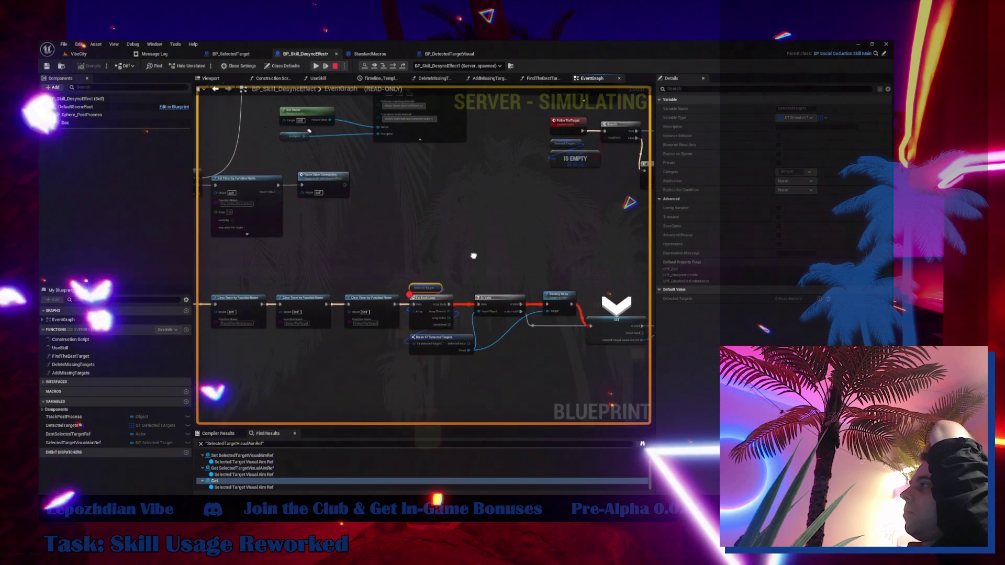
left_click_drag(473, 256, 417, 240)
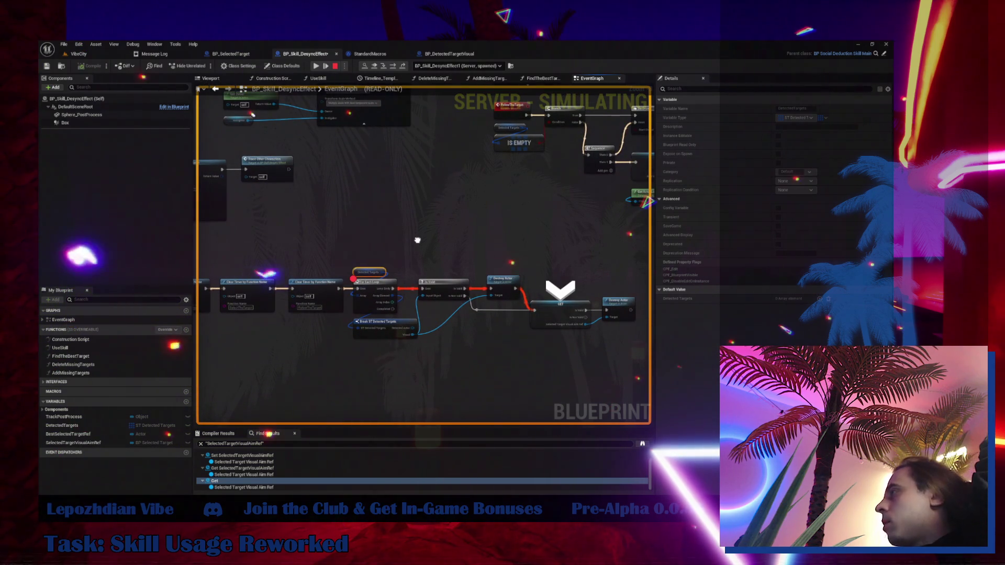
key("F5")
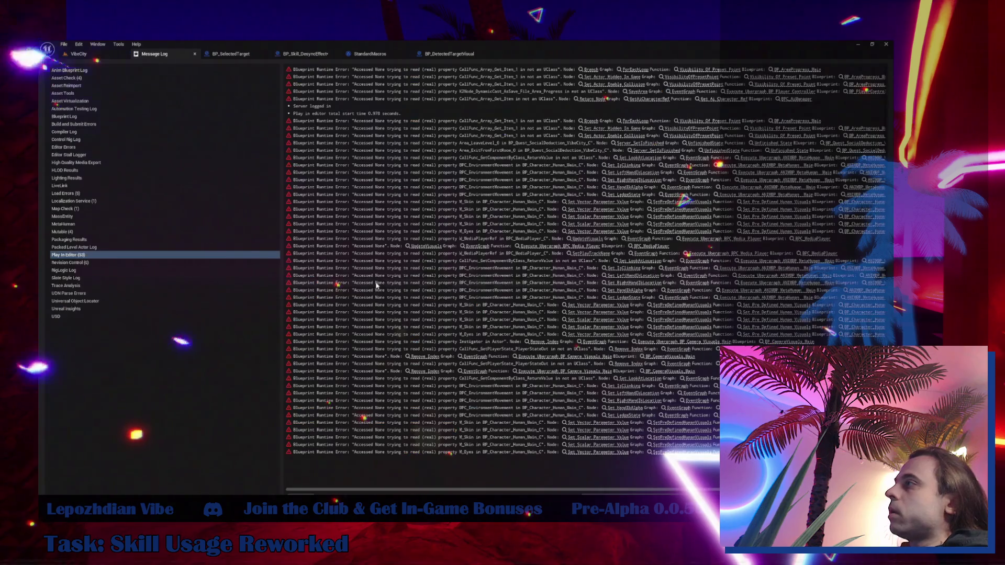
- Add an Array Clear node fed by a pasted copy of the Detected Targets getter
left_click(309, 56)
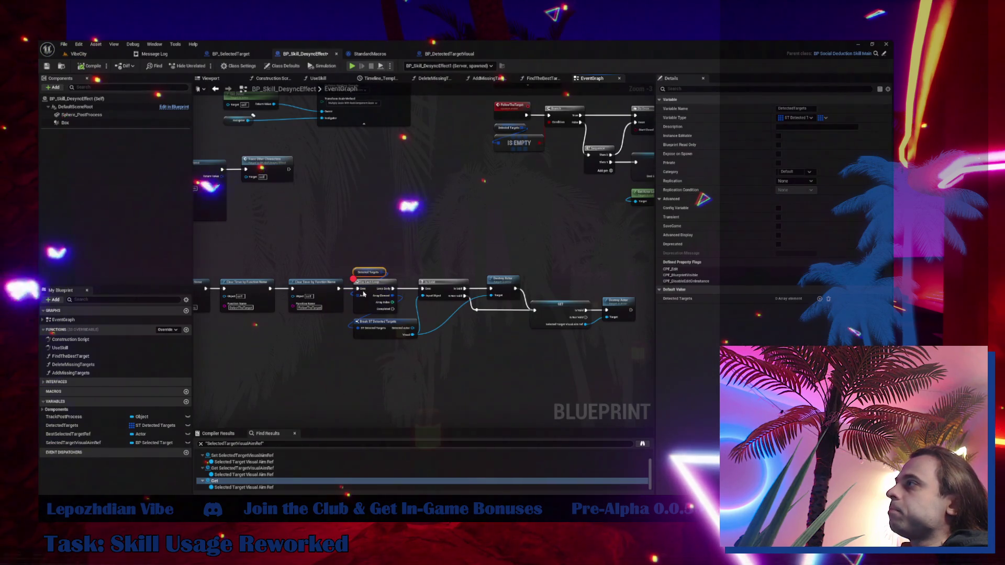
left_click(372, 286)
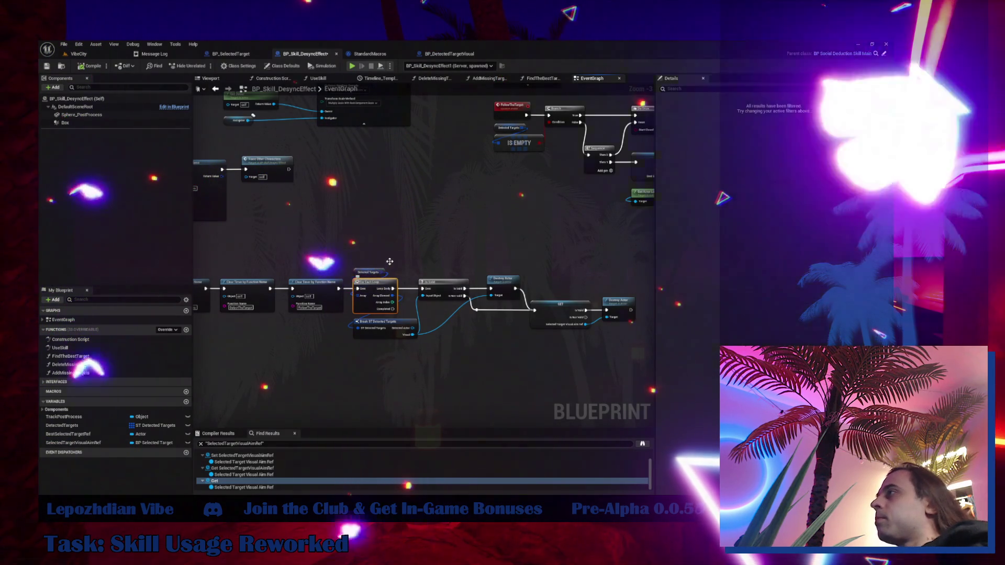
left_click(385, 272)
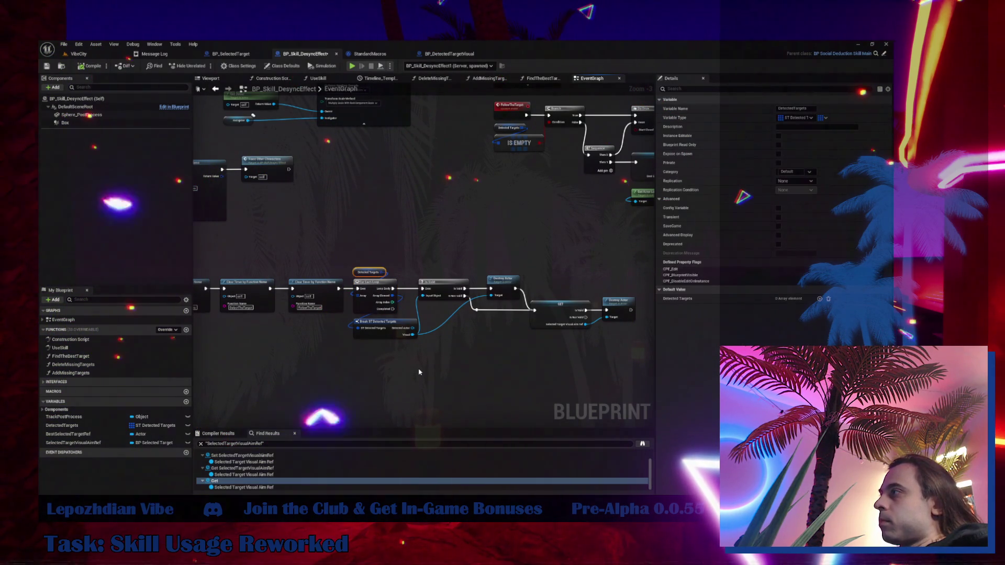
key("ctrl+c")
key("ctrl+v")
left_click_drag(419, 373, 447, 364)
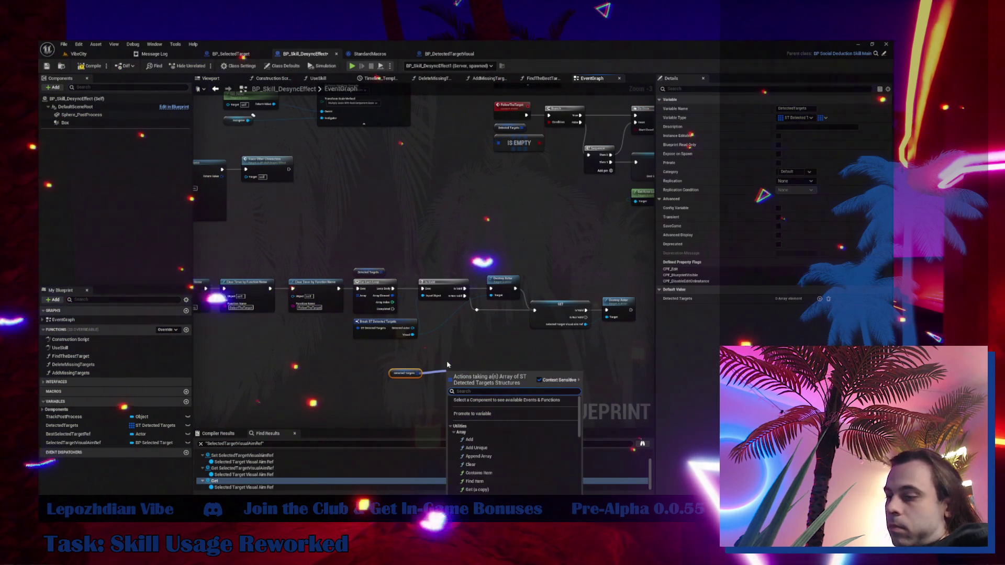
type("clear")
key("Return")
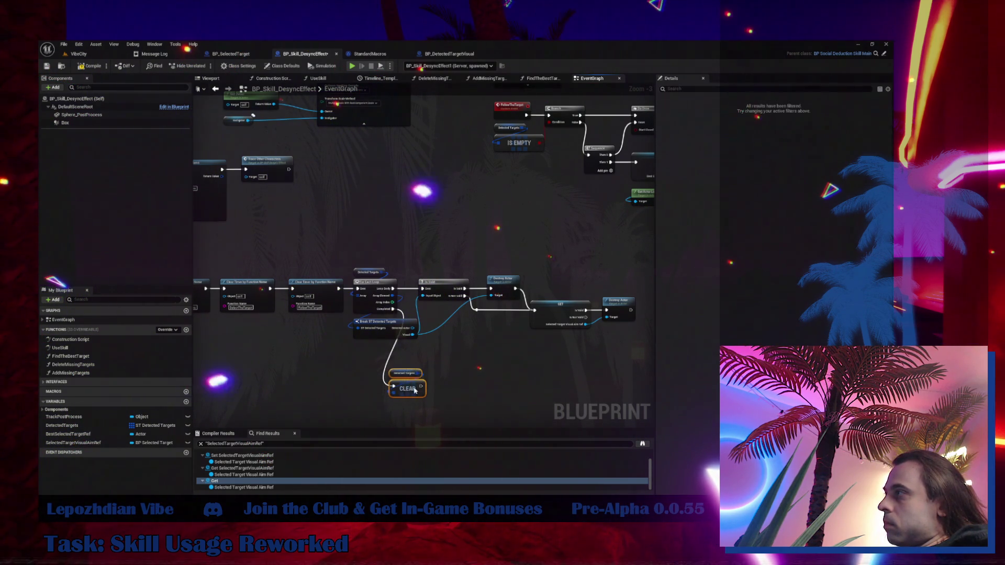
- Wire Sequence Then 0 to SpawnActor, delete the GET node, and return to the level
left_click_drag(449, 368, 493, 348)
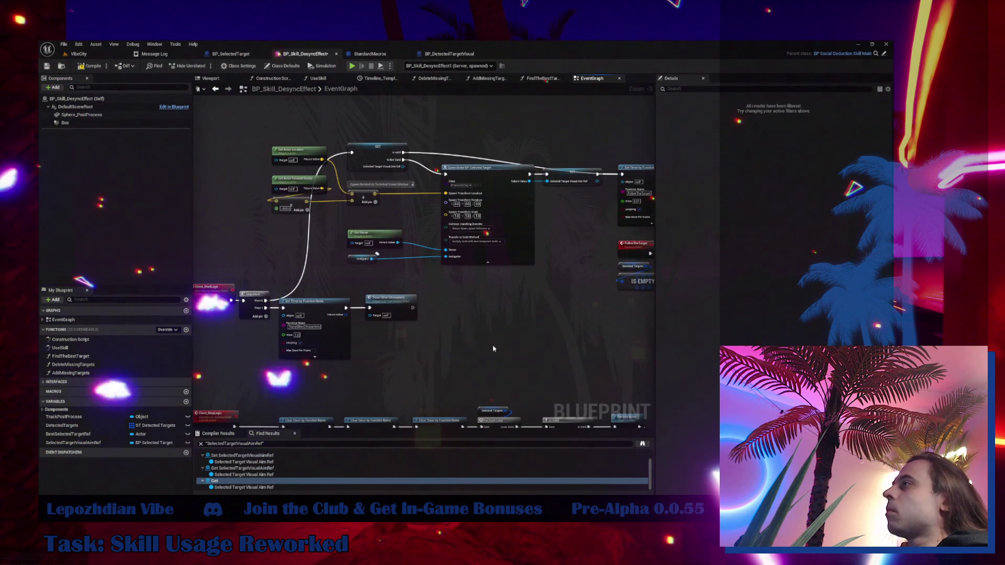
mouse_move(266, 301)
left_mouse_down()
mouse_move(345, 272)
mouse_move(445, 174)
left_mouse_up()
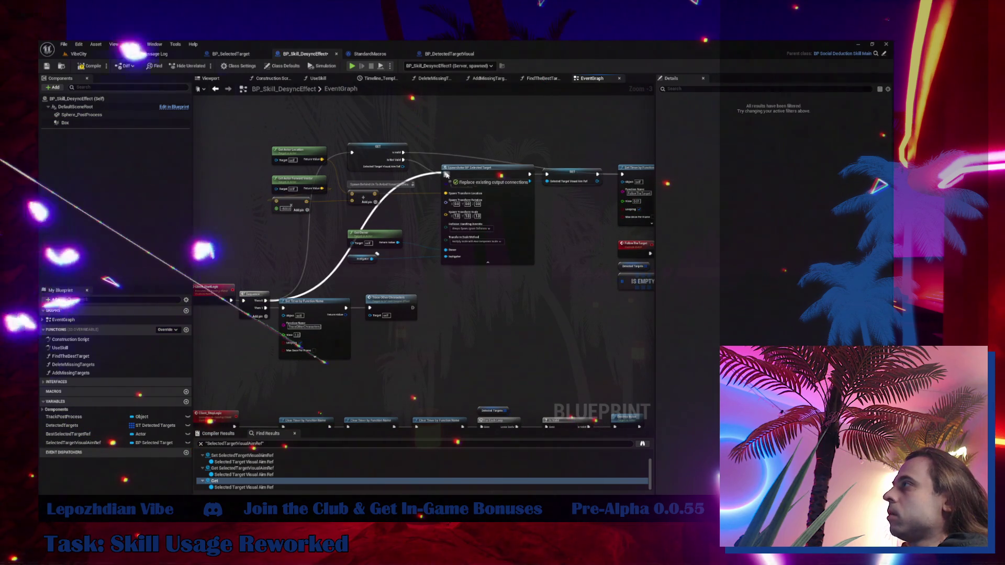
key("Delete")
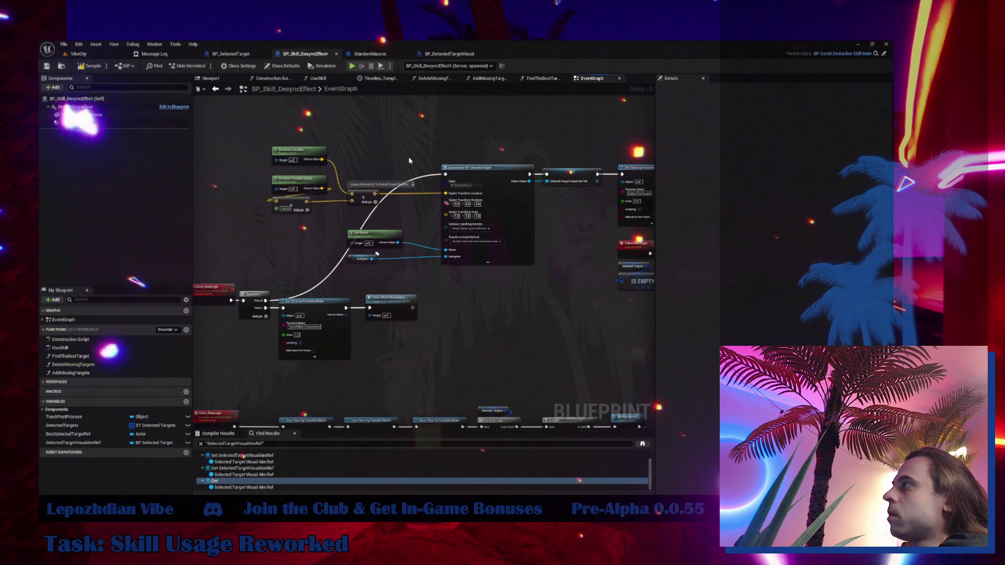
left_click(78, 54)
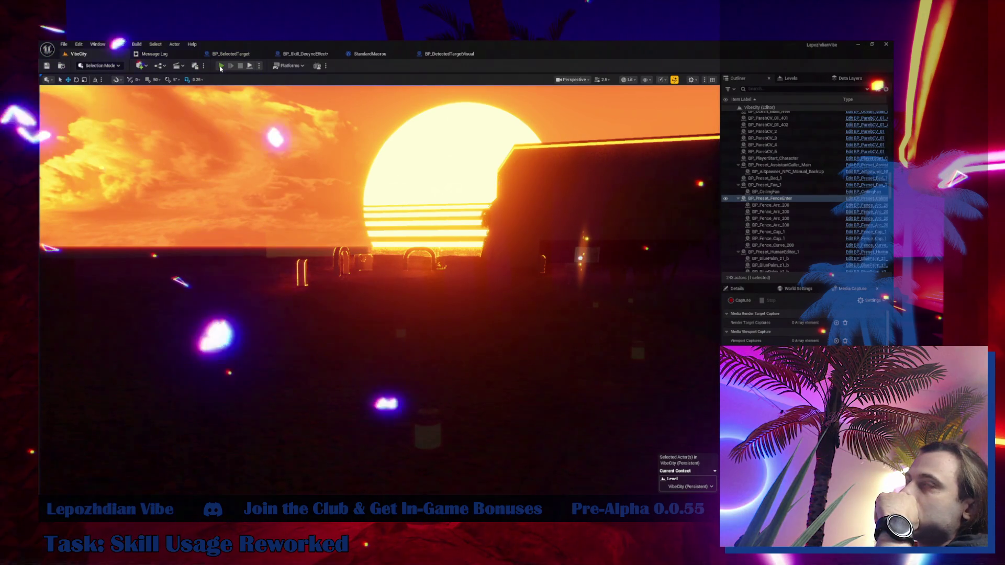
- Start a fresh VibeCity play session with Infinite Energy ticked in Cheat Codes
left_click(221, 66)
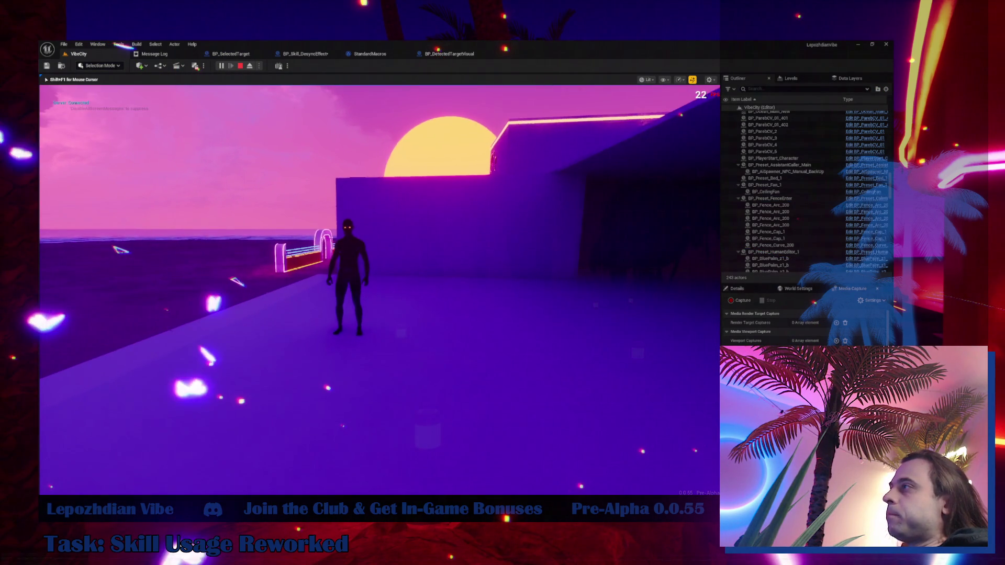
key("Escape")
left_click(322, 341)
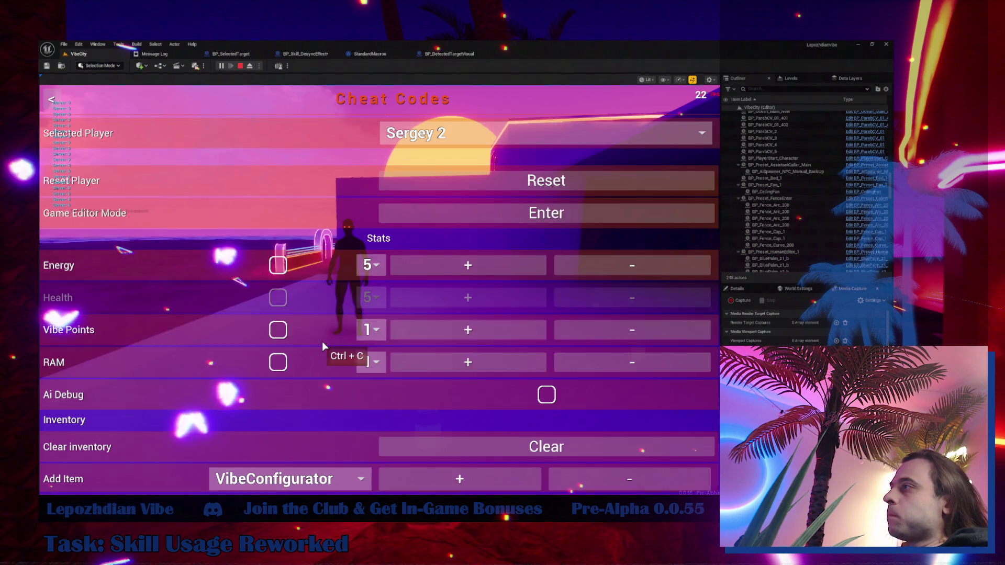
left_click(276, 266)
key("Escape")
key("Escape")
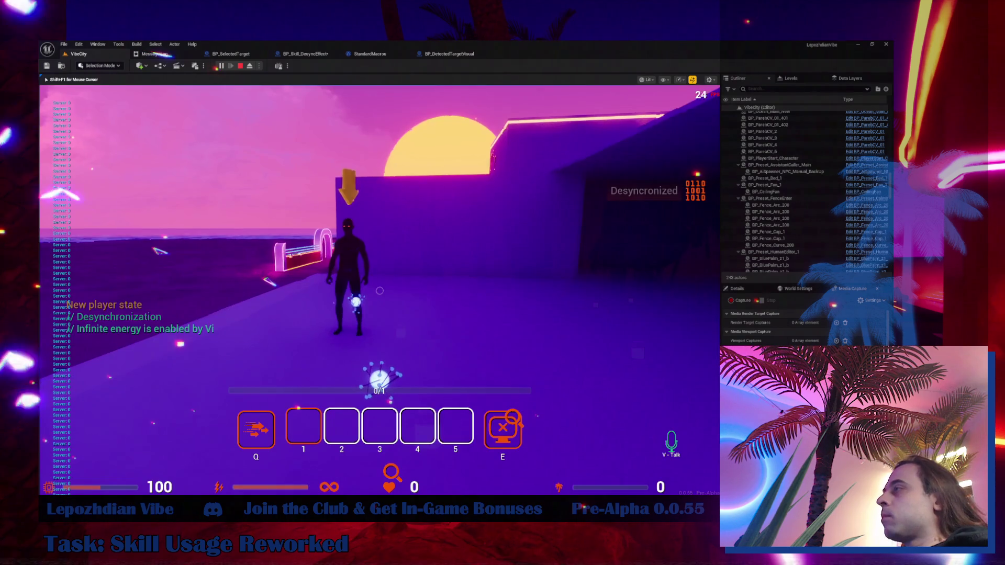
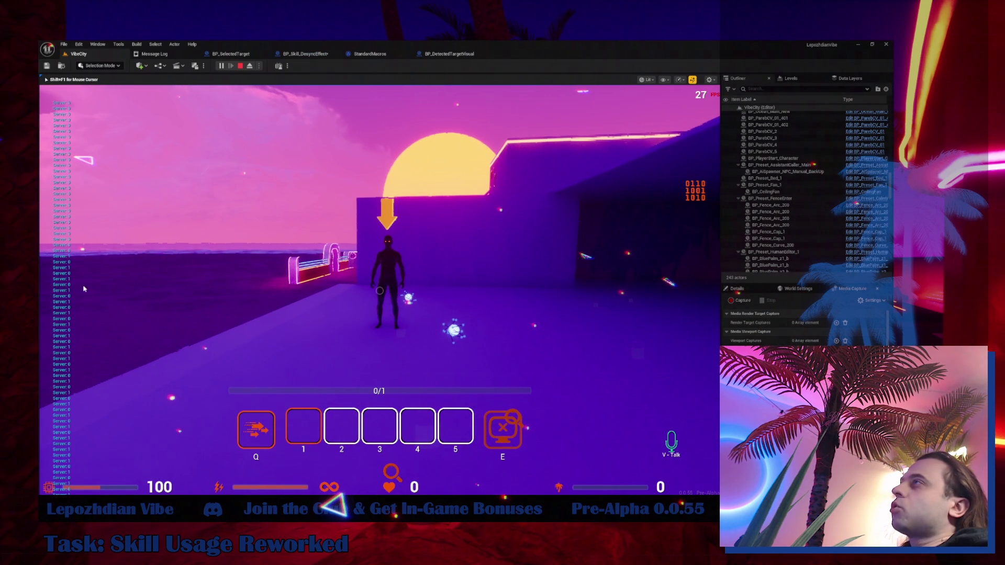
- Stop play, set BP_Skill_DesyncEffect's Box Y scale to 20, compile, and return to VibeCity
left_click(240, 65)
left_click(308, 59)
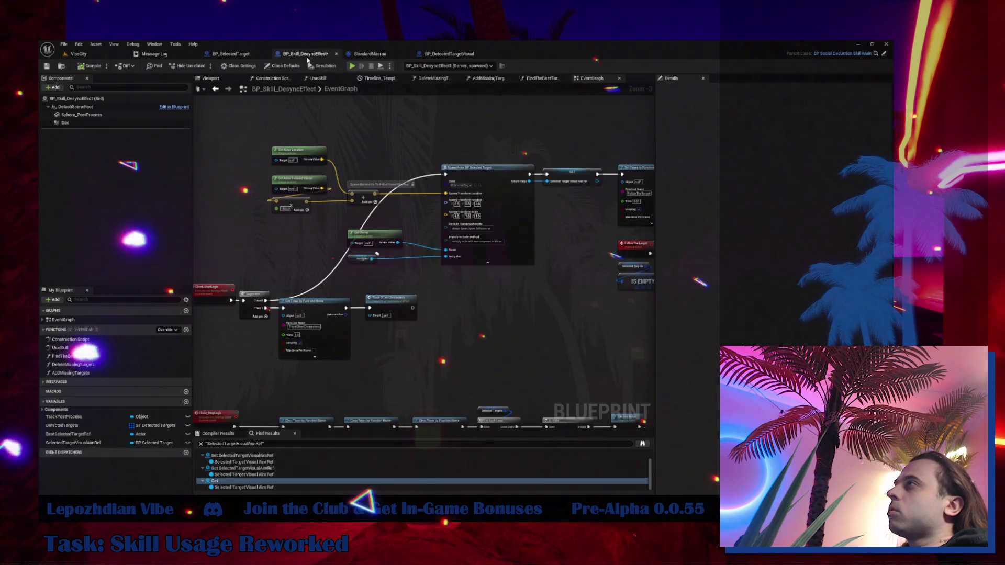
left_click(209, 78)
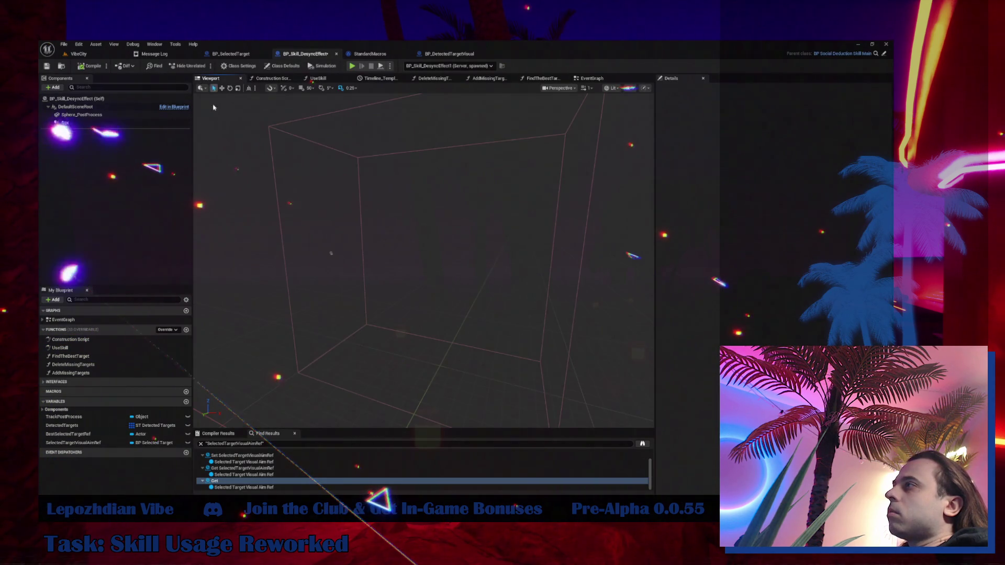
left_click(286, 277)
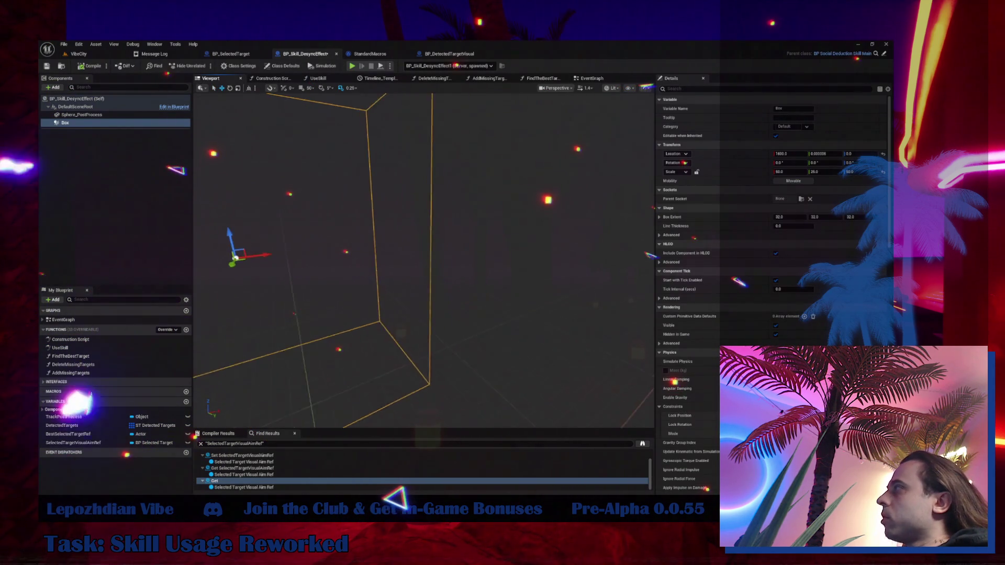
key("f")
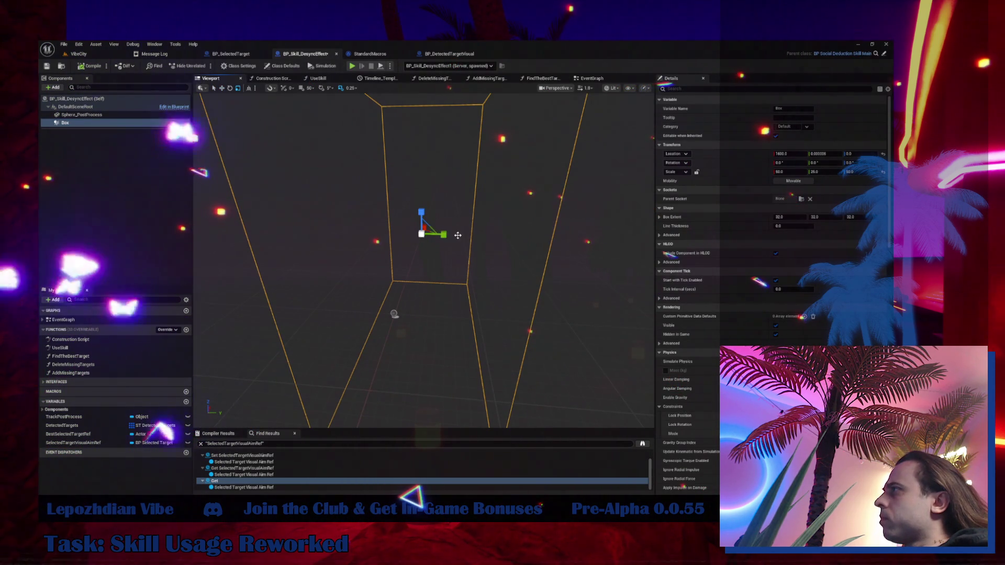
left_click_drag(816, 172, 823, 200)
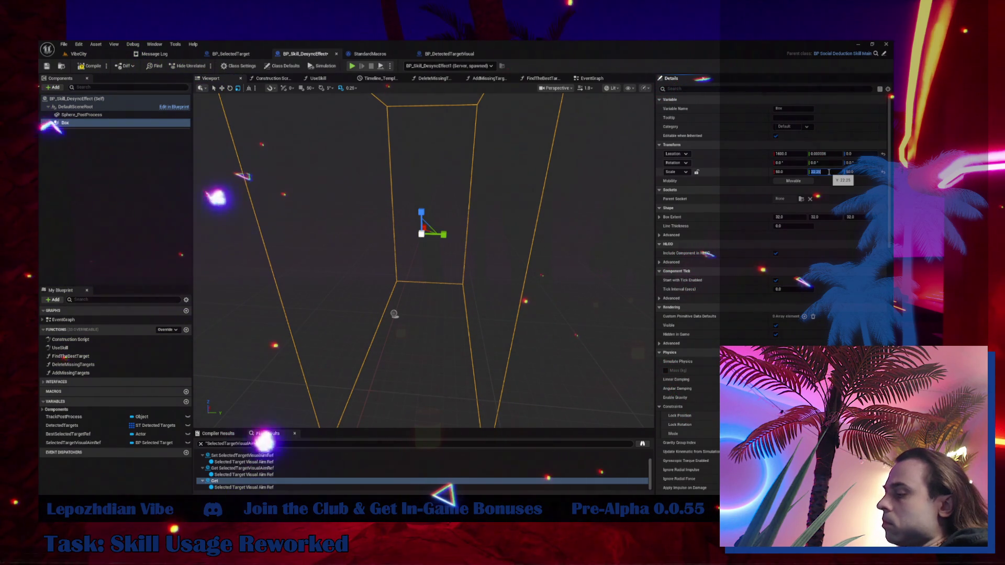
key("Return")
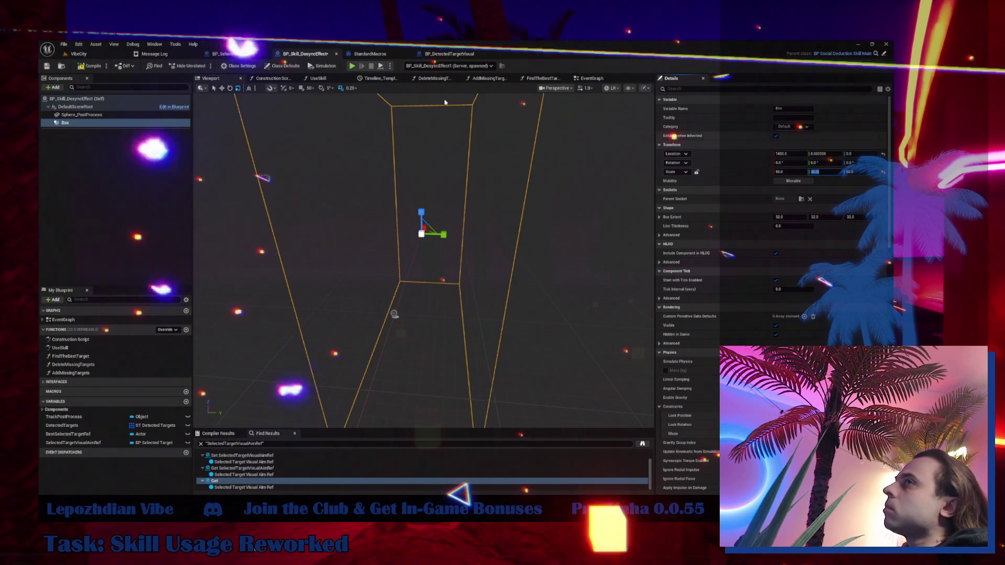
left_click(89, 73)
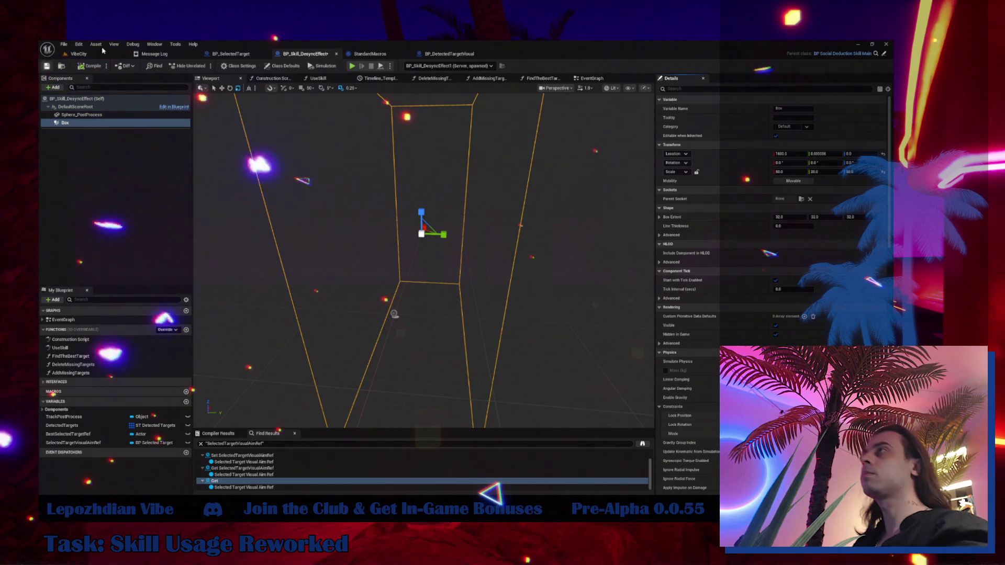
left_click(79, 54)
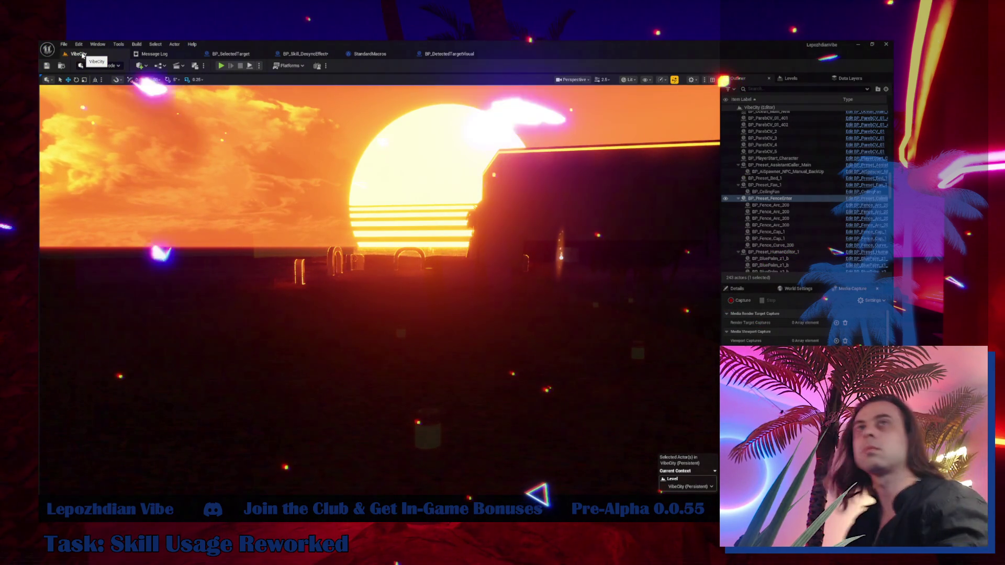
- Playtest VibeCity with the Infinite Energy cheat on, then stop and reopen BP_Skill_DesyncEffect
left_click(220, 66)
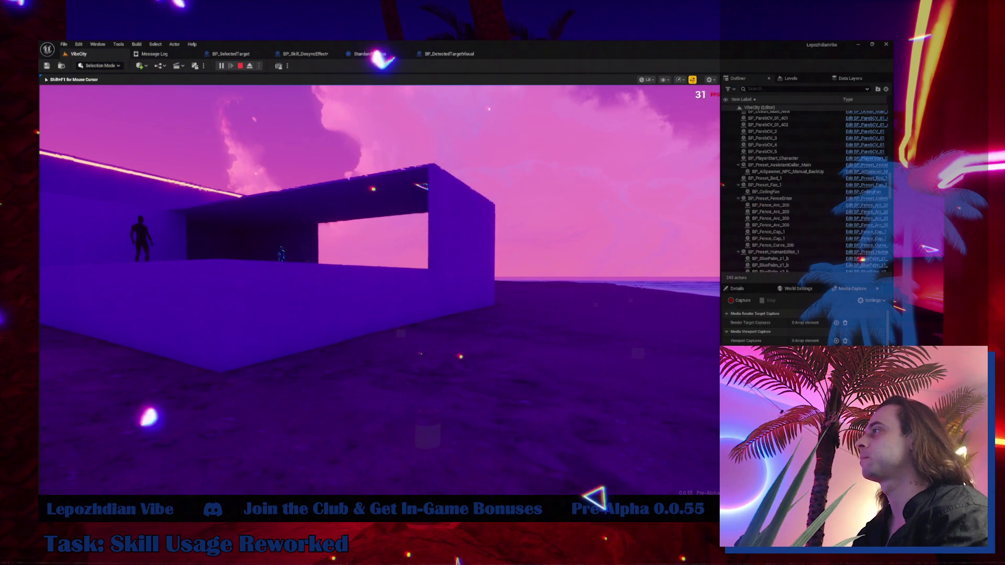
key("Tab")
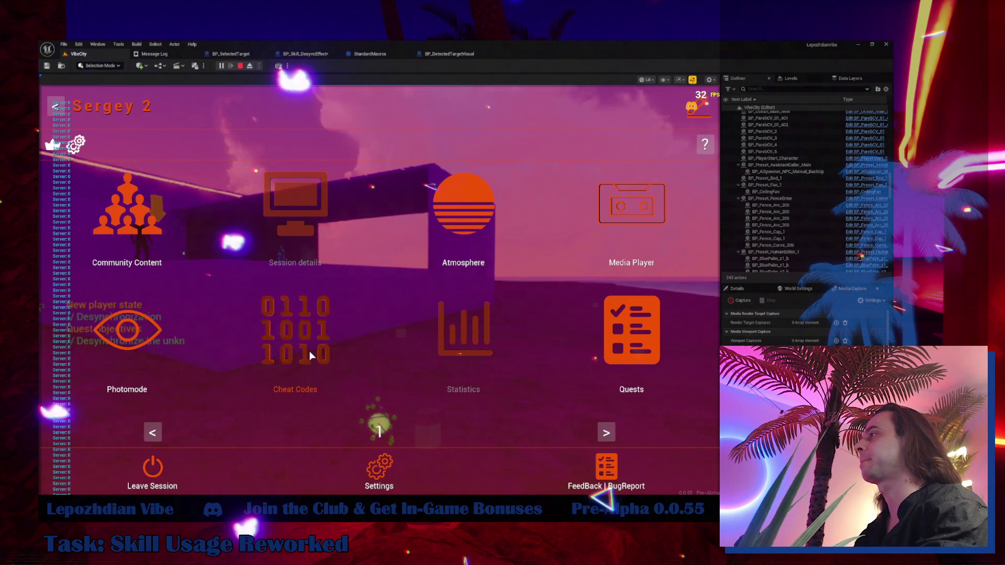
left_click(294, 335)
left_click(278, 265)
key("Tab")
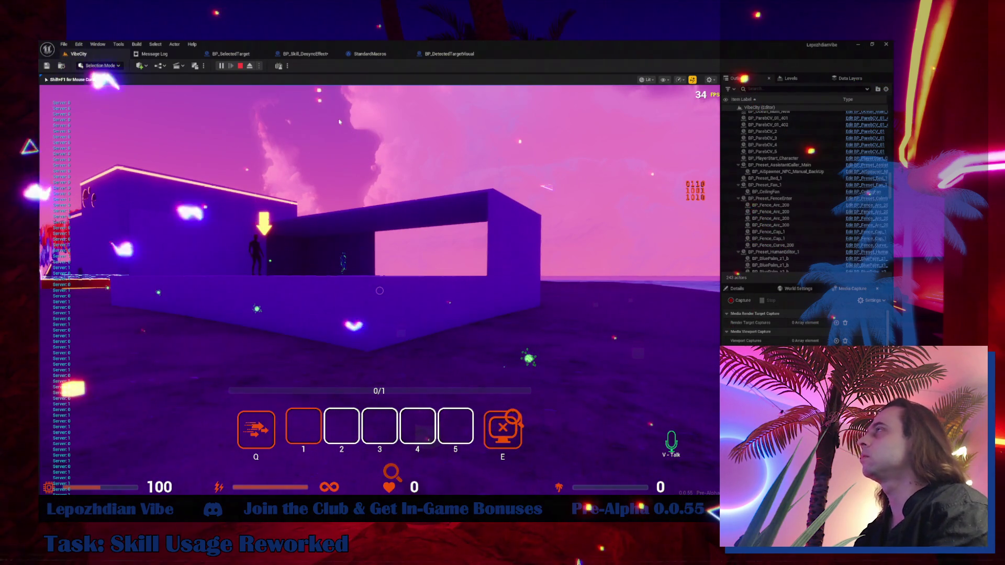
key("Escape")
left_click(296, 54)
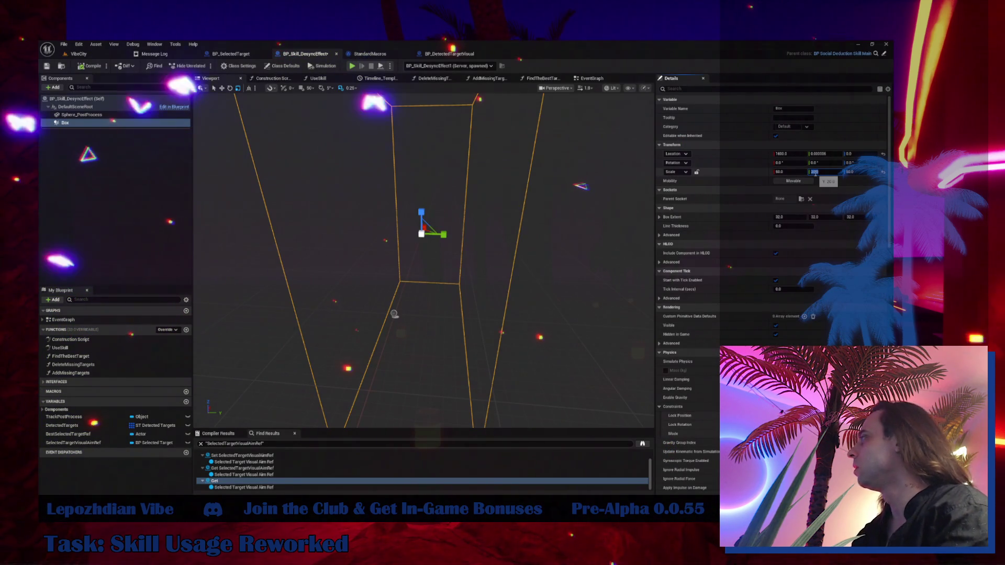
- Commit the Box Y scale of 10 and start a VibeCity playtest with Infinite Energy
key("Return")
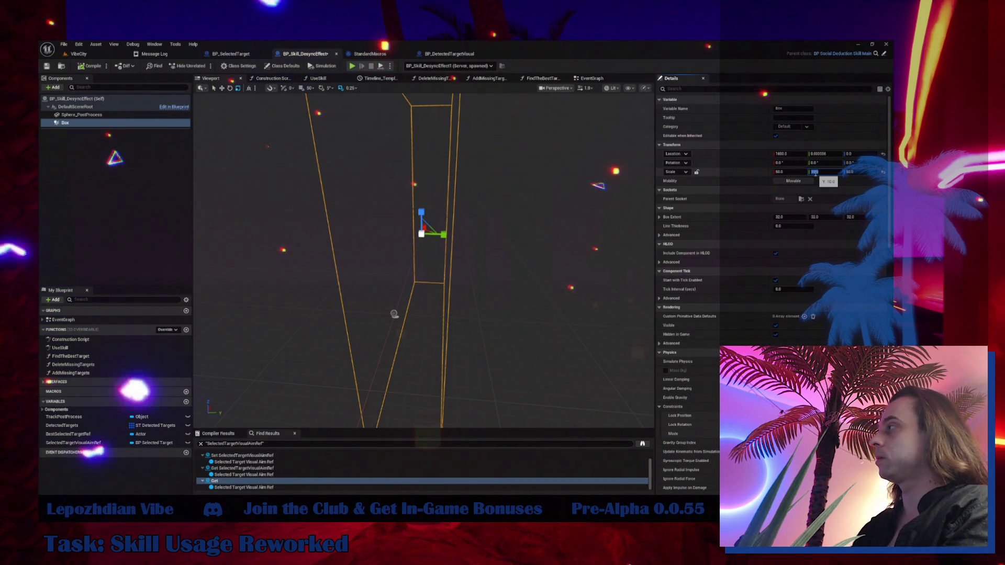
left_click(79, 56)
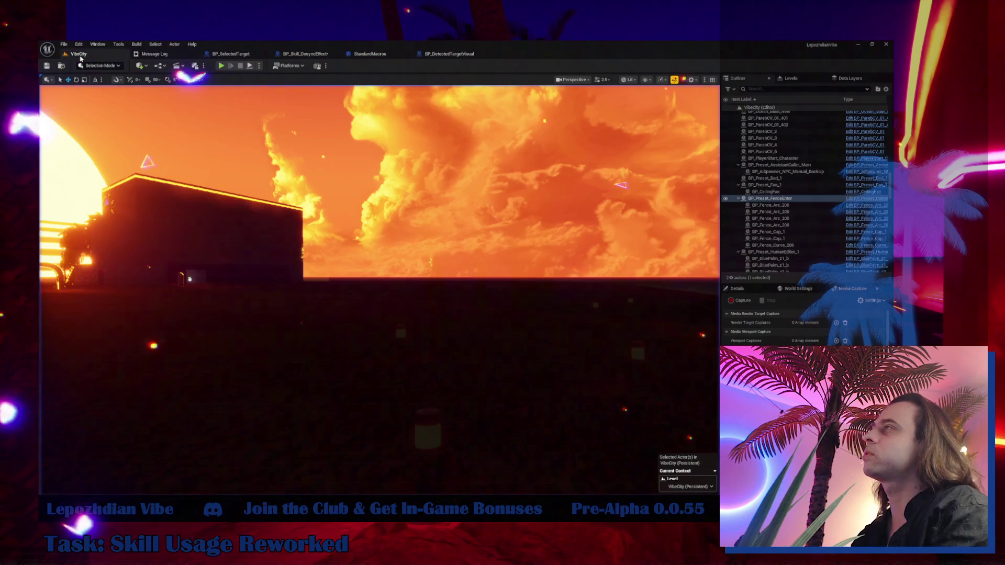
left_click(222, 67)
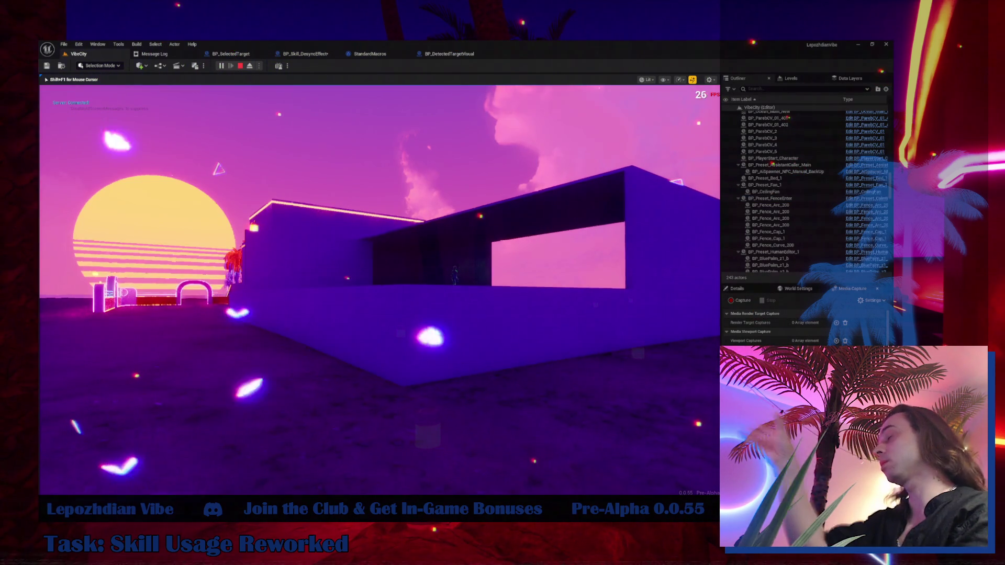
key("Tab")
left_click(280, 397)
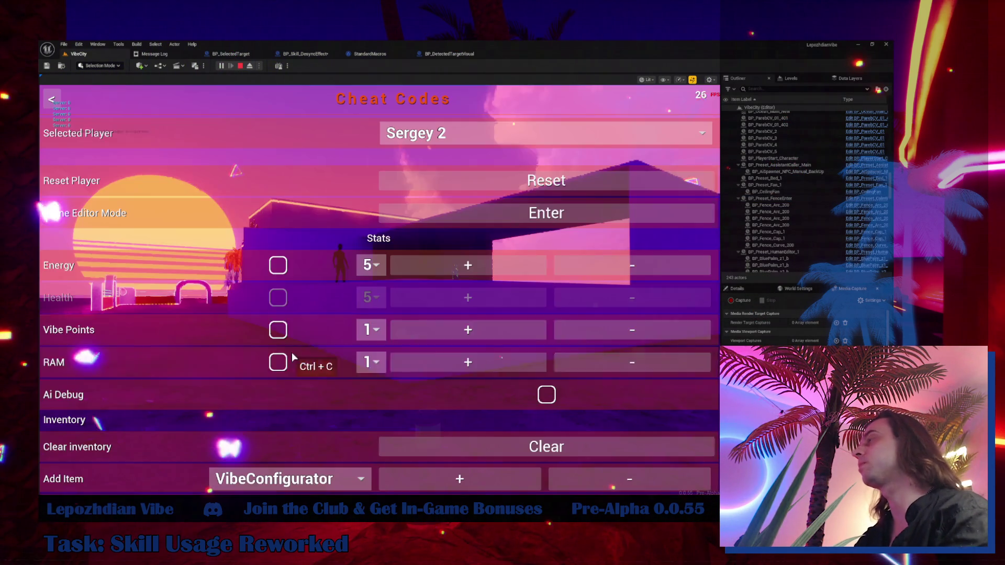
key("Tab")
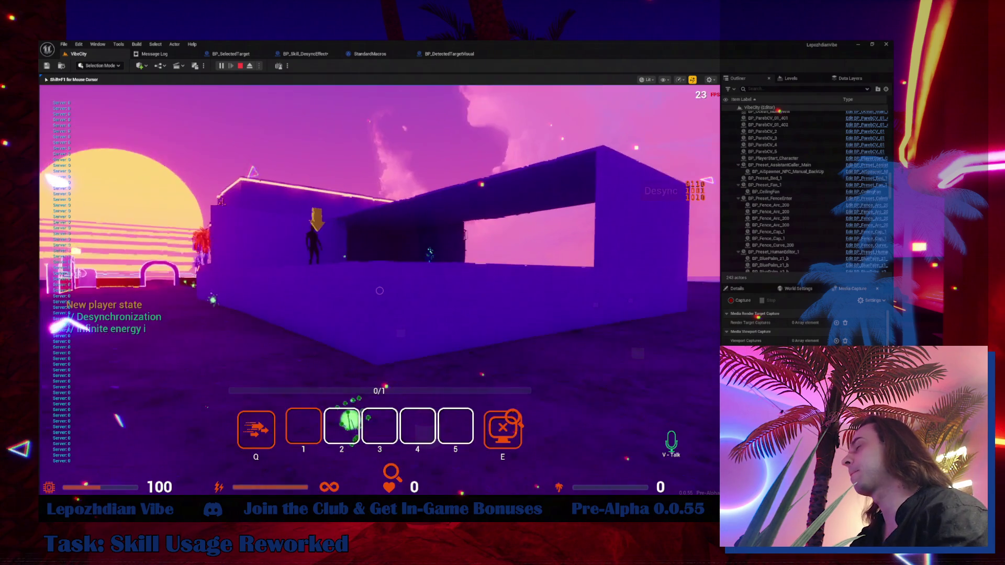
- Run the character toward the stair building, then stop and return to BP_Skill_DesyncEffect
key("d")
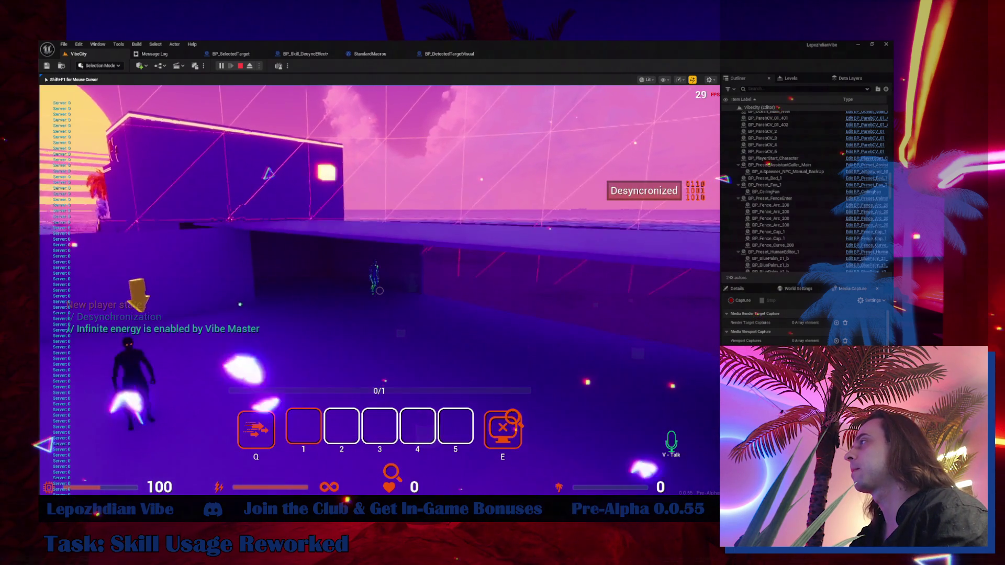
key("w")
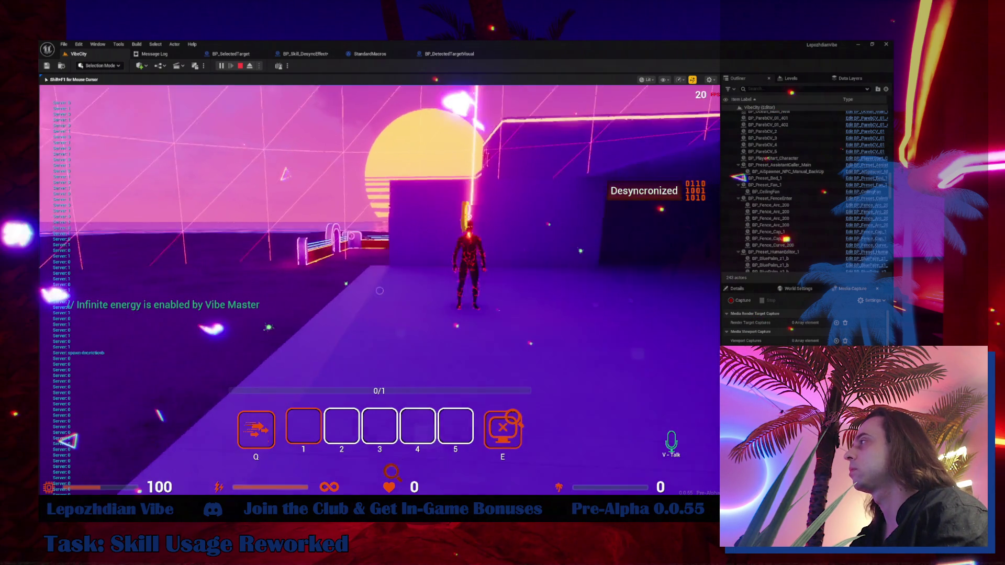
key("w")
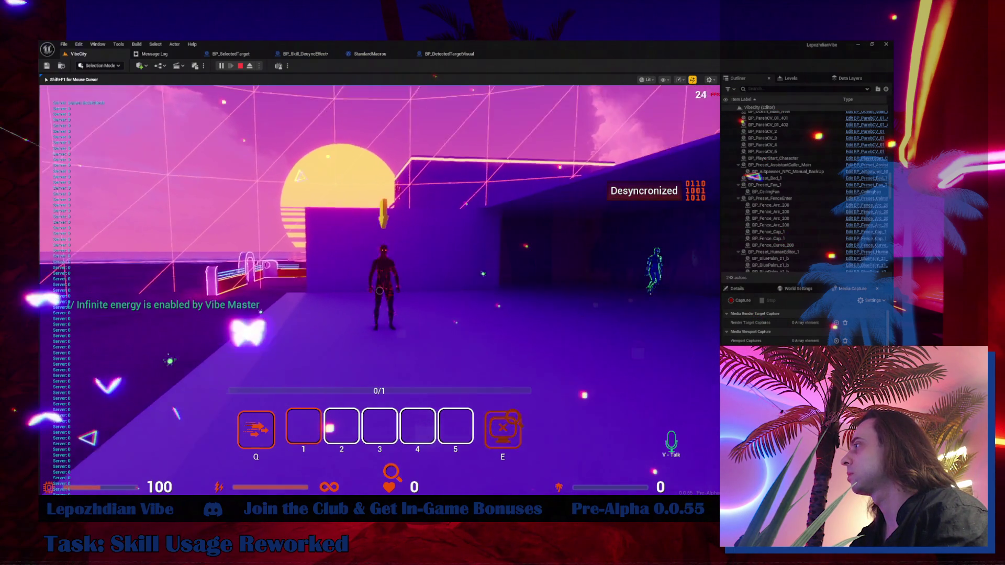
key("w")
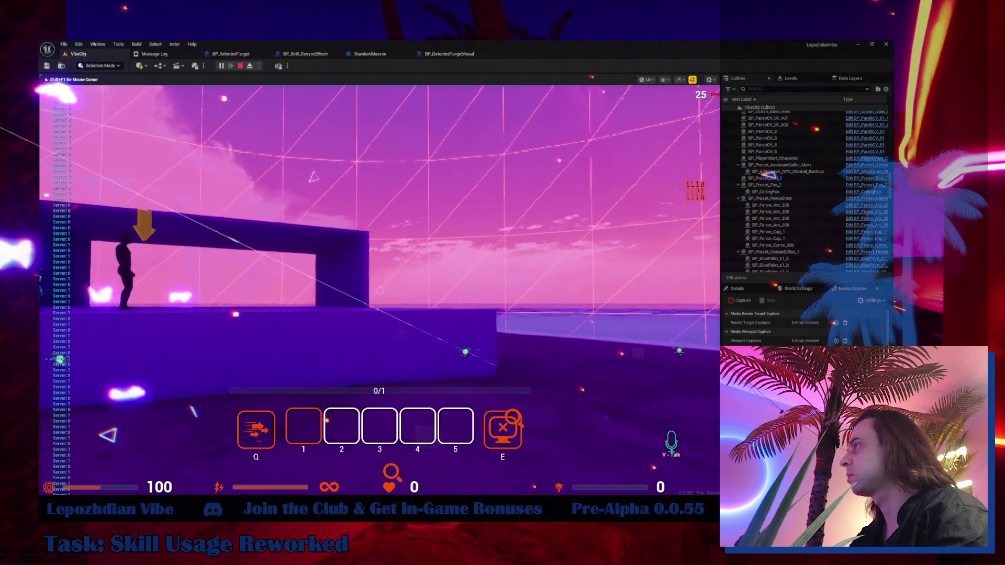
key("w")
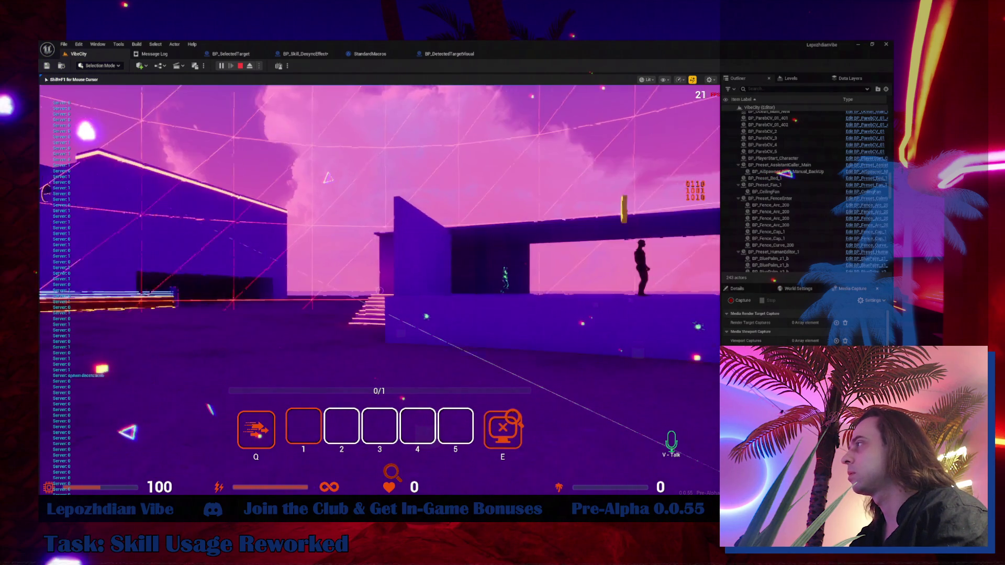
key("w")
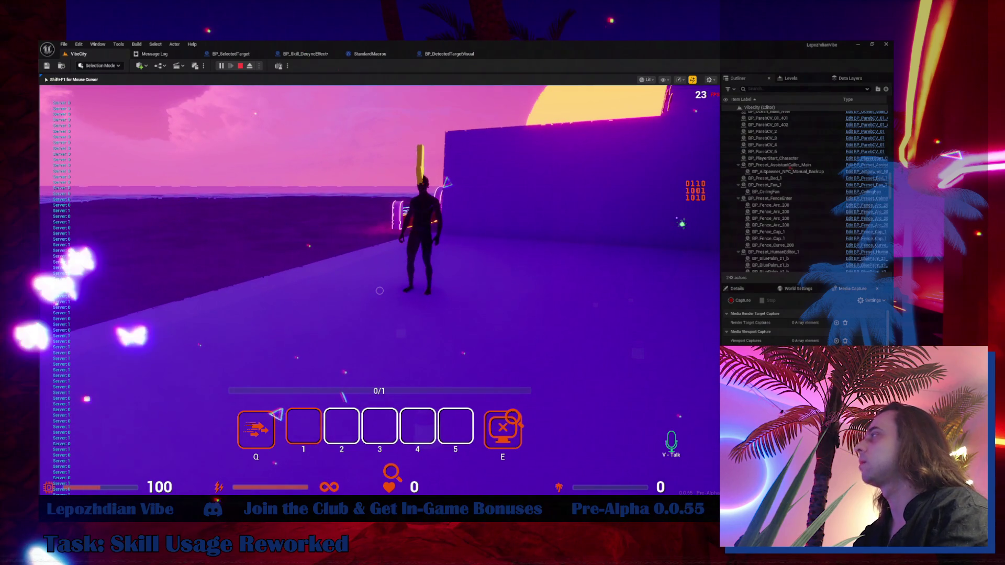
key("Escape")
left_click(322, 56)
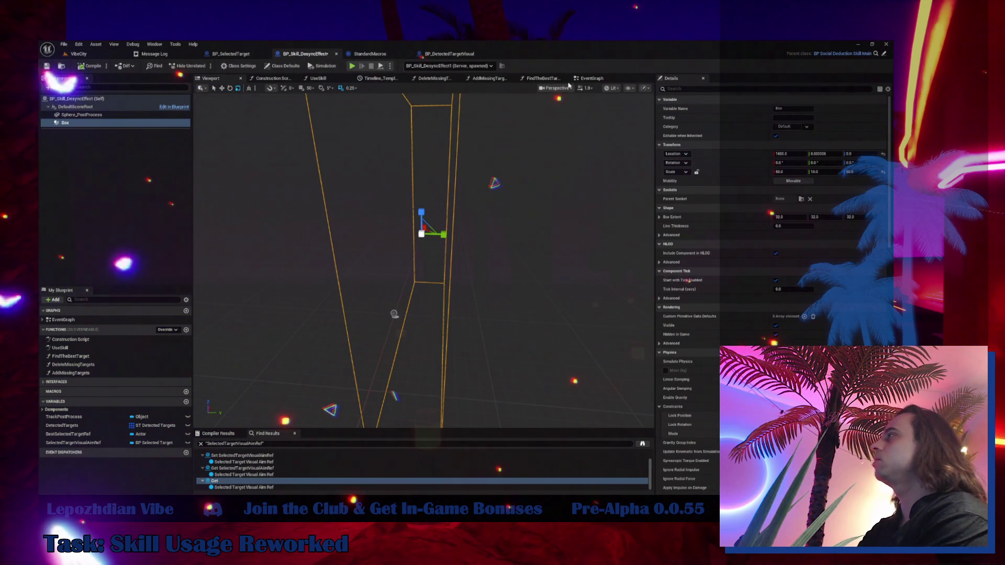
- In the EventGraph, wire SpawnDetectionVisuals straight into SpawnActor and delete the Print String node
left_click(590, 78)
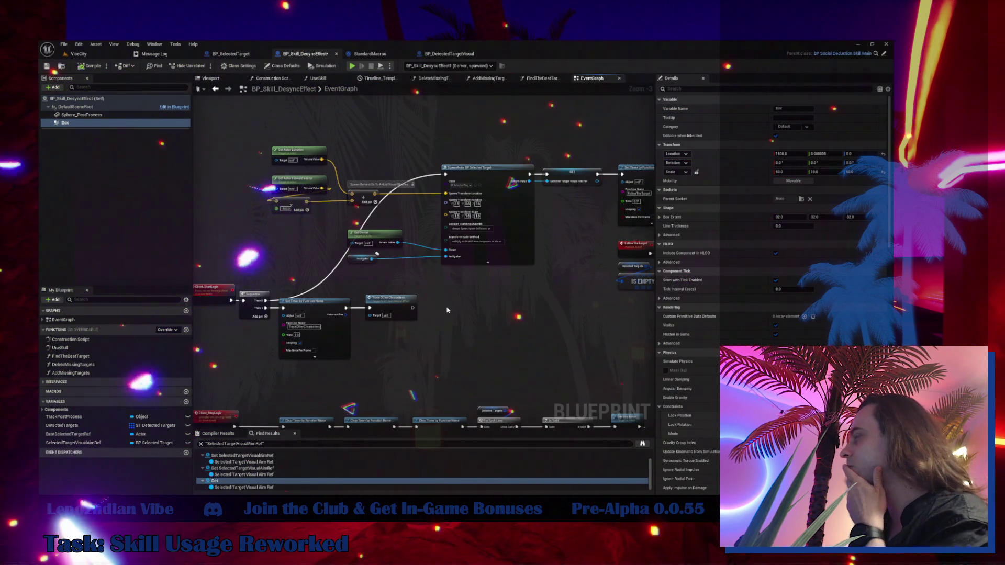
mouse_move(463, 272)
left_mouse_down()
mouse_move(284, 269)
mouse_move(178, 230)
mouse_move(220, 189)
mouse_move(225, 210)
left_mouse_up()
mouse_move(419, 262)
left_mouse_down()
mouse_move(367, 235)
mouse_move(408, 220)
mouse_move(398, 246)
left_mouse_up()
mouse_move(184, 369)
left_mouse_down()
mouse_move(307, 352)
mouse_move(318, 324)
mouse_move(348, 324)
left_mouse_up()
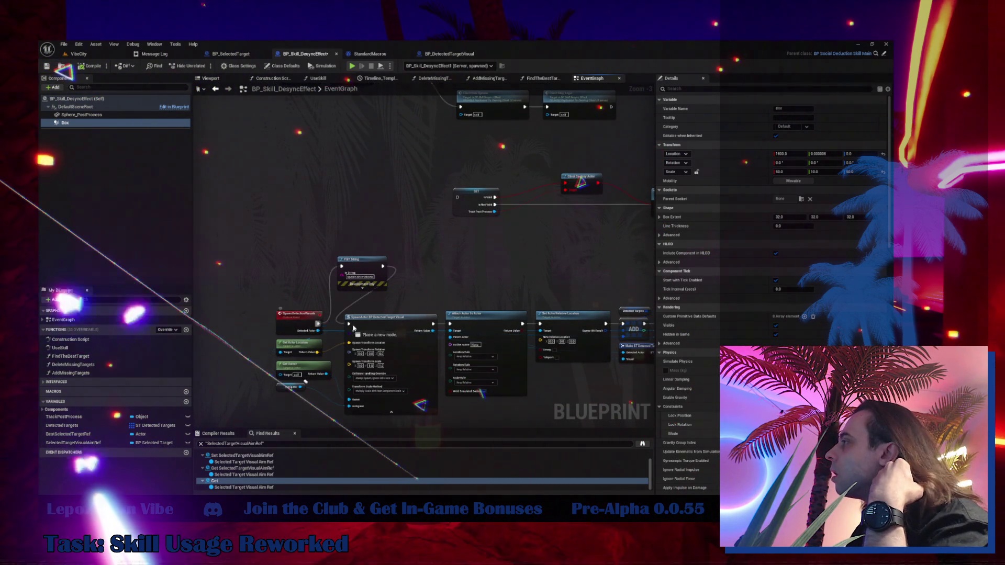
left_click(361, 259)
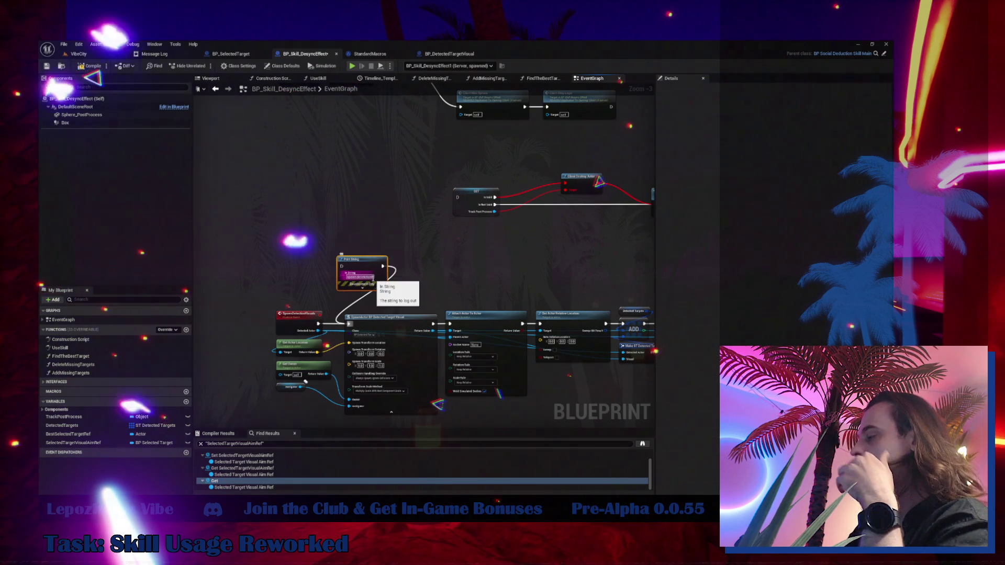
key("Delete")
- Select the SelectedTargetVisualAimRef variable
scroll(424, 262, "down", 3)
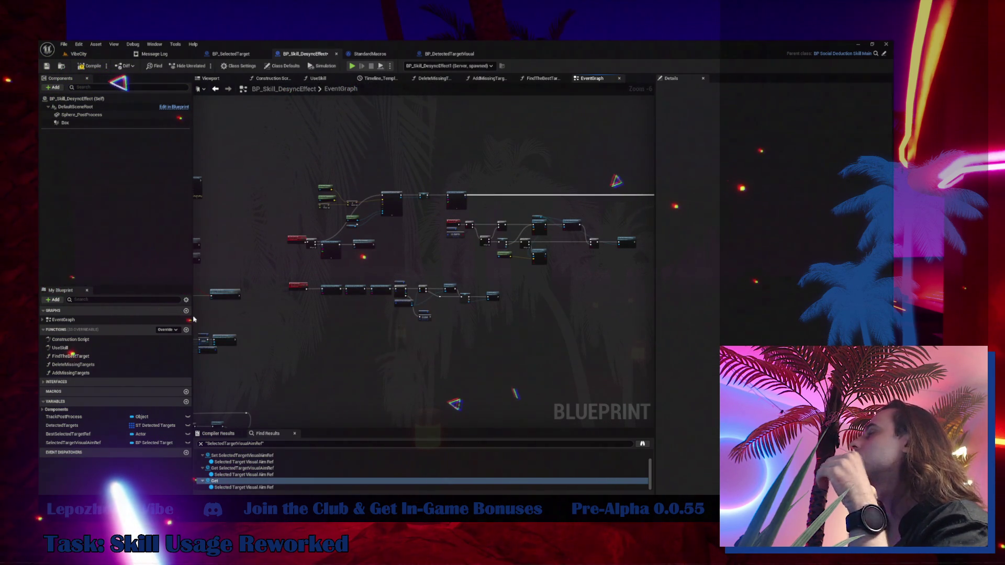
scroll(288, 239, "up", 2)
left_click_drag(463, 289, 428, 287)
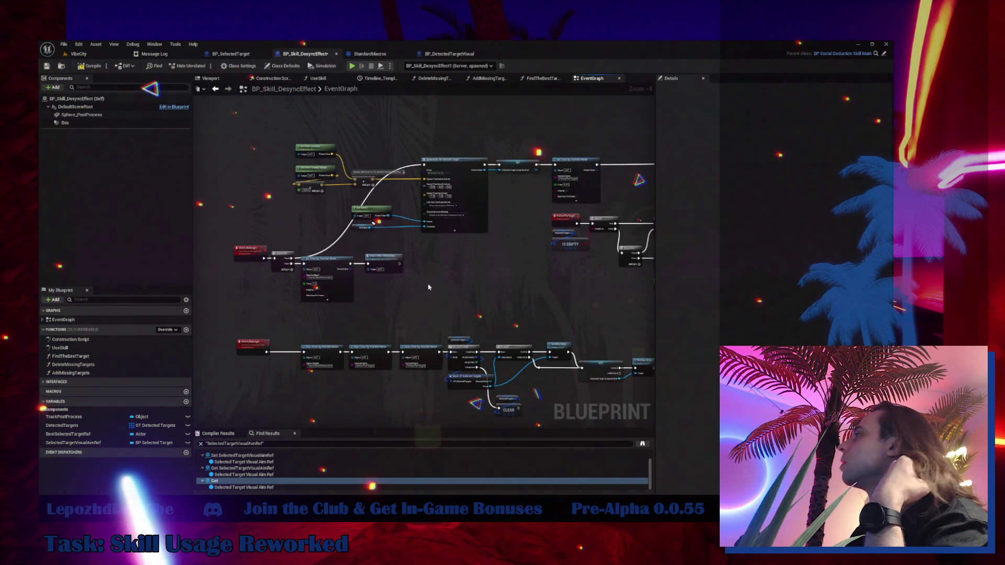
left_click(77, 443)
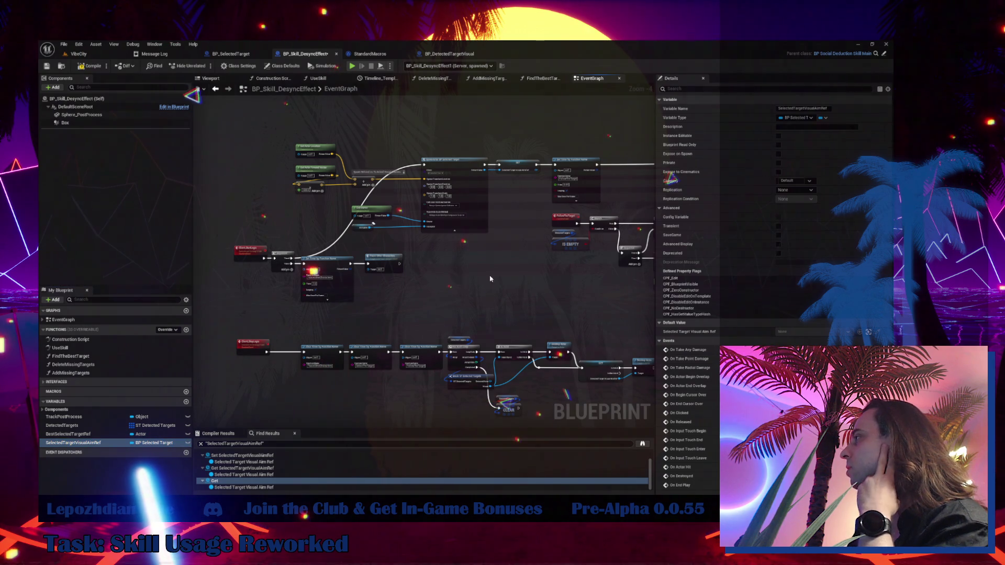
- Add a validated get of SelectedTargetVisualAimRef on Then 0, with Is Not Valid driving SpawnActor
left_click_drag(491, 279, 450, 266)
right_click(480, 270)
left_click(511, 335)
scroll(330, 274, "up", 4)
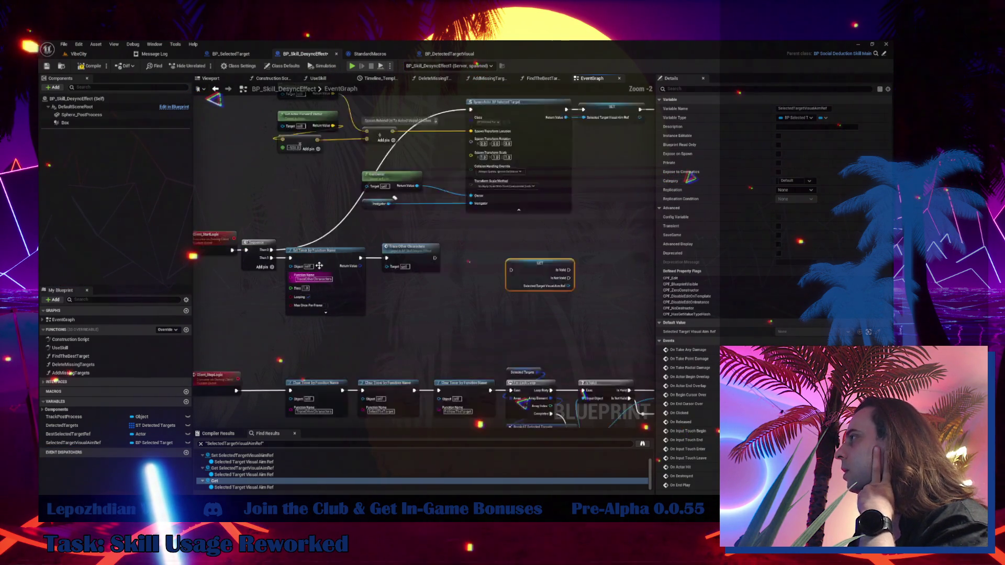
left_click_drag(573, 273, 573, 272)
left_click_drag(610, 260, 303, 141)
left_click_drag(396, 146, 383, 272)
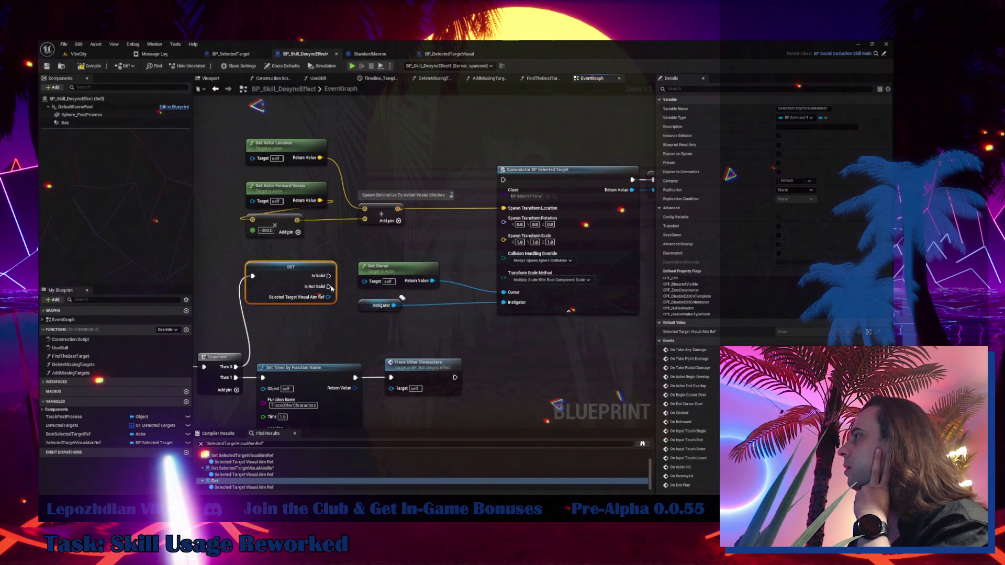
mouse_move(329, 286)
left_mouse_down()
mouse_move(440, 210)
mouse_move(492, 241)
mouse_move(497, 174)
mouse_move(503, 179)
left_mouse_up()
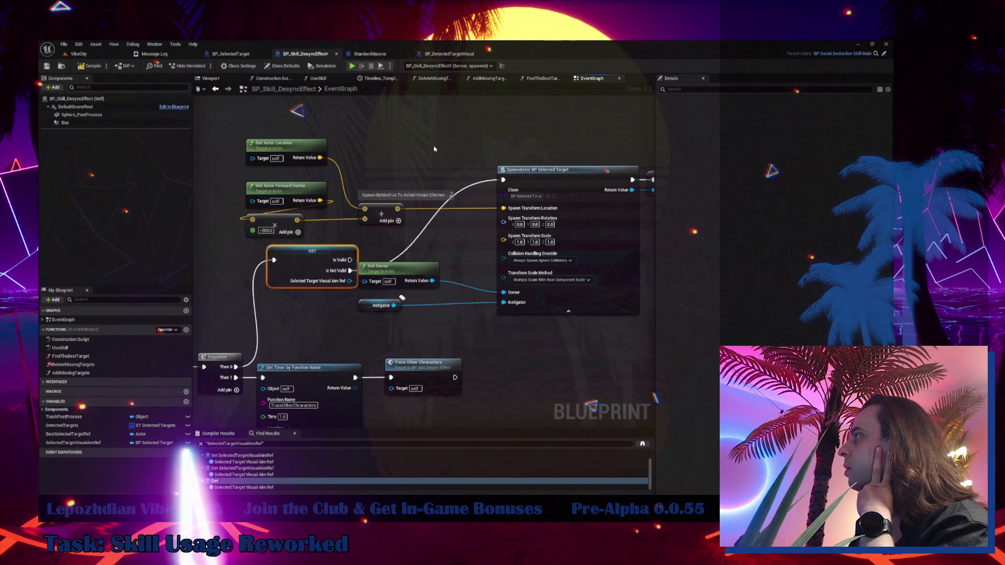
left_click_drag(301, 268, 425, 156)
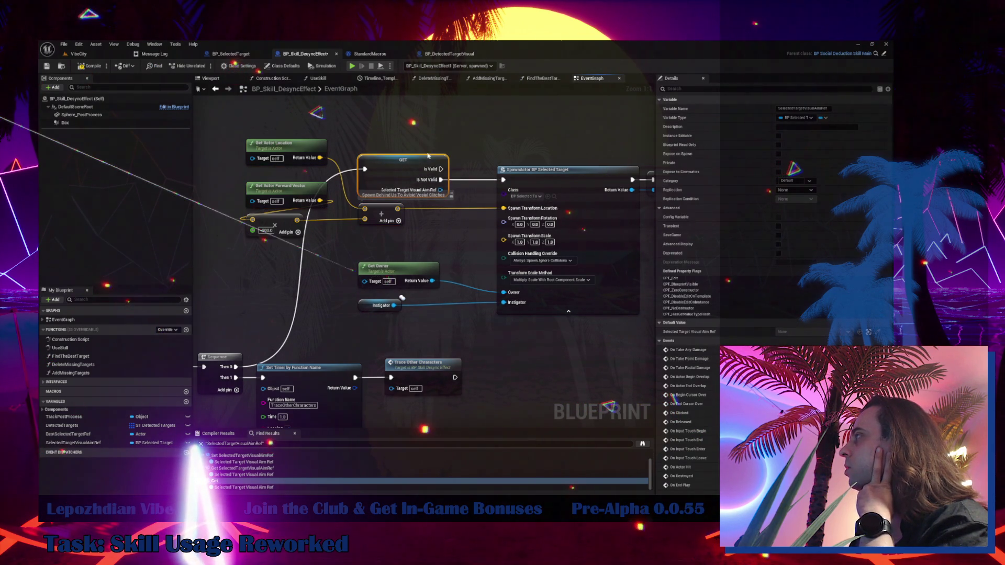
- Route the Is Valid wire through a reroute above SpawnActor to the timer
left_click_drag(501, 117, 320, 169)
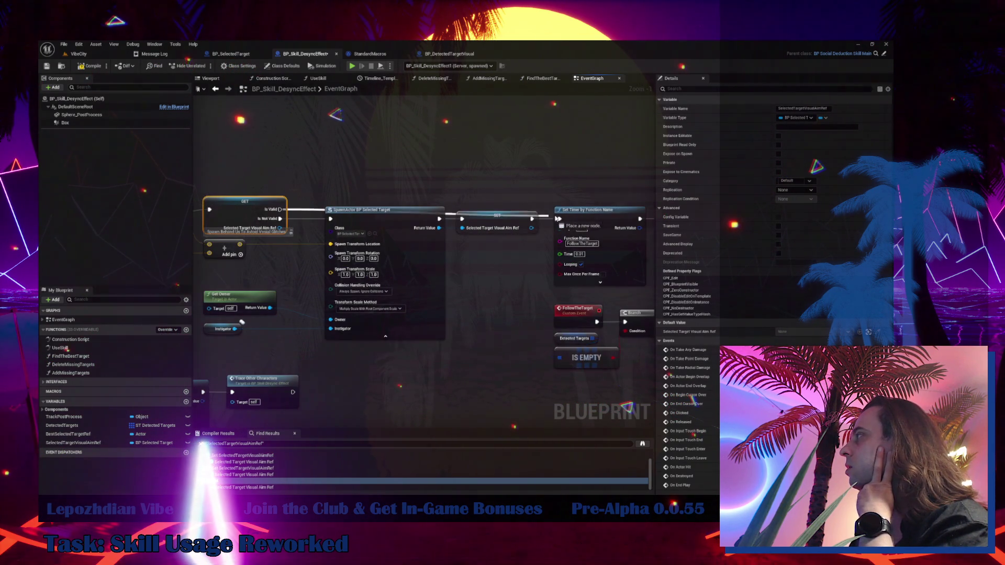
scroll(467, 194, "down", 2)
left_click(348, 211)
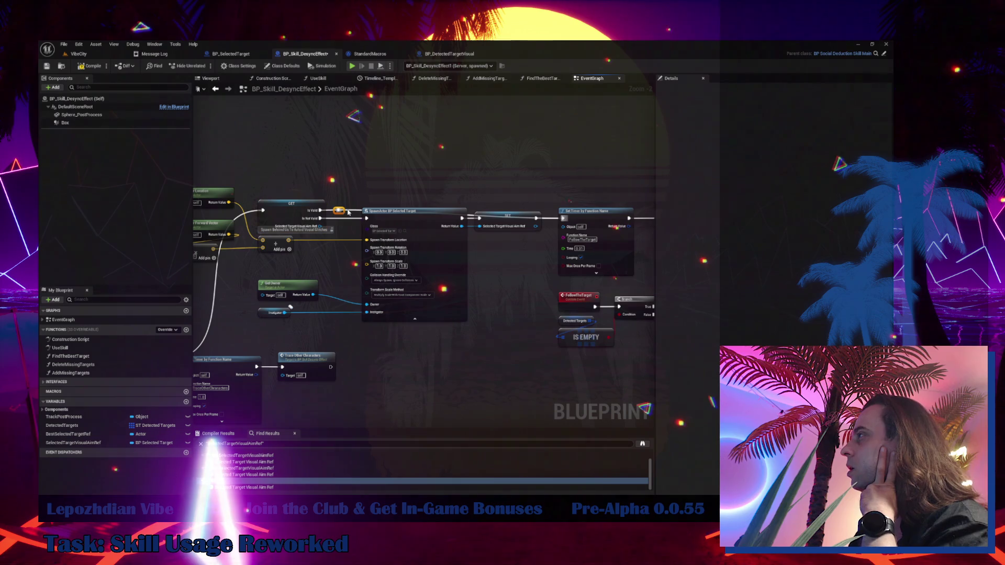
right_click(340, 211)
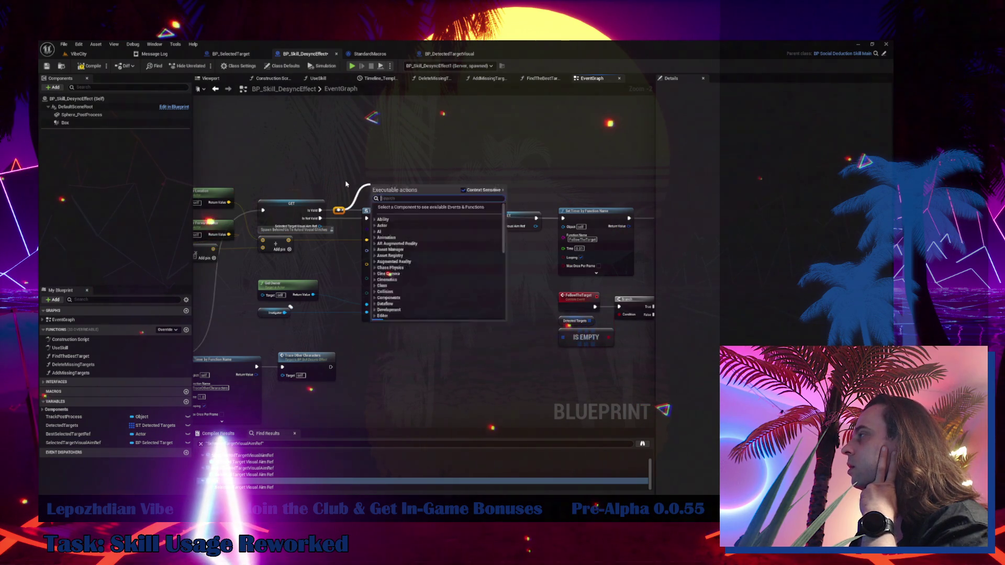
scroll(343, 210, "up", 2)
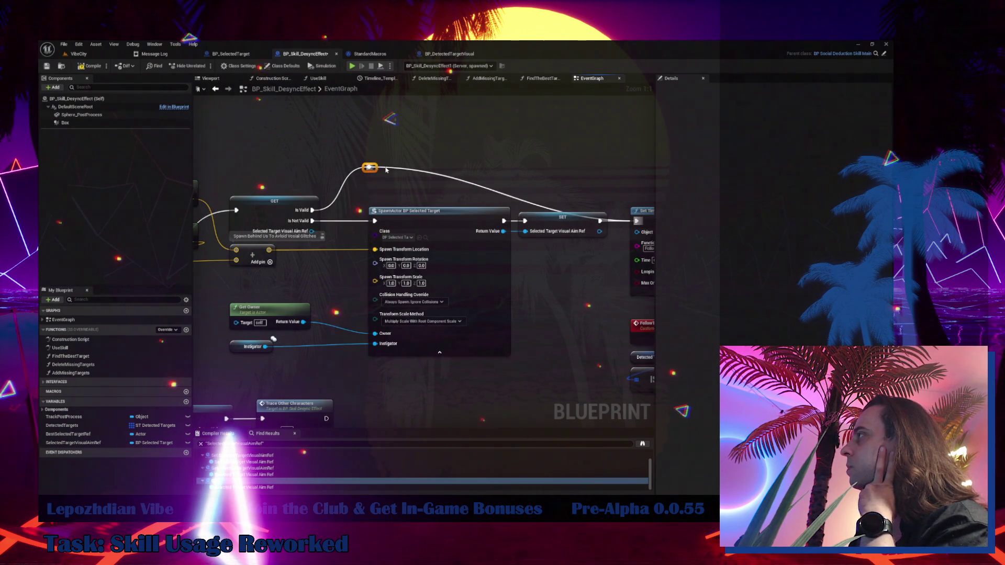
left_click_drag(386, 169, 615, 170)
scroll(432, 230, "down", 2)
double_click(235, 481)
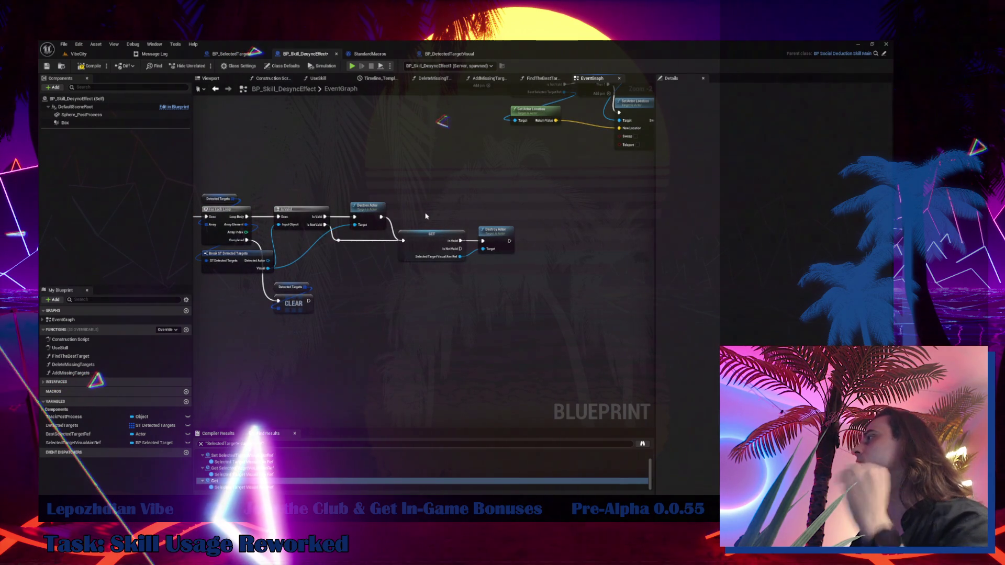
- Move the validated SelectedTargetVisualAimRef check so it follows the Detected Targets Clear node
mouse_move(444, 218)
left_mouse_down()
mouse_move(505, 262)
mouse_move(460, 300)
mouse_move(470, 320)
left_mouse_up()
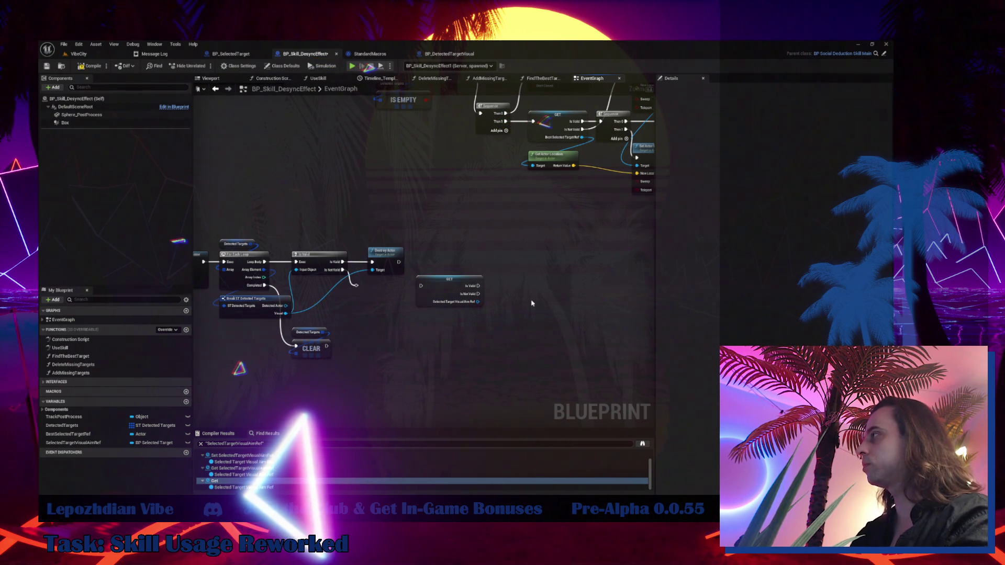
mouse_move(419, 285)
left_mouse_down()
mouse_move(411, 339)
mouse_move(368, 341)
left_mouse_up()
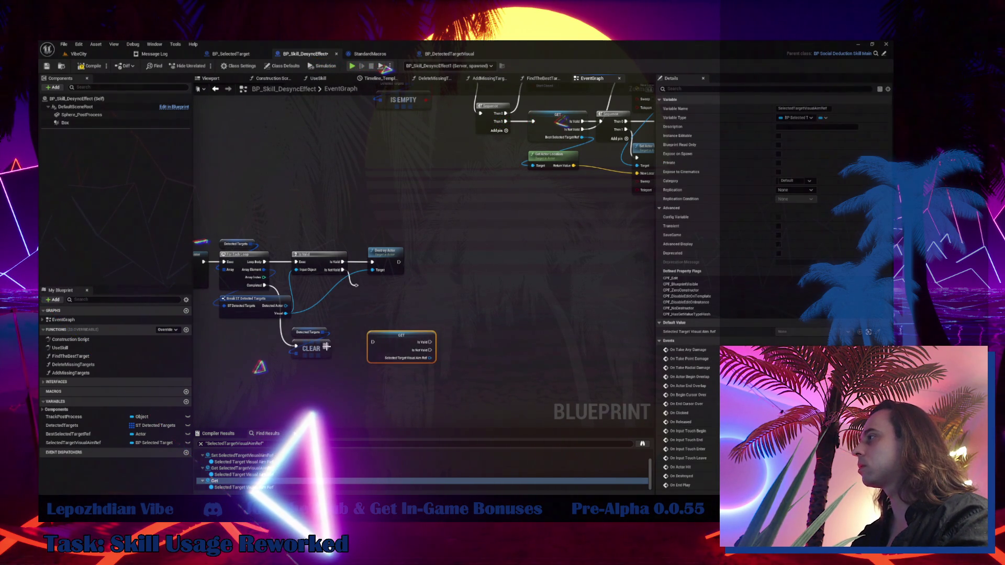
left_click(356, 285)
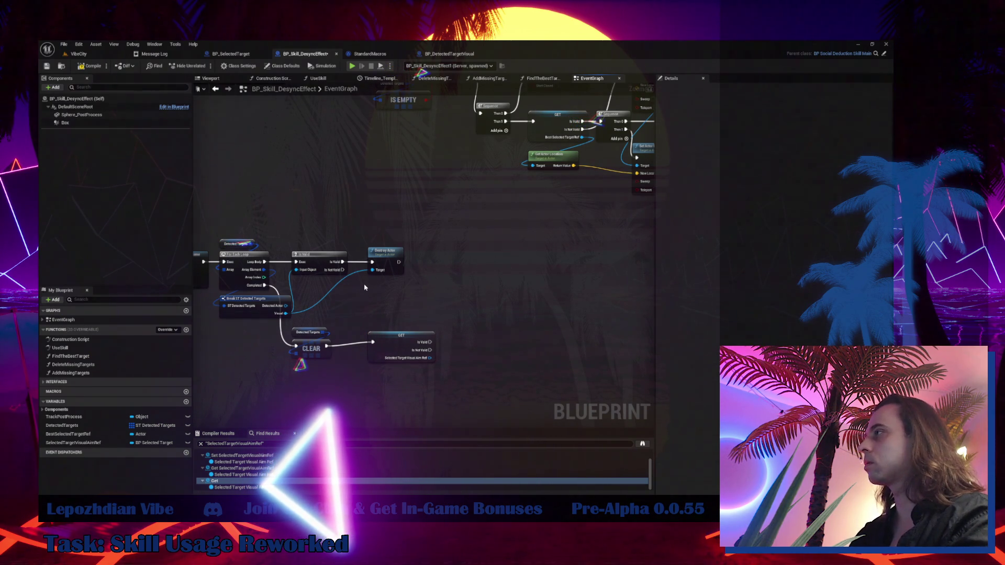
mouse_move(394, 334)
left_mouse_down()
mouse_move(372, 349)
mouse_move(396, 341)
left_mouse_up()
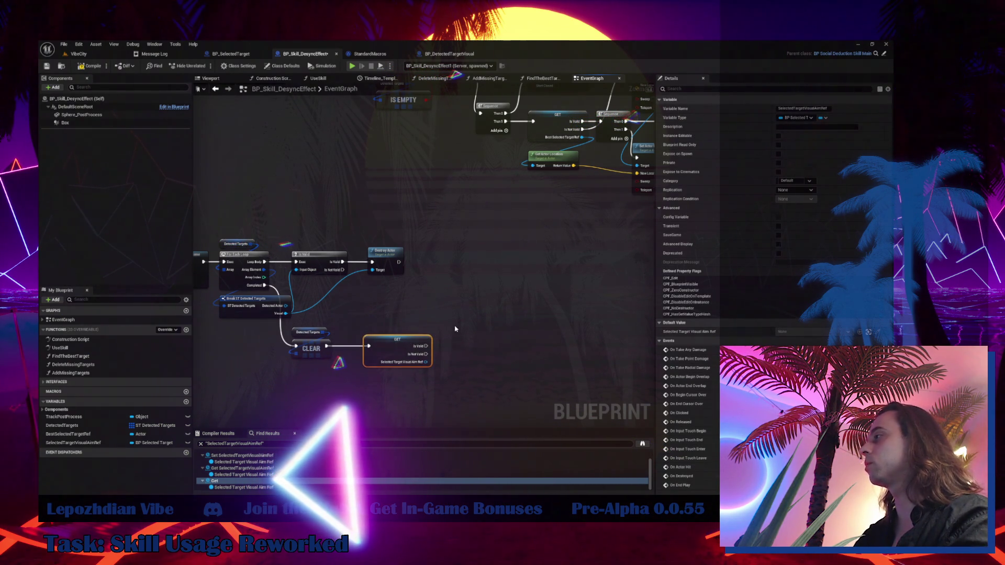
left_click_drag(455, 328, 417, 272)
left_click_drag(347, 363, 361, 362)
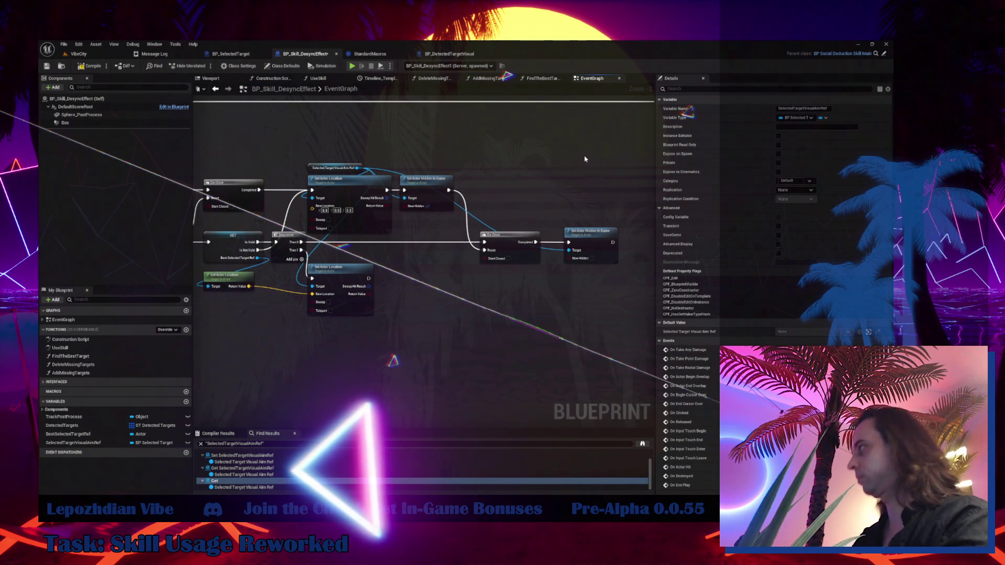
- Paste a copy of Set Actor Hidden in Game and feed it the validated reference as Target
left_click_drag(617, 266, 617, 266)
mouse_move(567, 289)
left_mouse_down()
mouse_move(527, 315)
mouse_move(654, 93)
left_mouse_up()
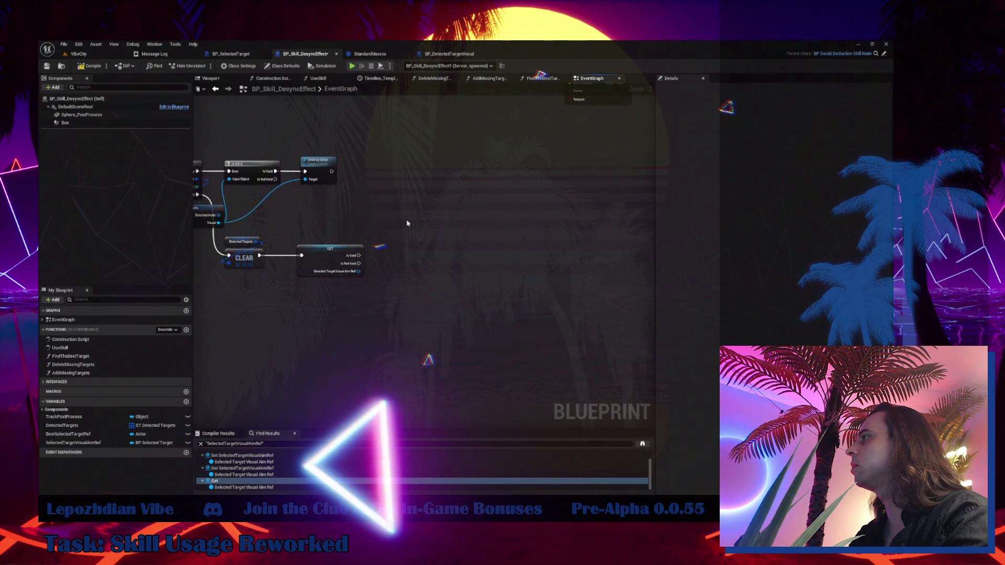
scroll(370, 257, "up", 2)
key("ctrl+v")
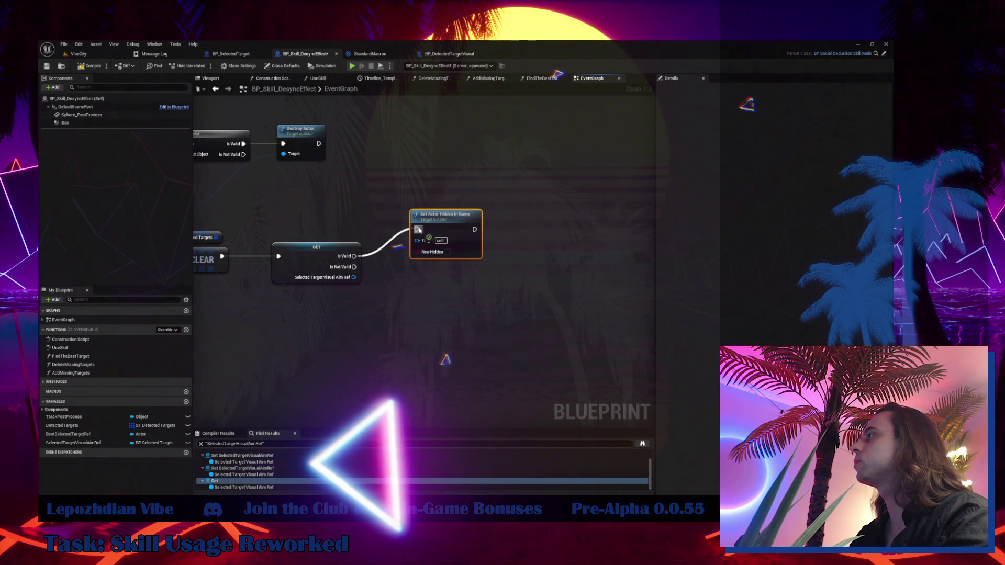
mouse_move(350, 278)
left_mouse_down()
mouse_move(418, 239)
mouse_move(383, 263)
left_mouse_up()
scroll(373, 255, "down", 3)
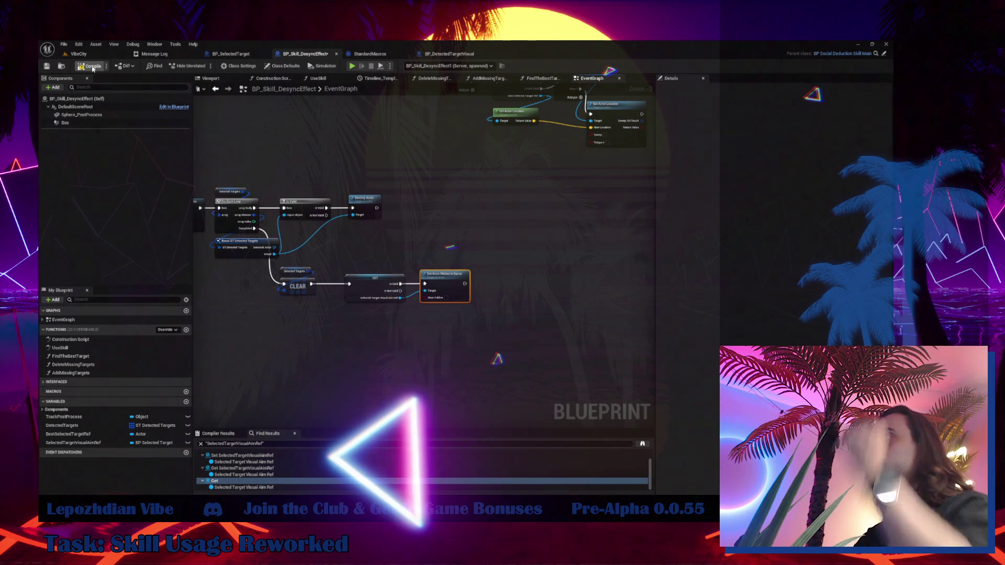
- Save all modified assets from the VibeCity level editor
left_click(78, 55)
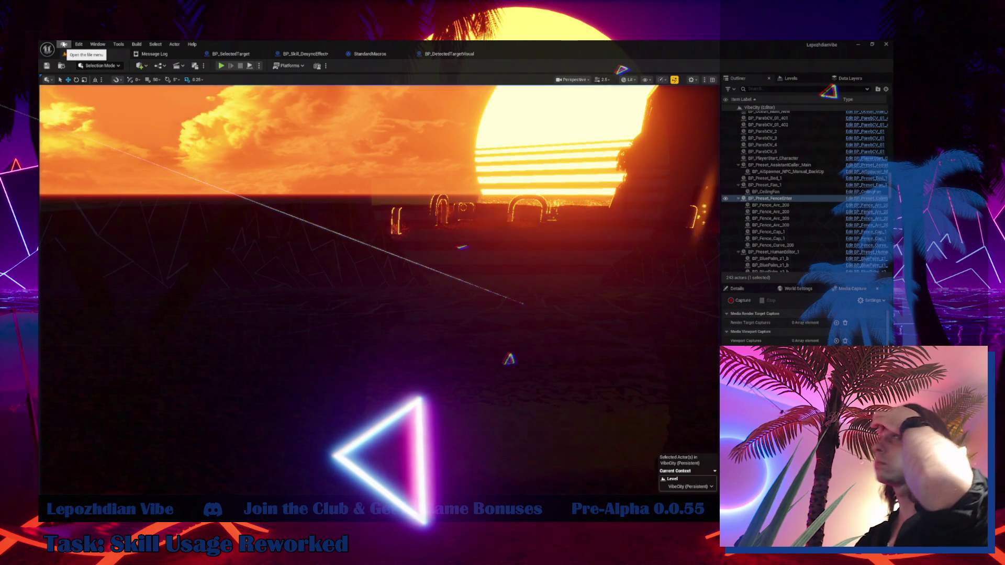
left_click(63, 45)
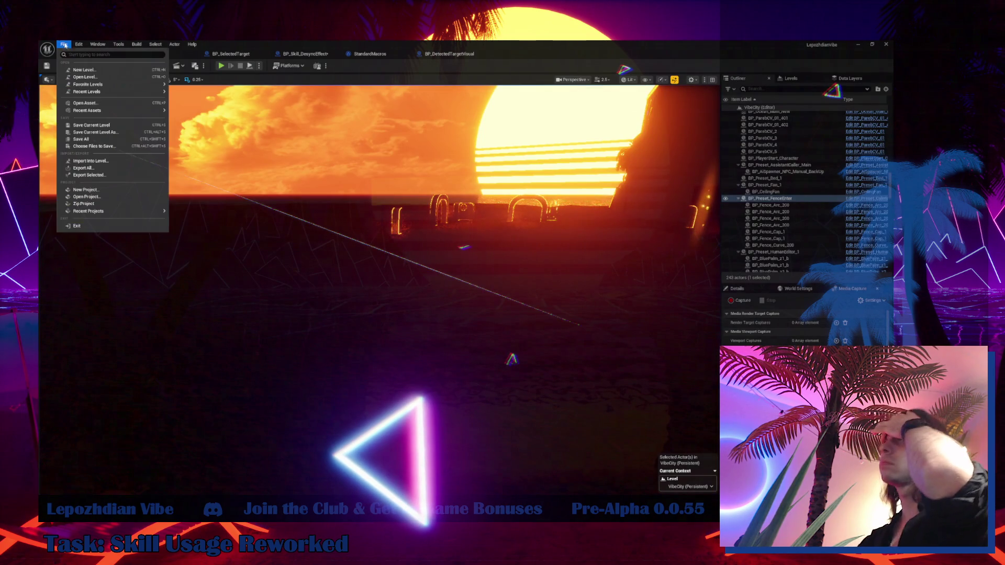
left_click(94, 139)
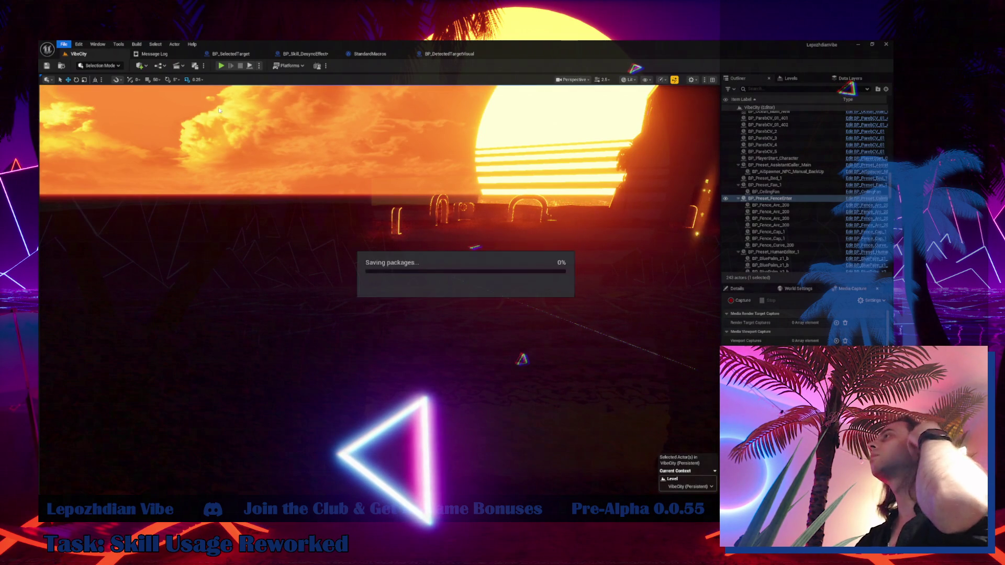
- Playtest VibeCity, restart the session, and dismiss the Cheat Codes panel
left_click(221, 66)
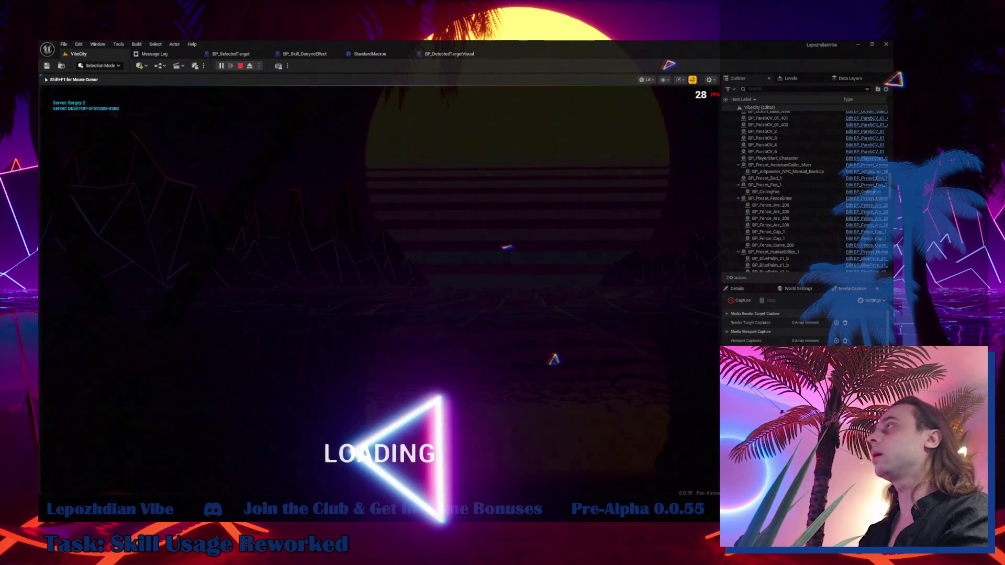
key("Escape")
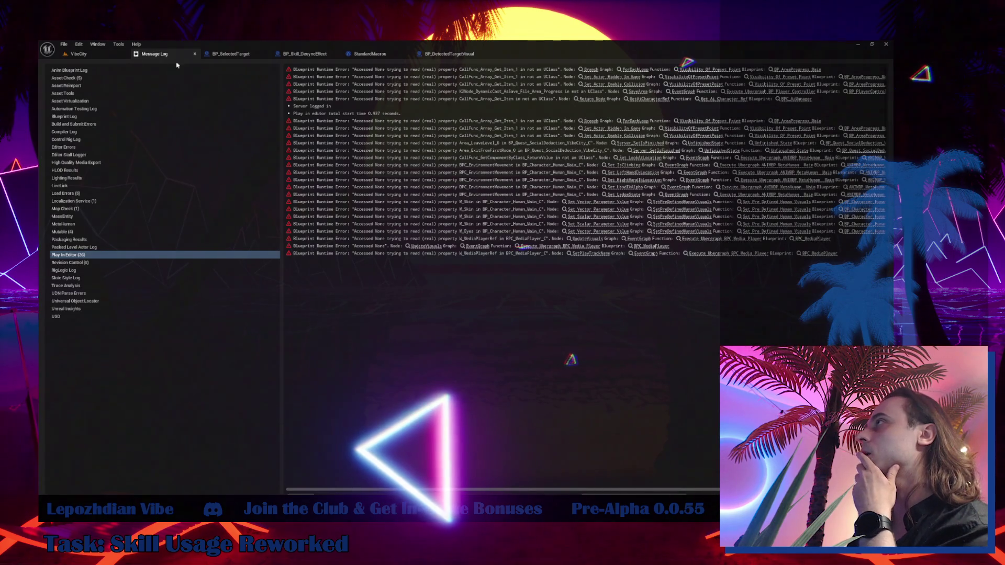
left_click(95, 57)
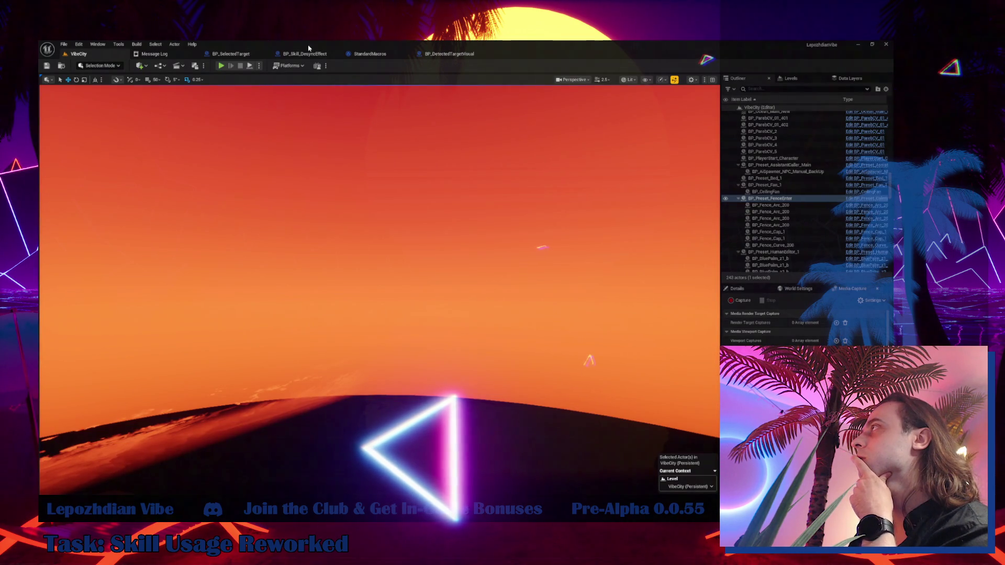
left_click(221, 66)
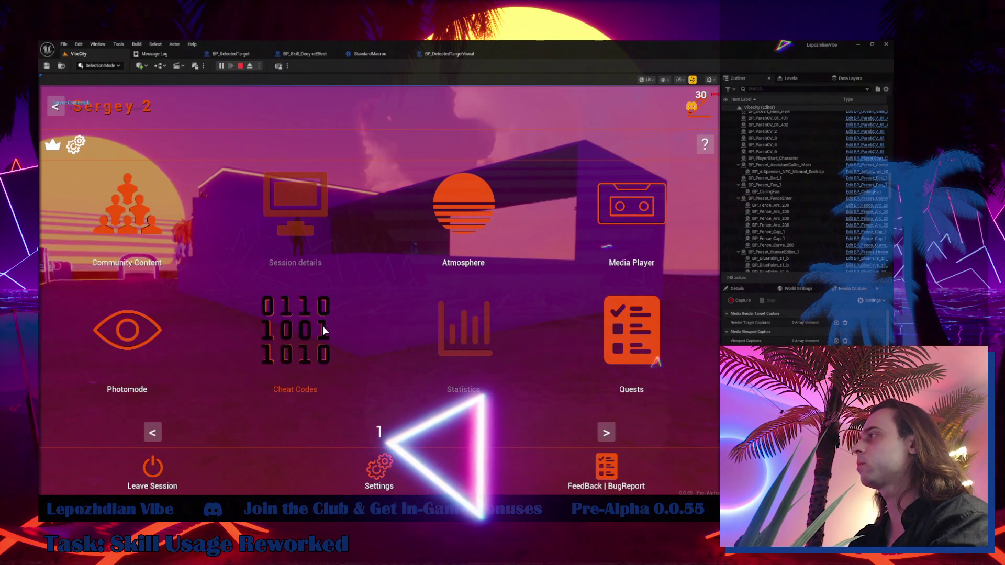
left_click(322, 325)
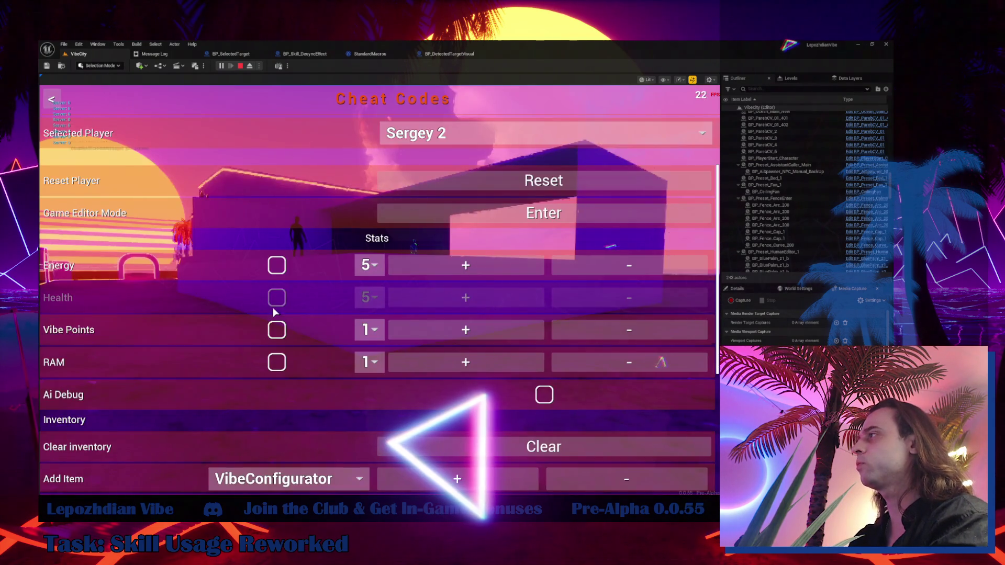
key("Escape")
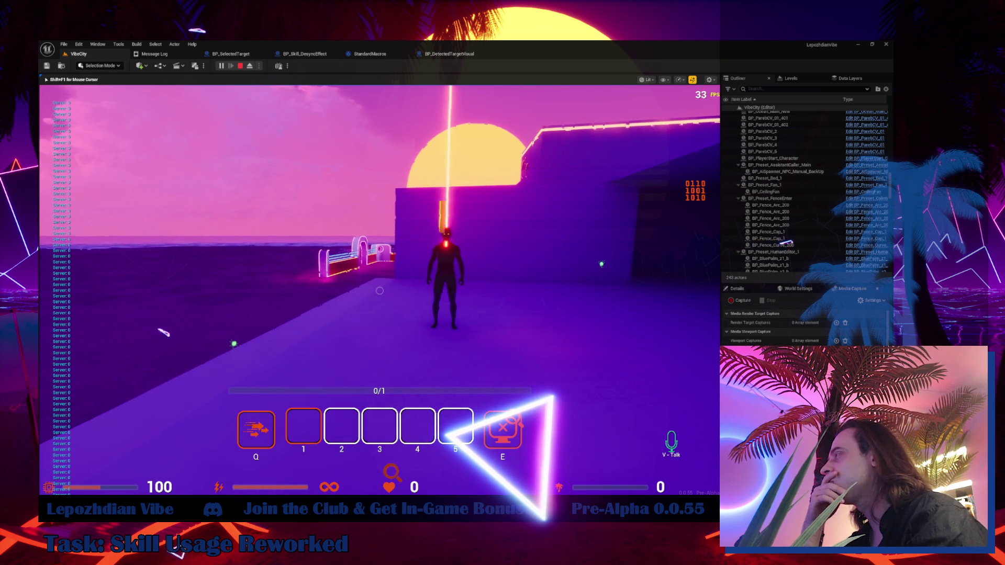
- Review BP_DetectedTargetVisual, ForEachLoop and the desync EventGraph, locate BP_SelectedTarget, then return to VibeCity
left_click(449, 54)
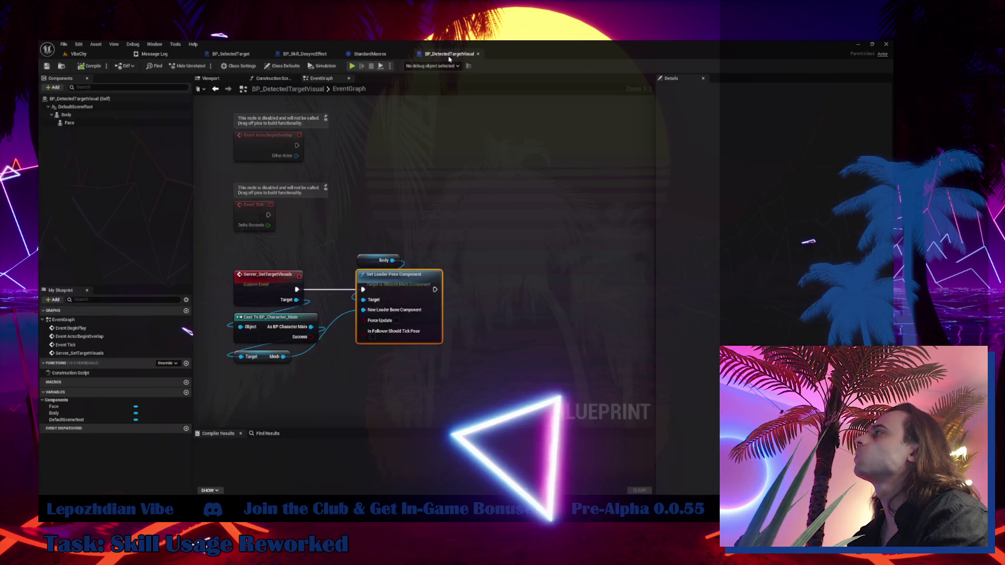
left_click(369, 55)
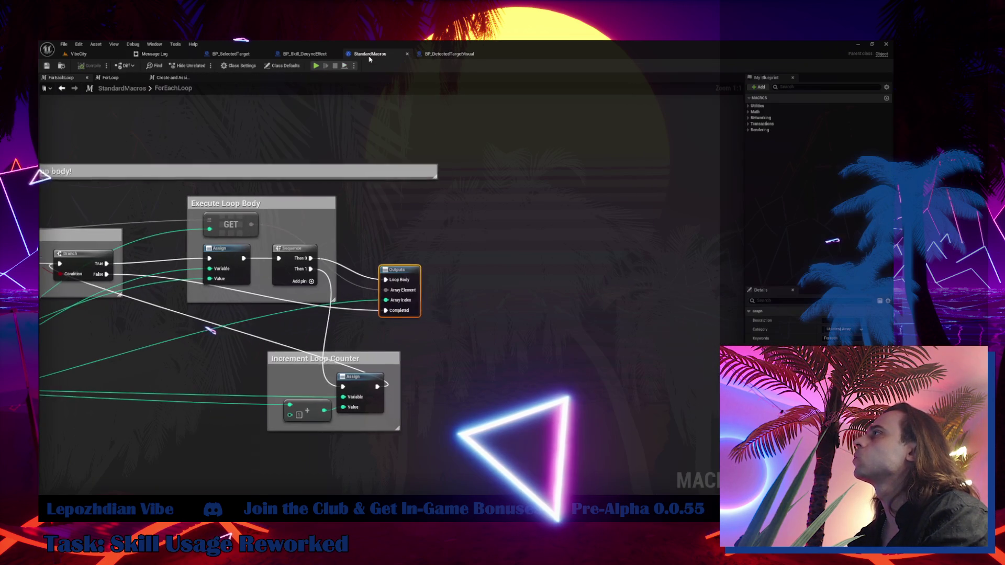
left_click(300, 55)
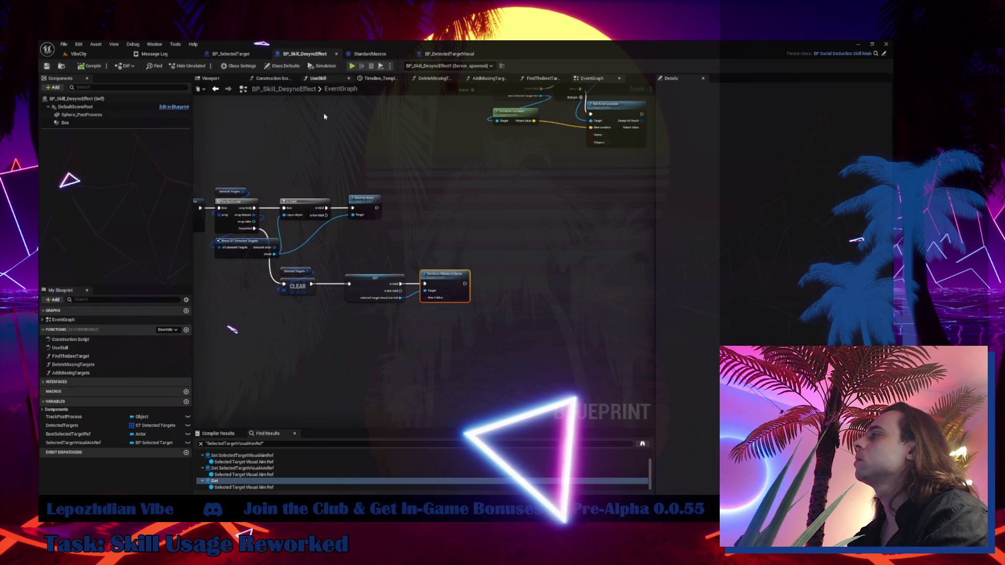
mouse_move(382, 225)
left_mouse_down()
mouse_move(490, 333)
mouse_move(535, 407)
left_mouse_up()
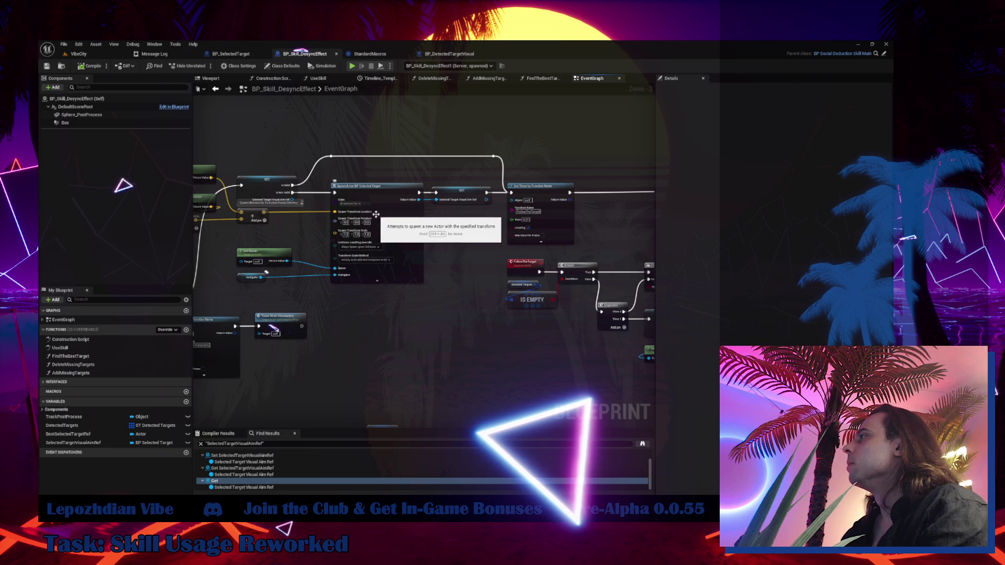
mouse_move(375, 214)
left_mouse_down()
mouse_move(388, 298)
mouse_move(398, 299)
mouse_move(539, 183)
mouse_move(595, 169)
mouse_move(411, 256)
mouse_move(426, 294)
left_mouse_up()
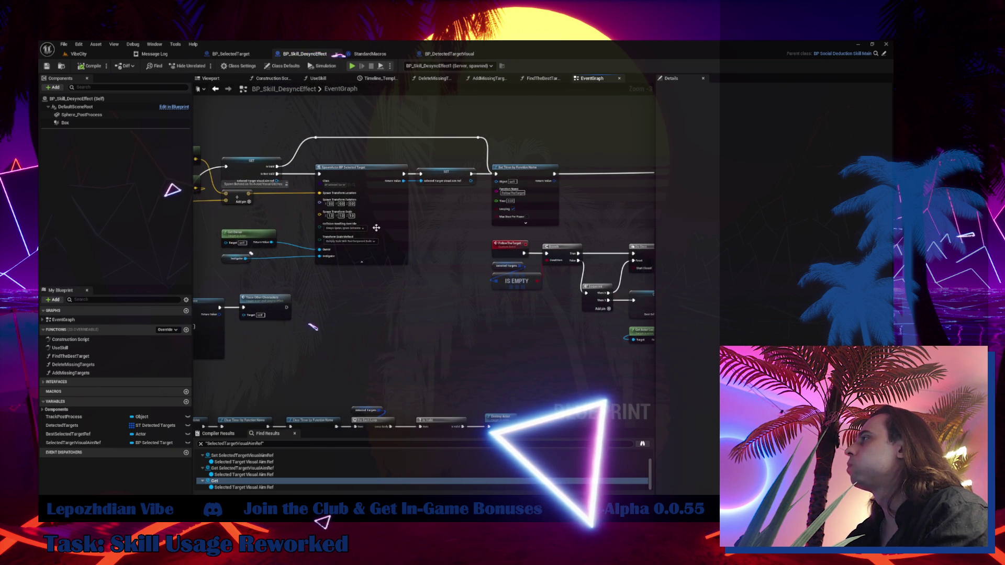
left_click(354, 186)
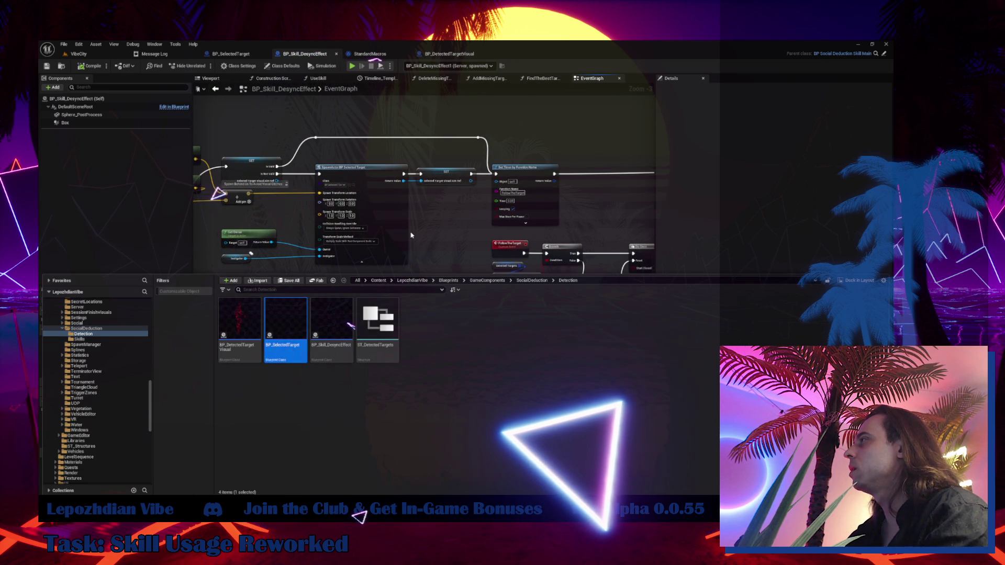
left_click(356, 326)
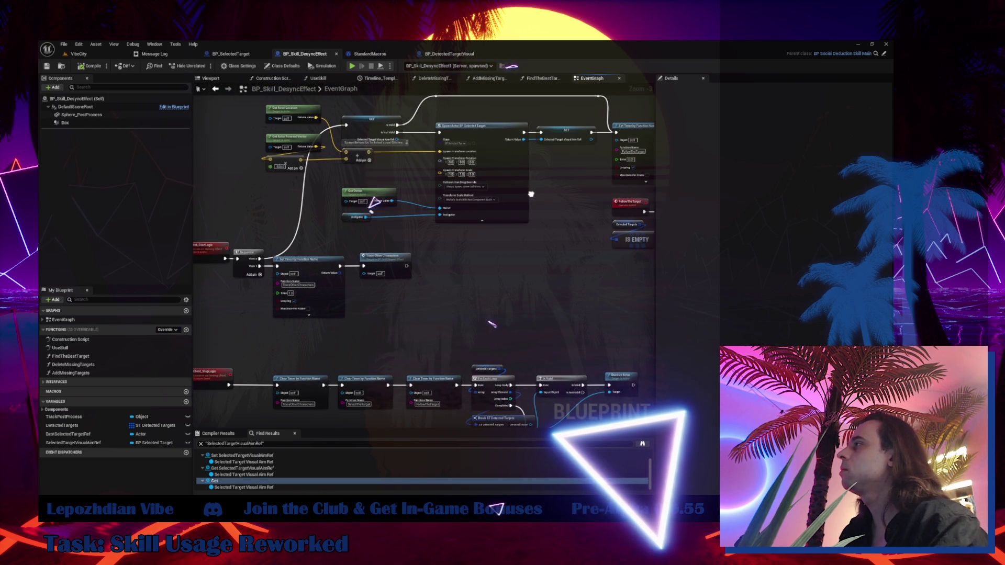
left_click(78, 54)
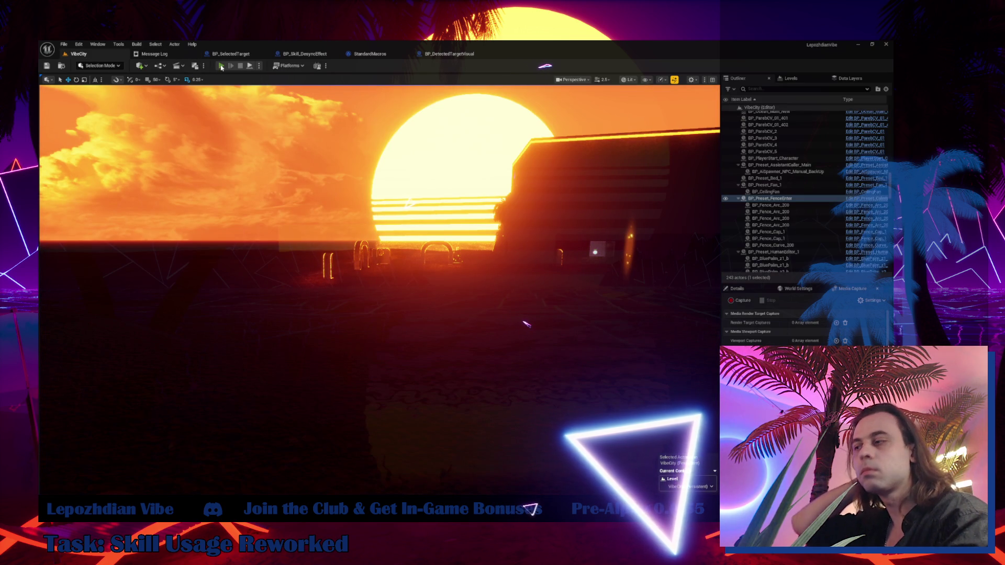
- Start a playtest and enable the infinite Energy cheat
left_click(221, 67)
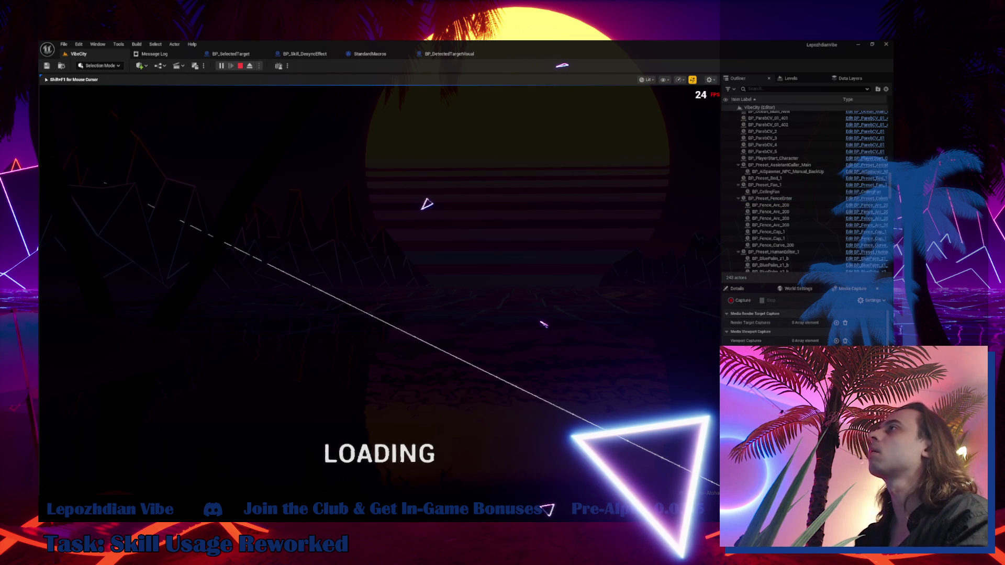
key("Tab")
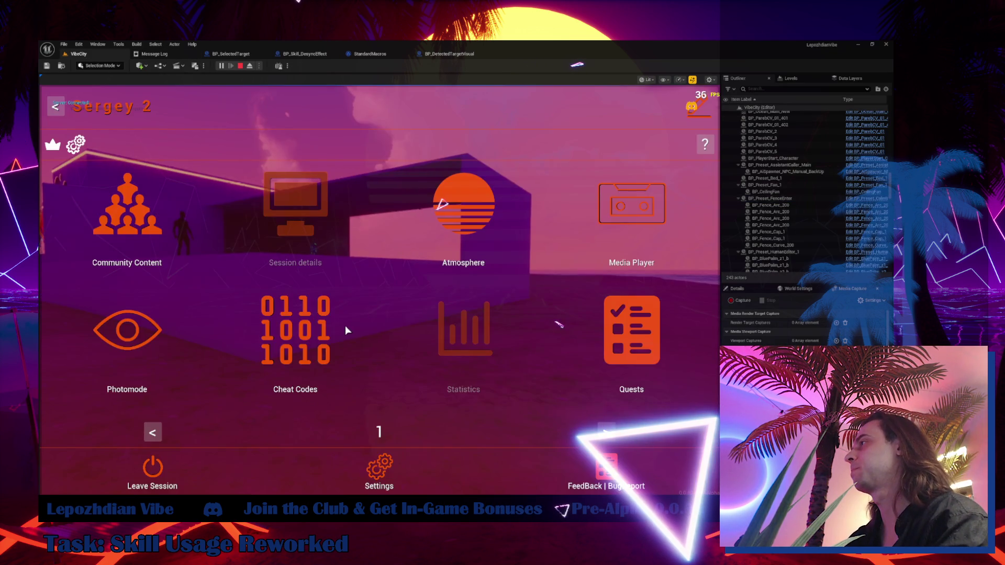
left_click(309, 320)
left_click(269, 263)
key("Tab")
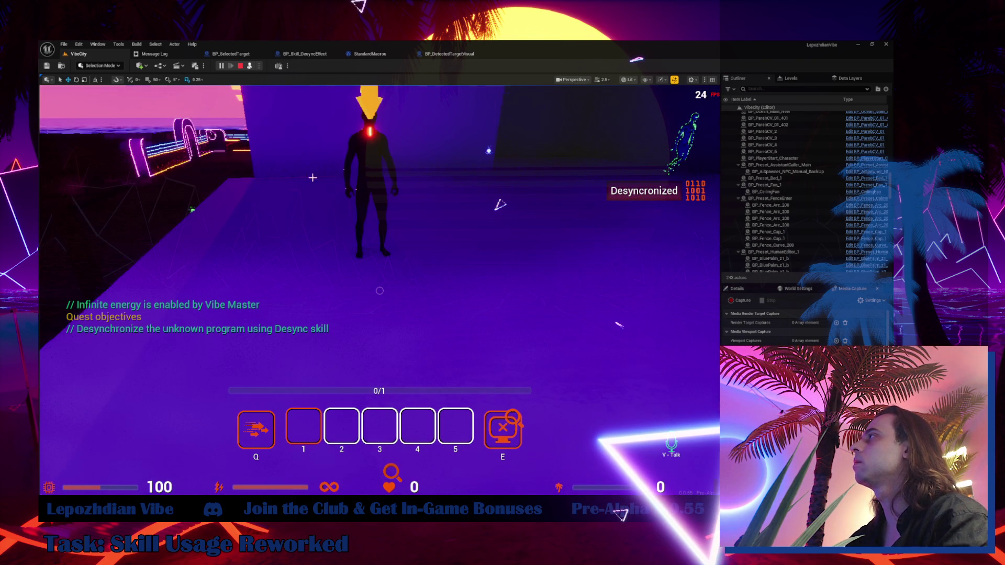
- Eject from the player, clear the outliner filter, and open BP_Skill_DesyncEffect's EventGraph
left_click(250, 66)
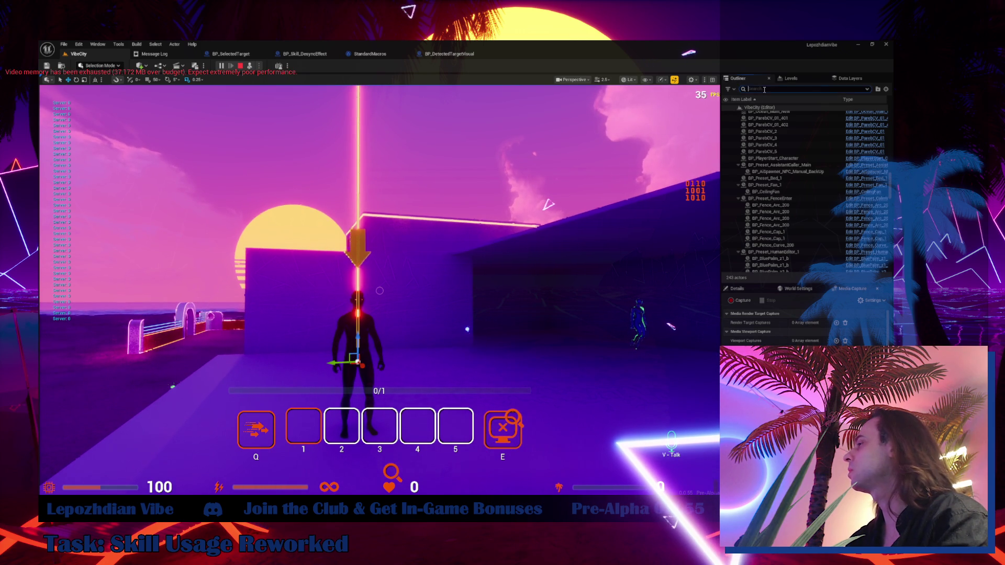
type("f")
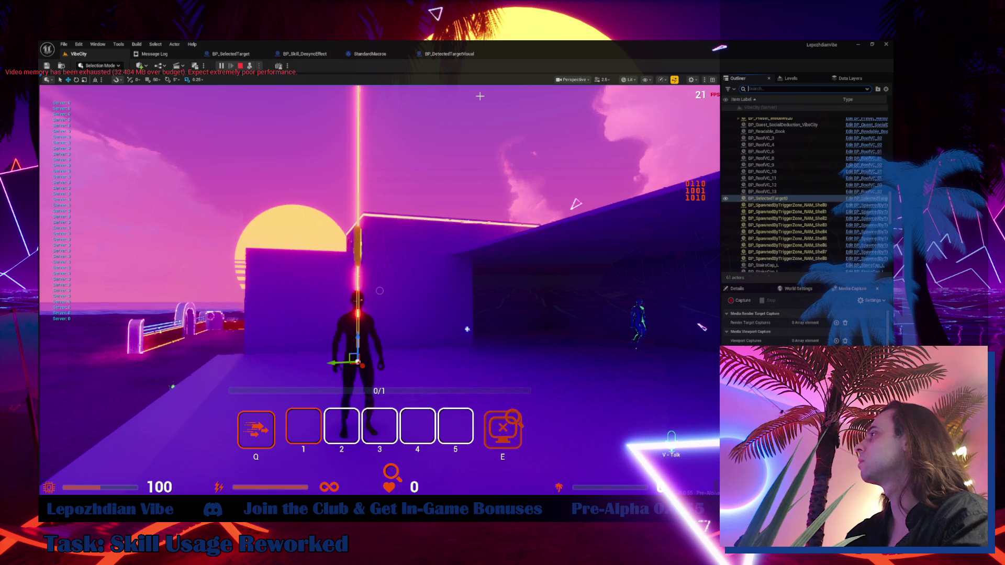
key("BackSpace")
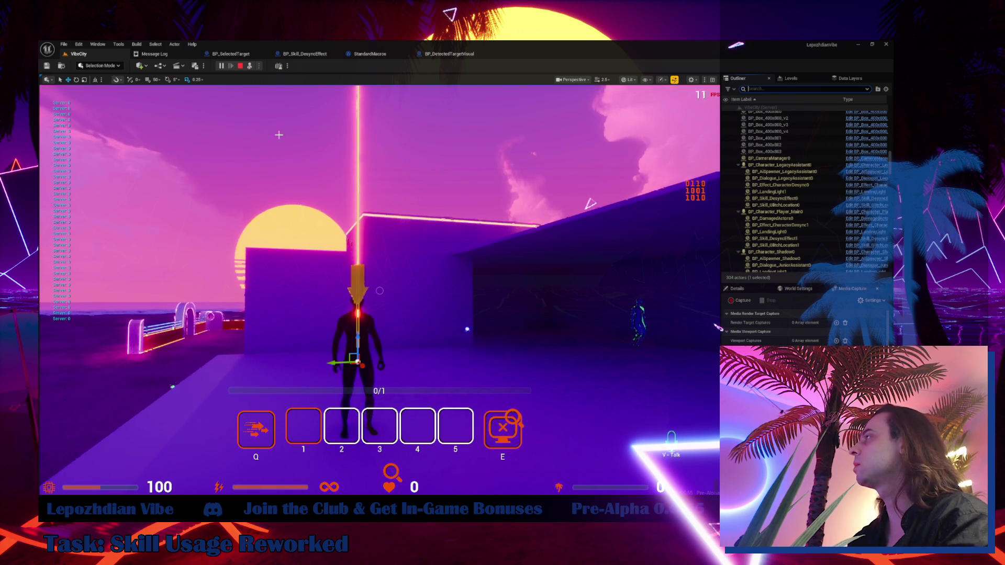
left_click(305, 54)
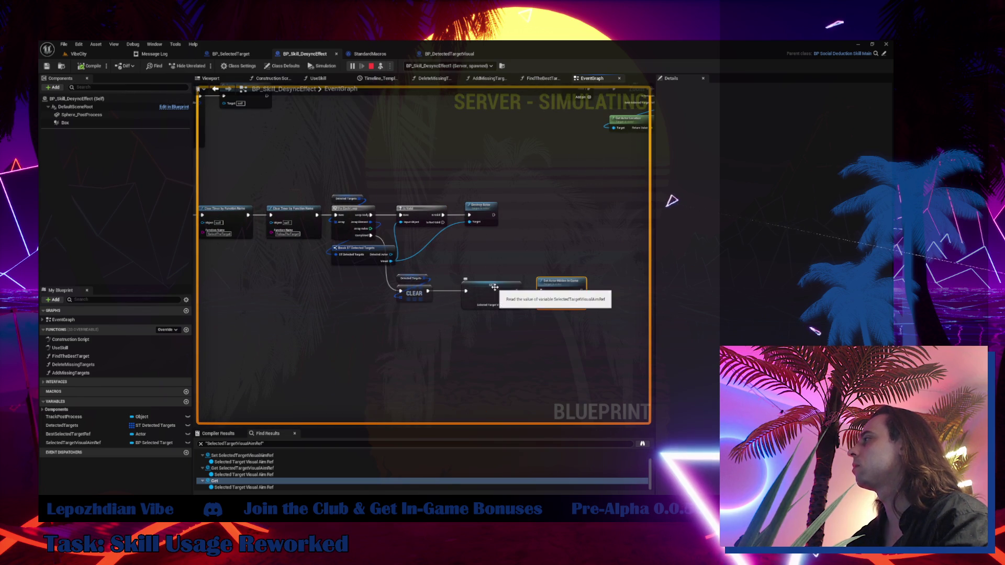
- Inspect the SelectedTargetVisualAimRef getter, stop the simulation, and Save All from VibeCity
left_click(495, 294)
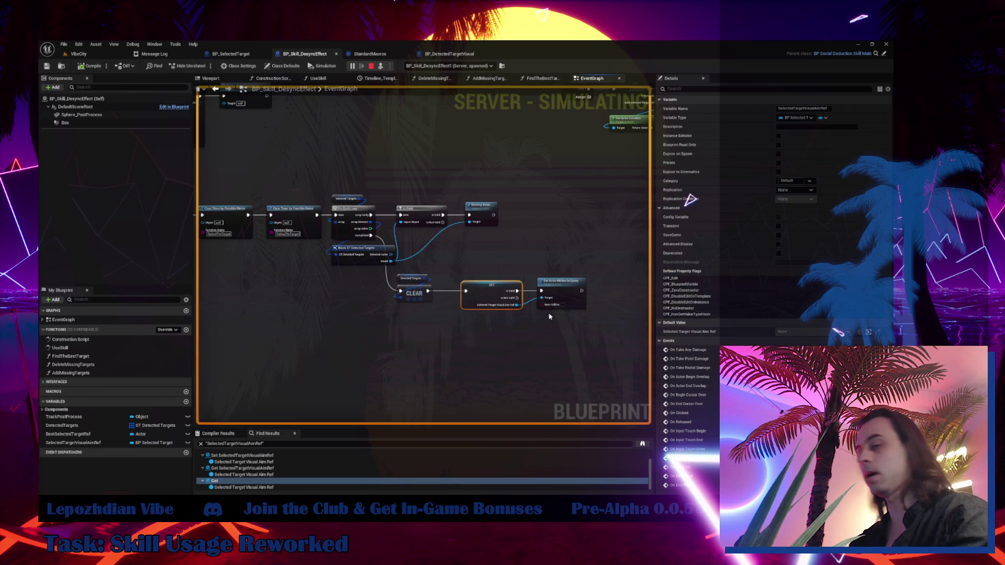
left_click(371, 66)
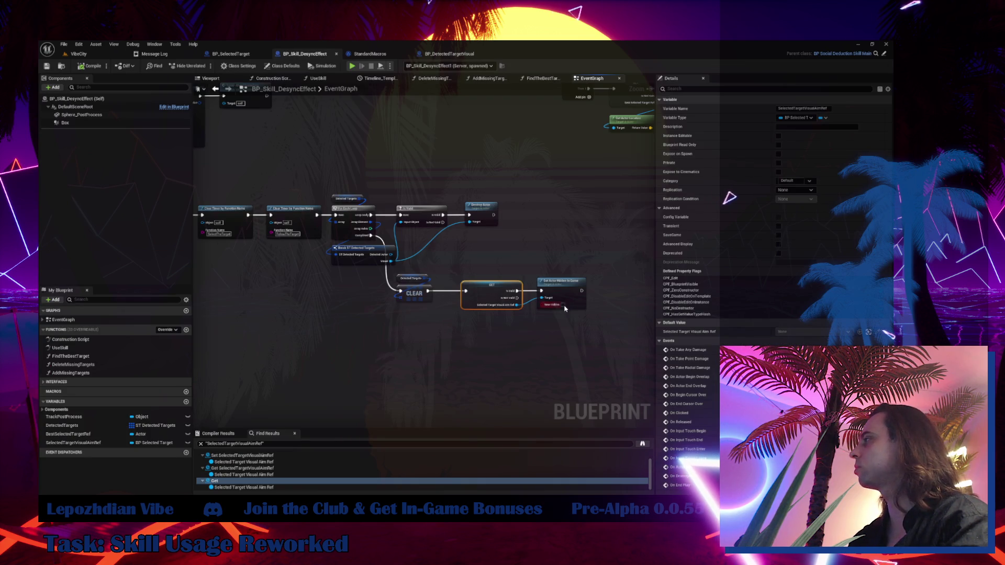
scroll(376, 272, "down", 6)
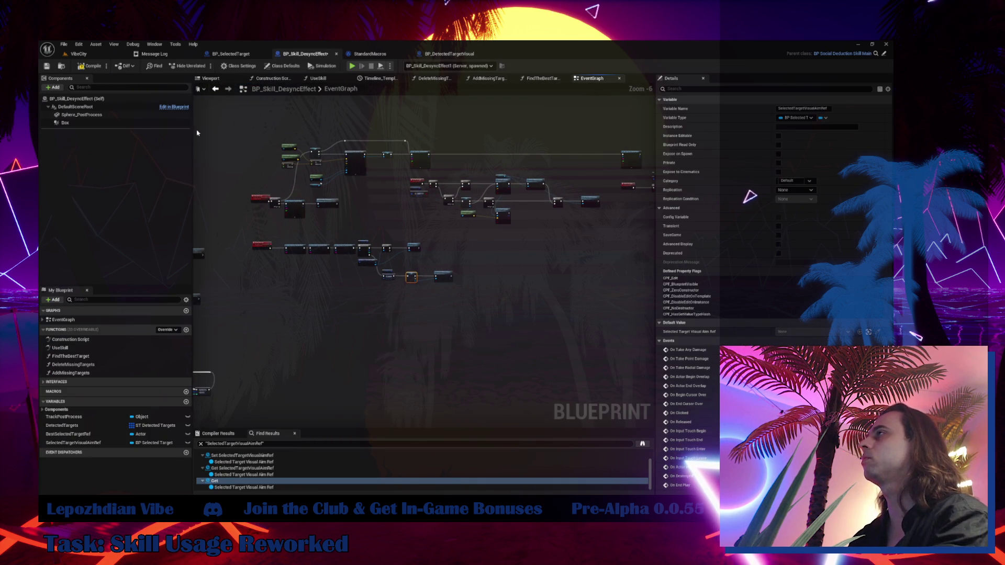
left_click(76, 54)
left_click(63, 44)
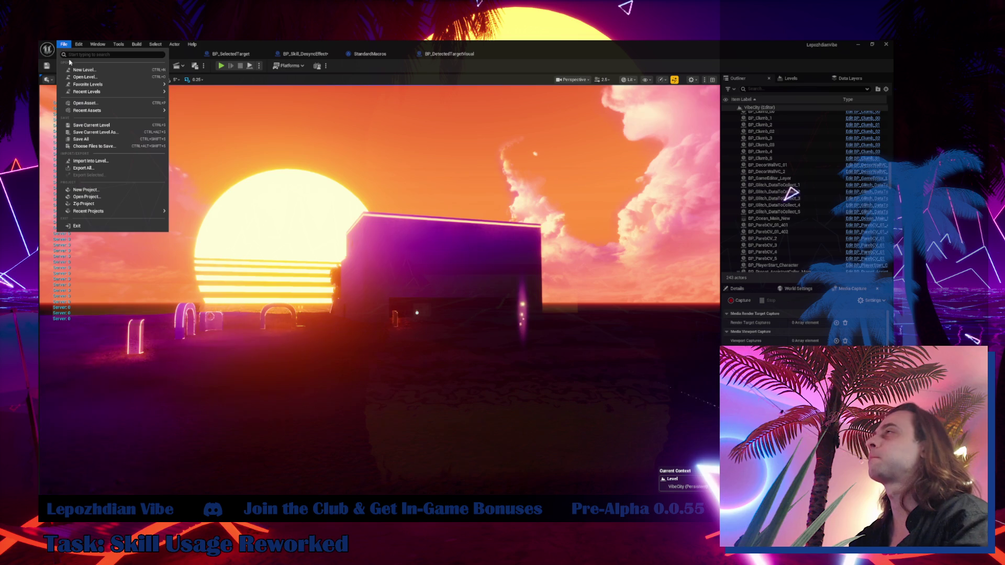
left_click(84, 138)
- Switch back to the BP_Skill_DesyncEffect Blueprint's EventGraph tab
left_click(304, 54)
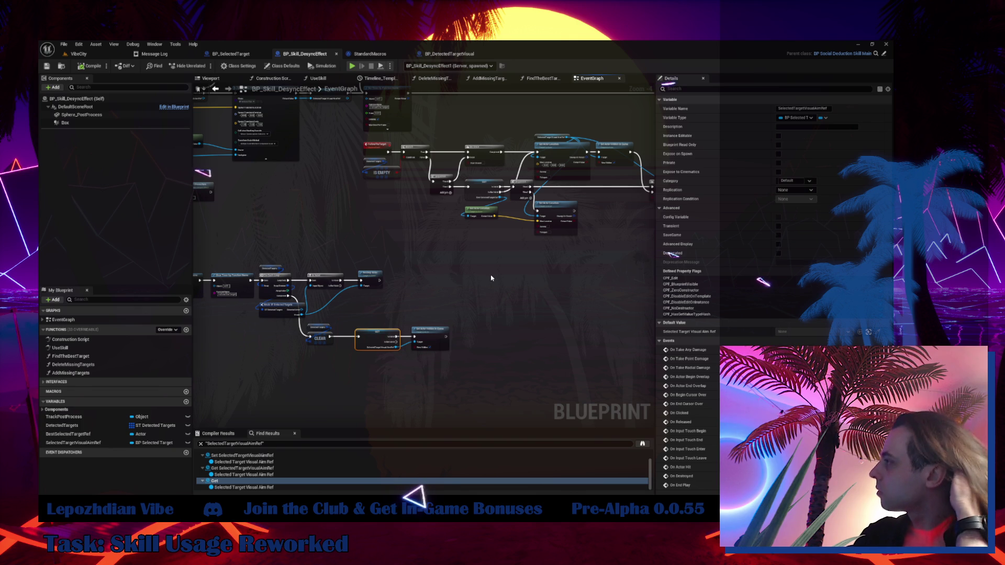
- Drop a SelectedTargetVisualAimRef Get node from the Variables list beside the For Each Loop
left_click_drag(477, 257, 462, 460)
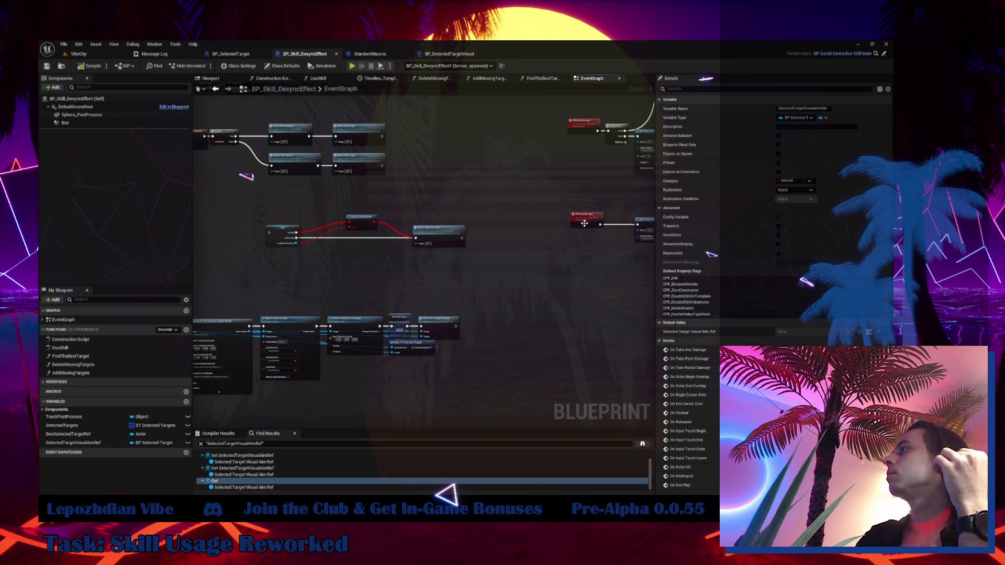
scroll(267, 220, "up", 2)
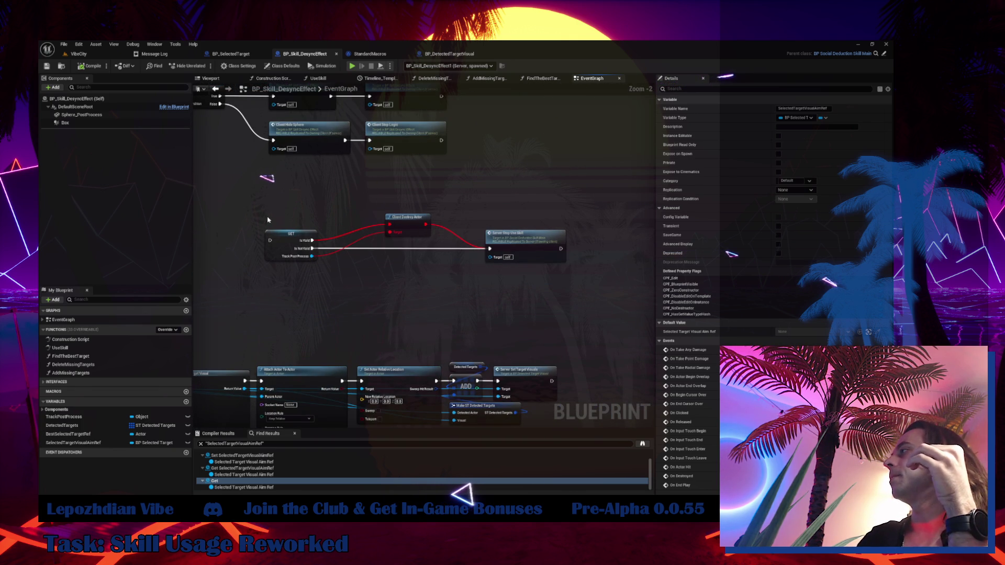
mouse_move(265, 214)
left_mouse_down()
mouse_move(460, 276)
mouse_move(534, 288)
mouse_move(523, 293)
left_mouse_up()
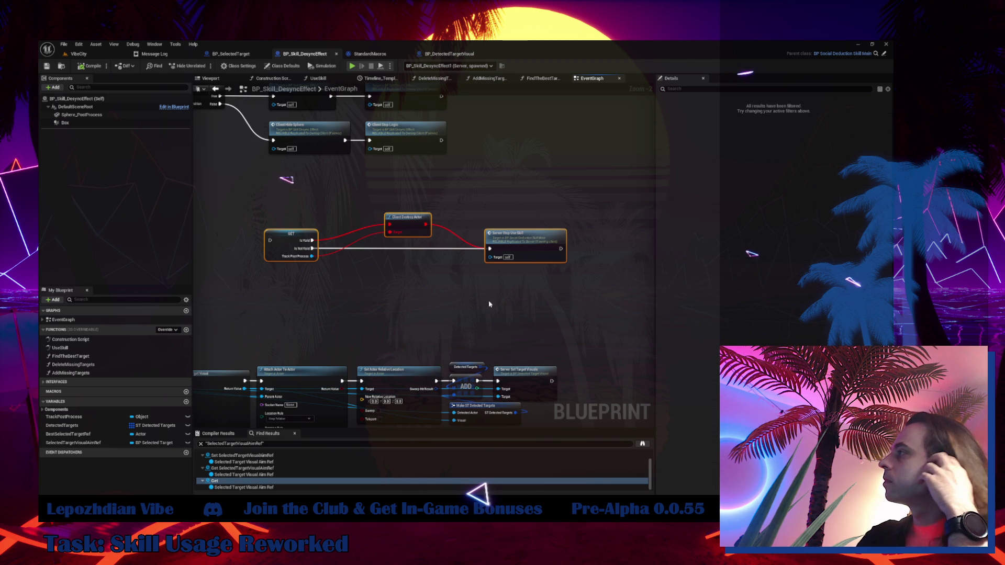
scroll(488, 300, "down", 2)
left_click_drag(410, 258, 439, 420)
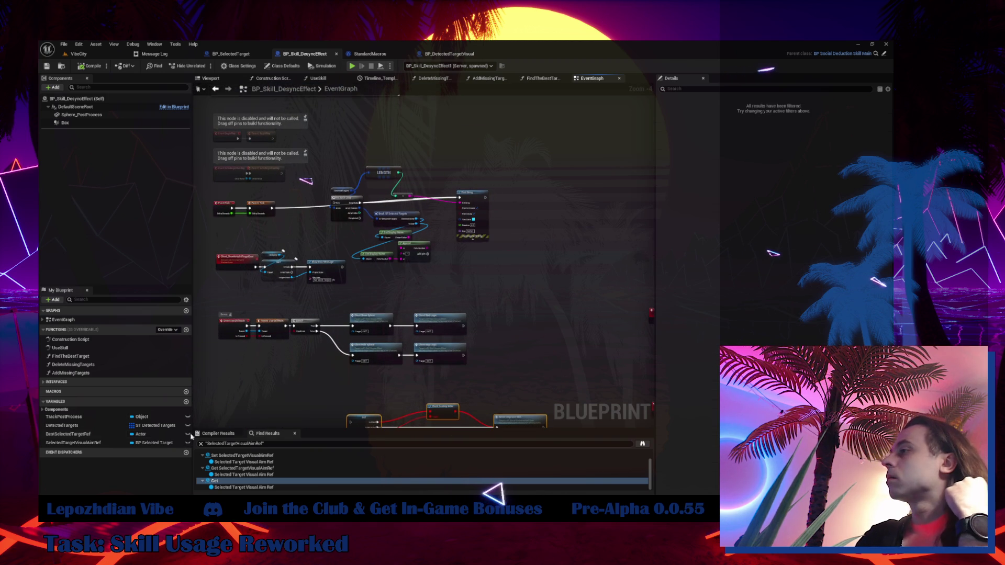
left_click_drag(73, 443, 314, 230)
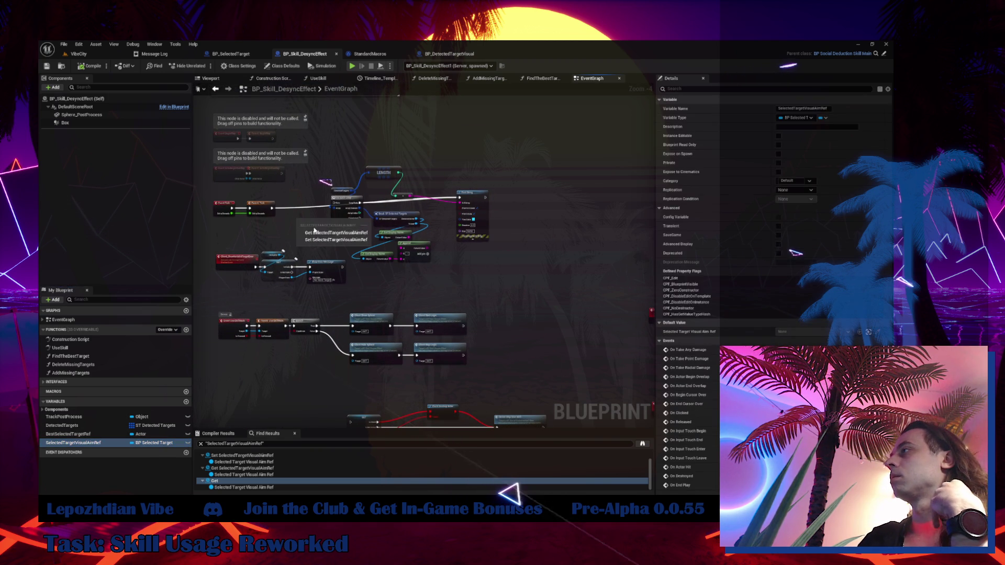
left_click(317, 233)
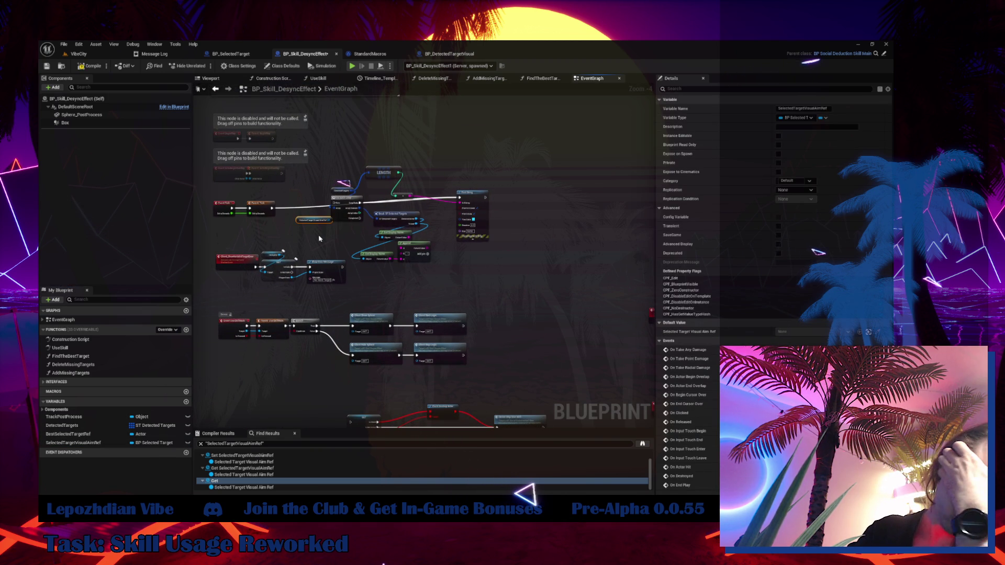
- Search the aim ref's pin actions for 'is hid' and 'visib', then dismiss the menu unused
scroll(319, 239, "up", 3)
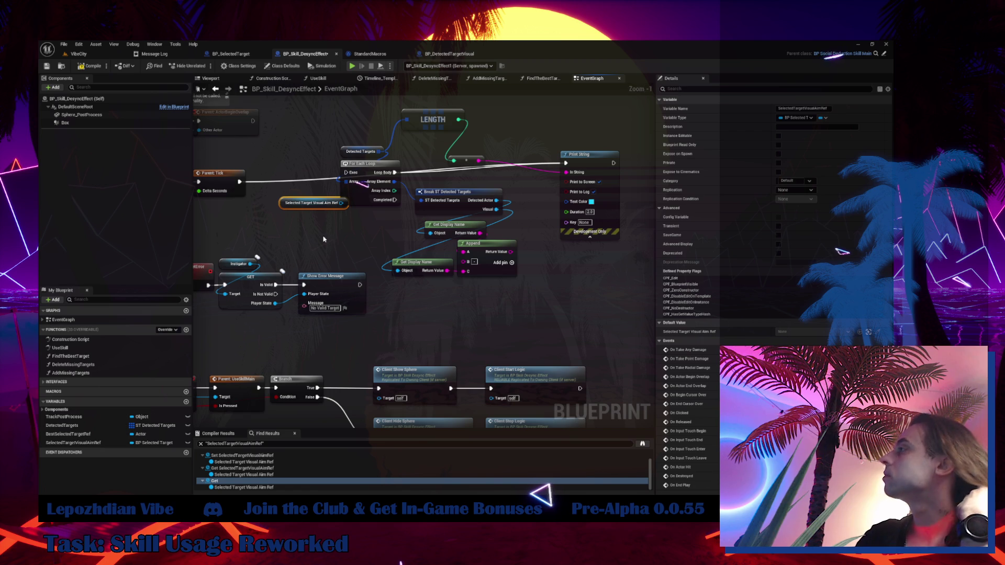
left_click_drag(341, 203, 356, 221)
type("is")
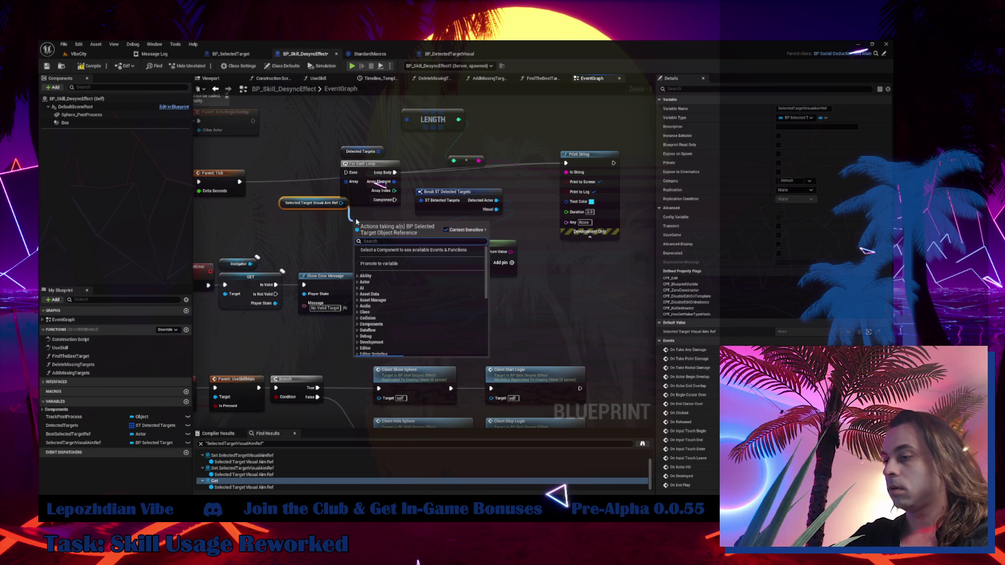
type(" hi")
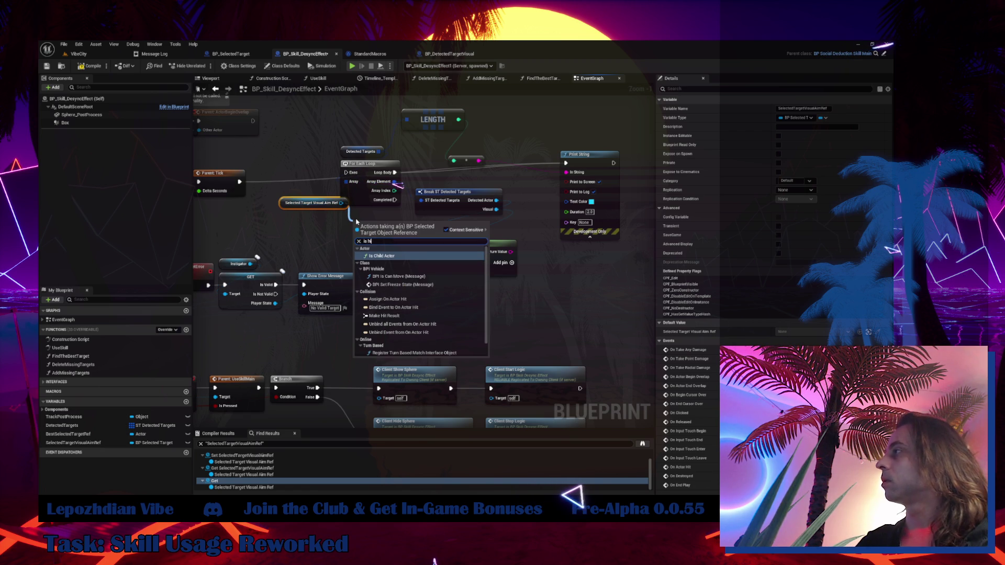
type("d")
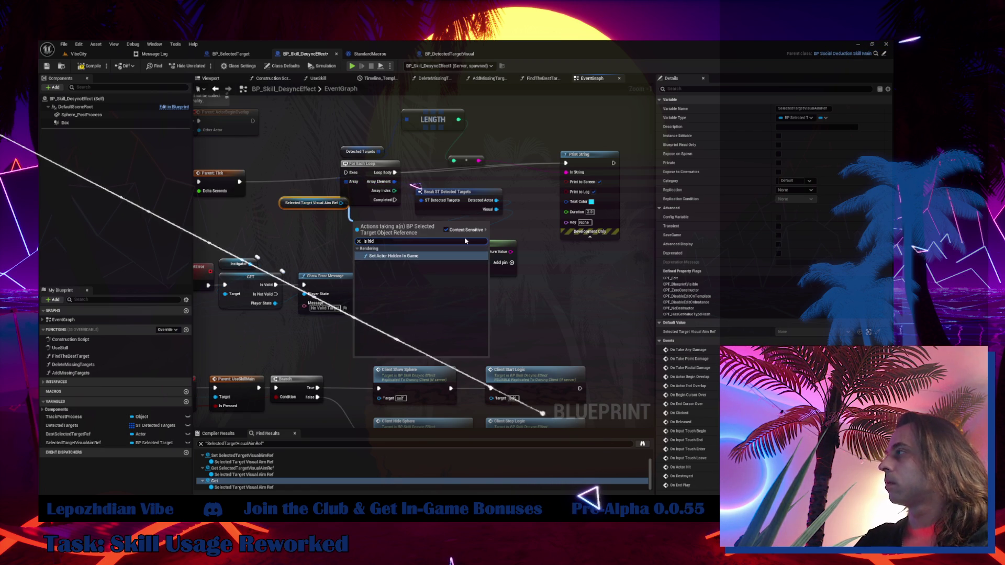
double_click(466, 240)
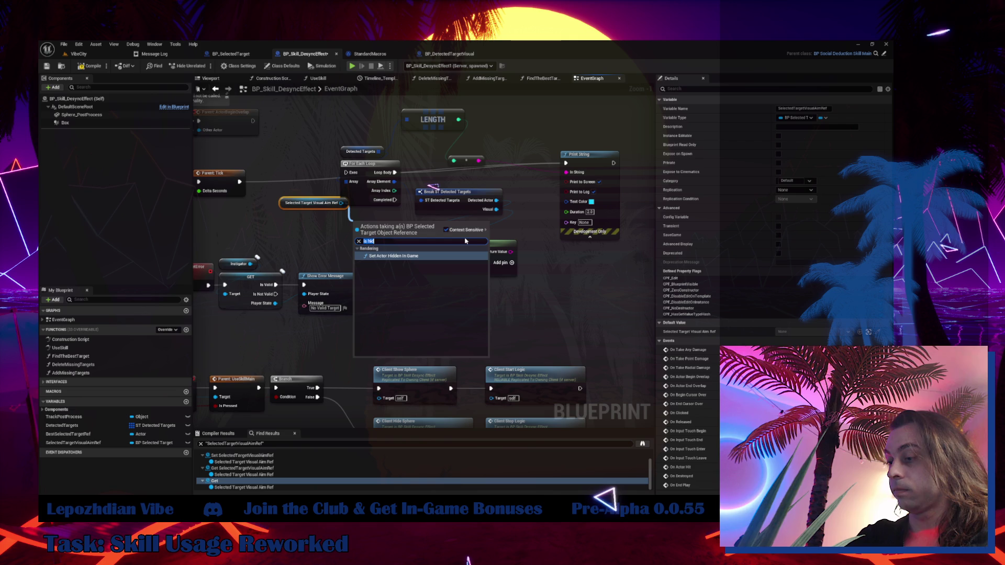
type("visib")
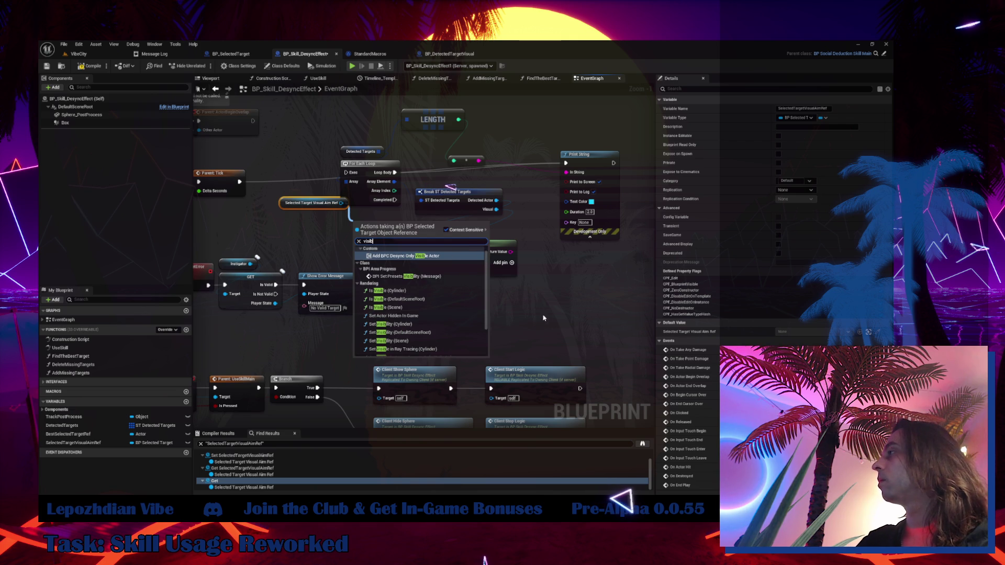
scroll(453, 319, "down", 3)
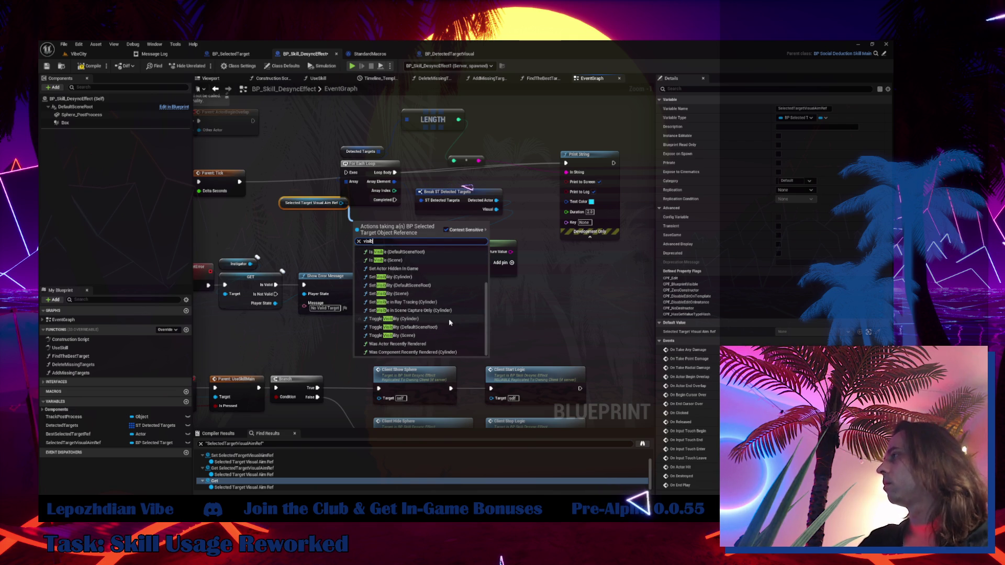
scroll(448, 318, "up", 5)
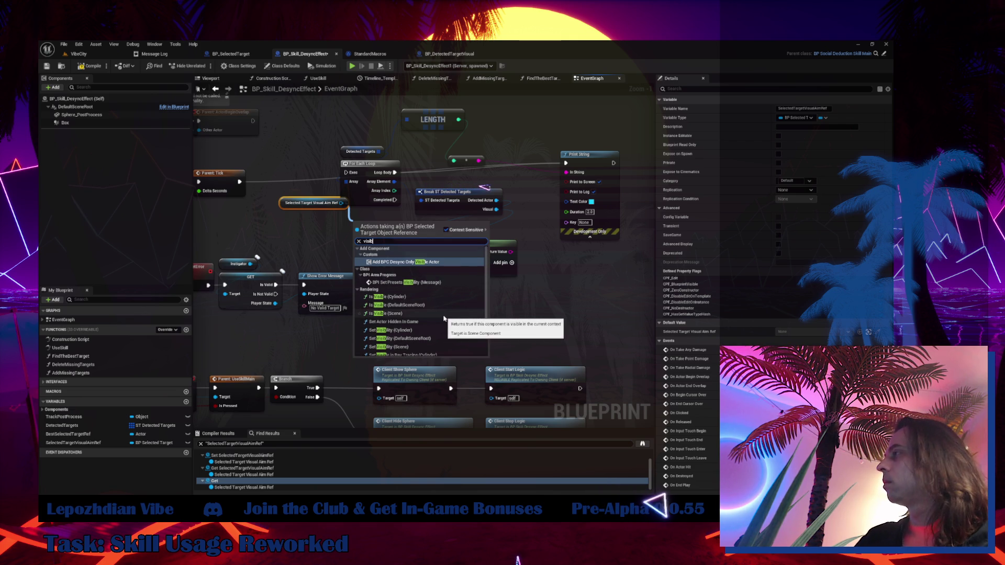
mouse_move(547, 303)
left_mouse_down()
mouse_move(470, 303)
mouse_move(340, 258)
mouse_move(430, 262)
left_mouse_up()
- Rewire Then 0 straight into SpawnActor BP Selected Target, skipping the validity-check GET node
left_click_drag(325, 212, 445, 222)
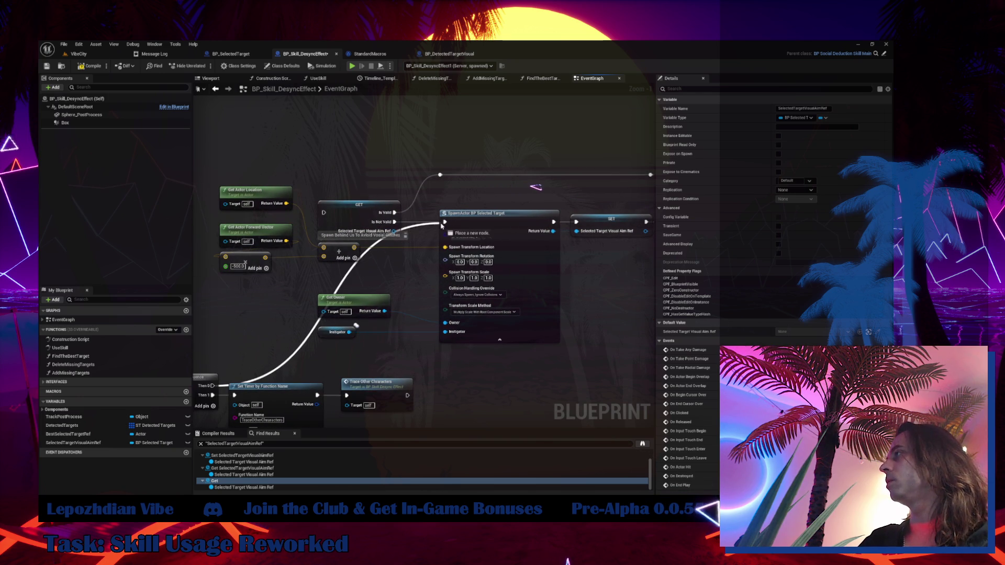
left_click_drag(381, 183, 389, 209)
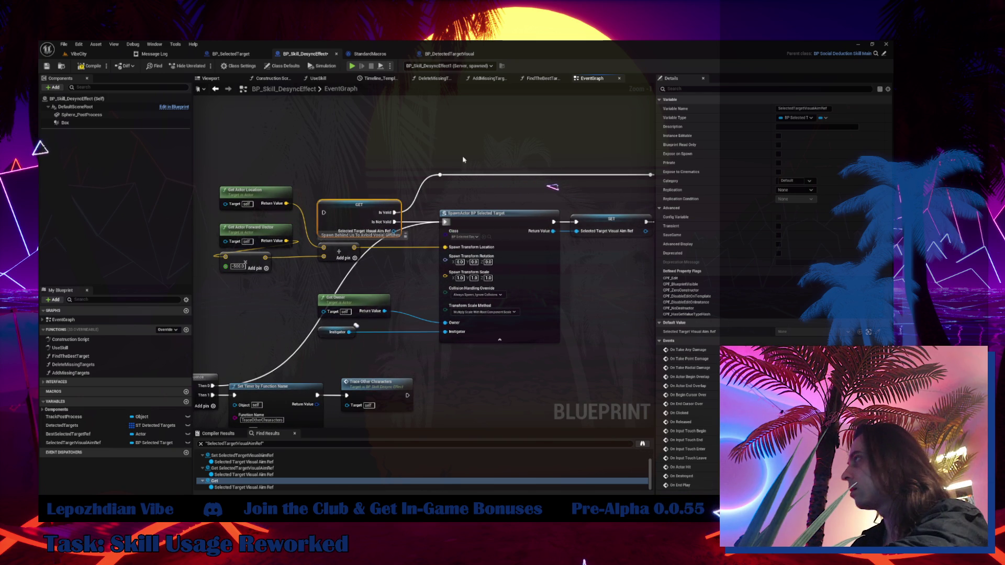
mouse_move(463, 158)
left_mouse_down()
mouse_move(302, 170)
mouse_move(512, 200)
left_mouse_up()
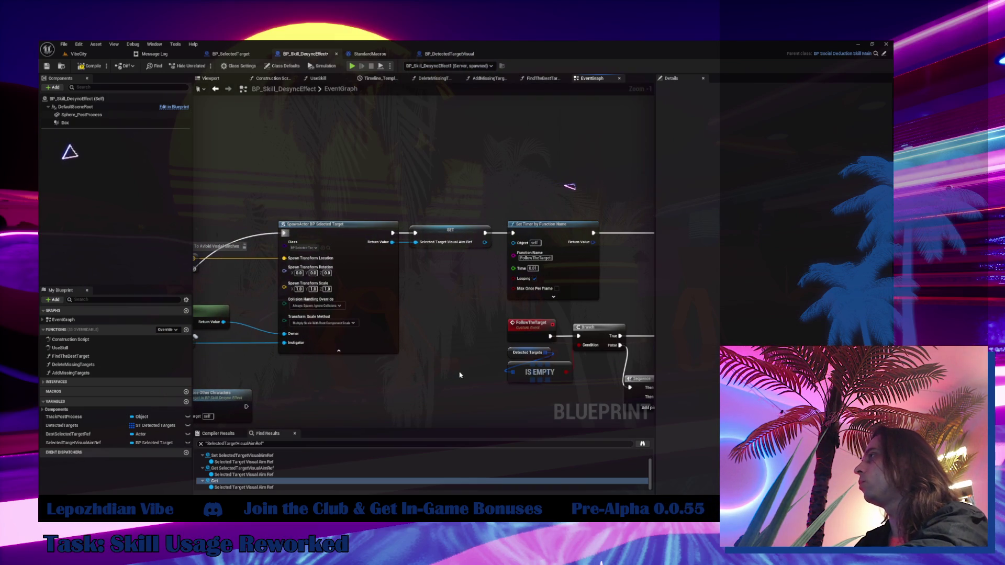
mouse_move(460, 375)
left_mouse_down()
mouse_move(459, 253)
mouse_move(504, 278)
left_mouse_up()
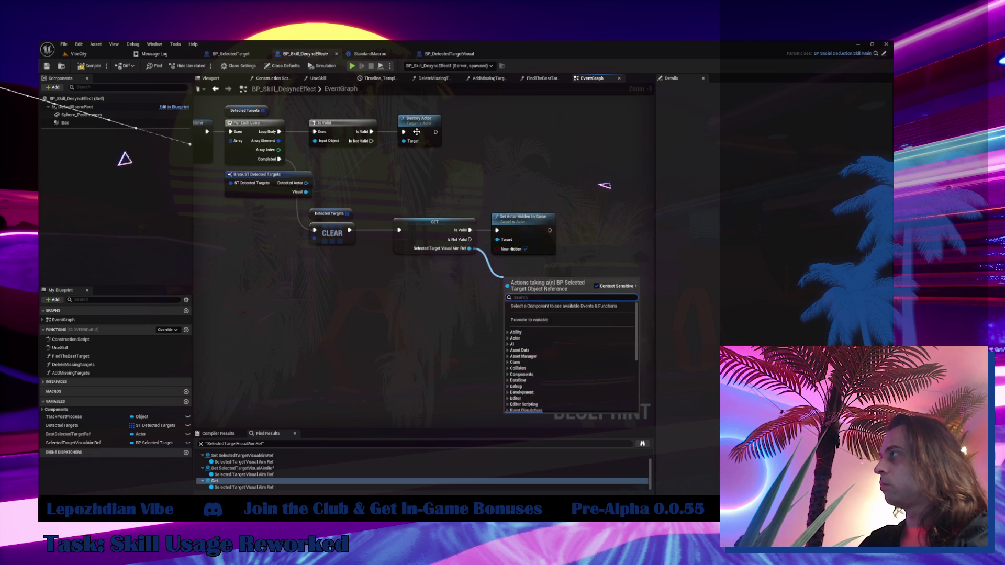
- Replace Set Actor Hidden In Game with Destroy Actor on the valid aim ref, then go back to VibeCity
key("Escape")
key("ctrl+v")
mouse_move(469, 248)
left_mouse_down()
mouse_move(504, 304)
mouse_move(497, 292)
left_mouse_up()
left_click(533, 239)
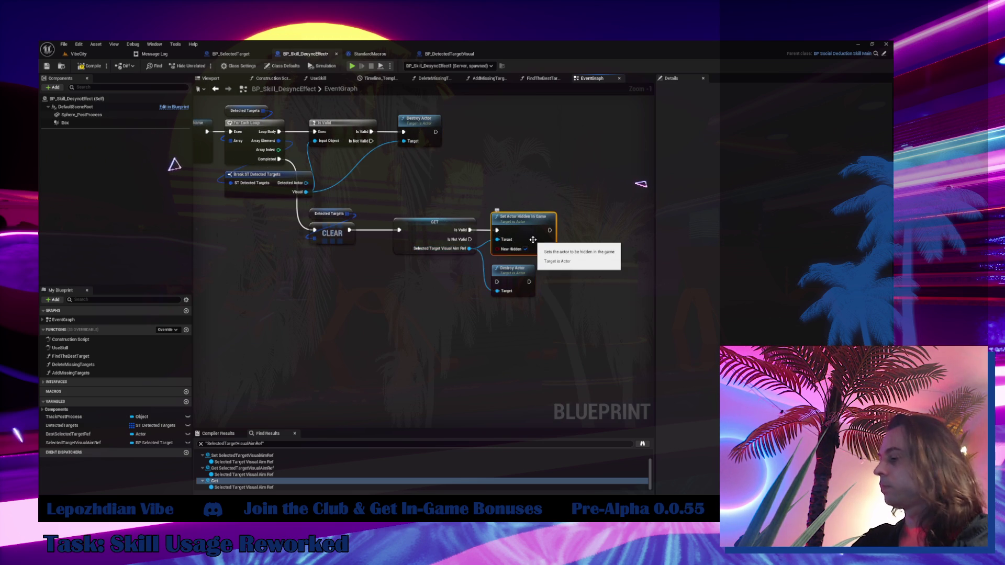
key("Delete")
mouse_move(472, 229)
left_mouse_down()
mouse_move(492, 286)
mouse_move(522, 227)
left_mouse_up()
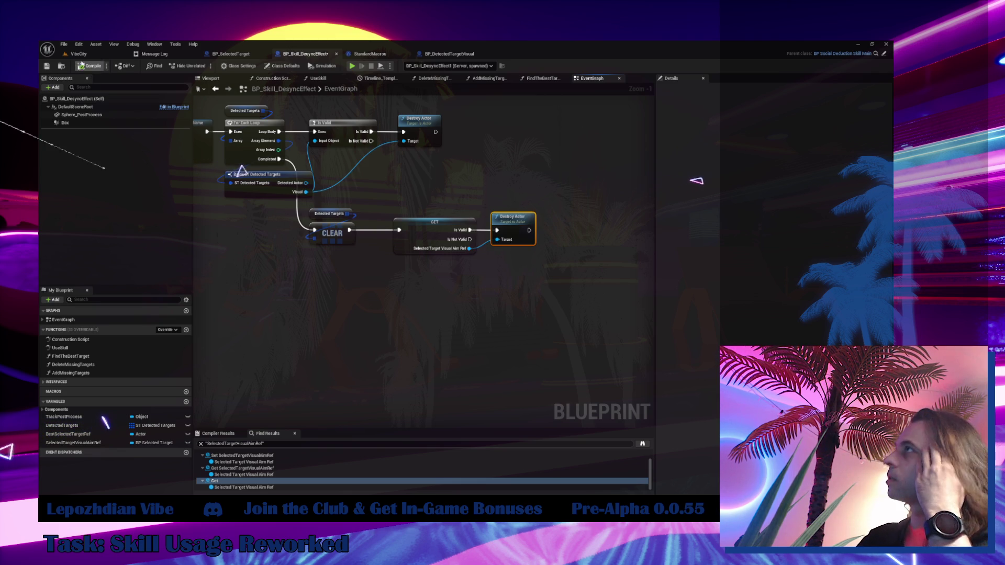
left_click(79, 54)
- Save all modified assets and start a Play session of the level
left_click(63, 44)
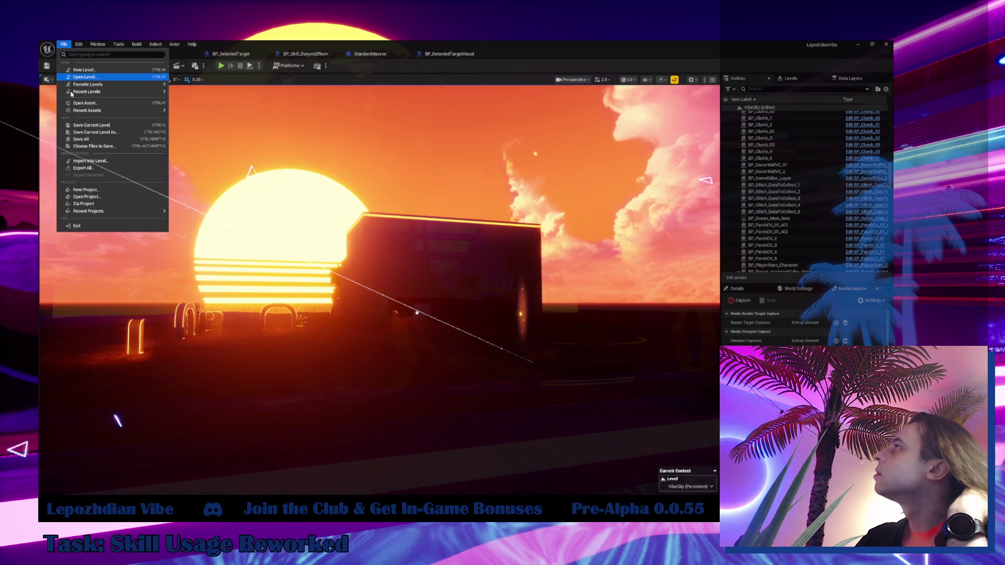
left_click(99, 139)
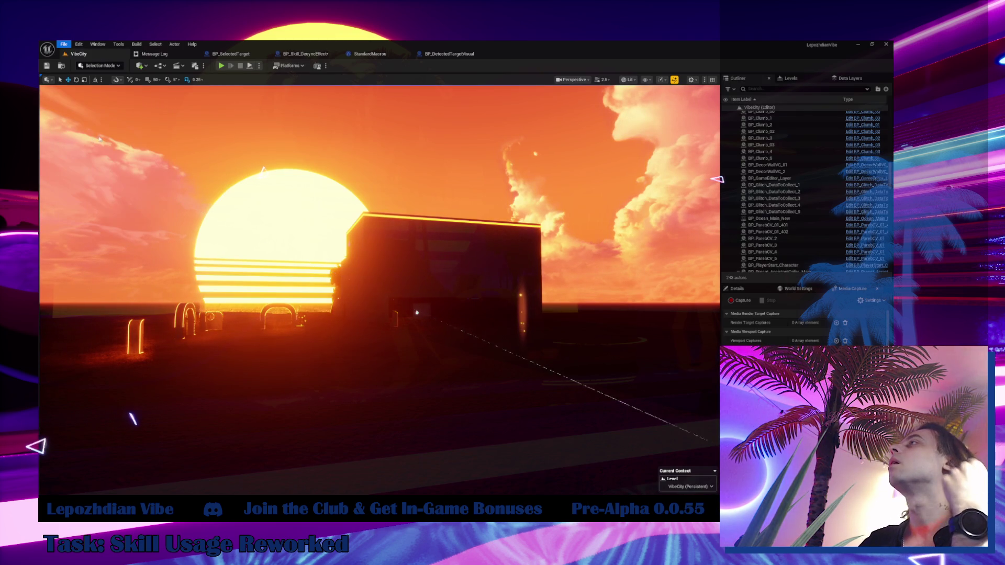
left_click(221, 65)
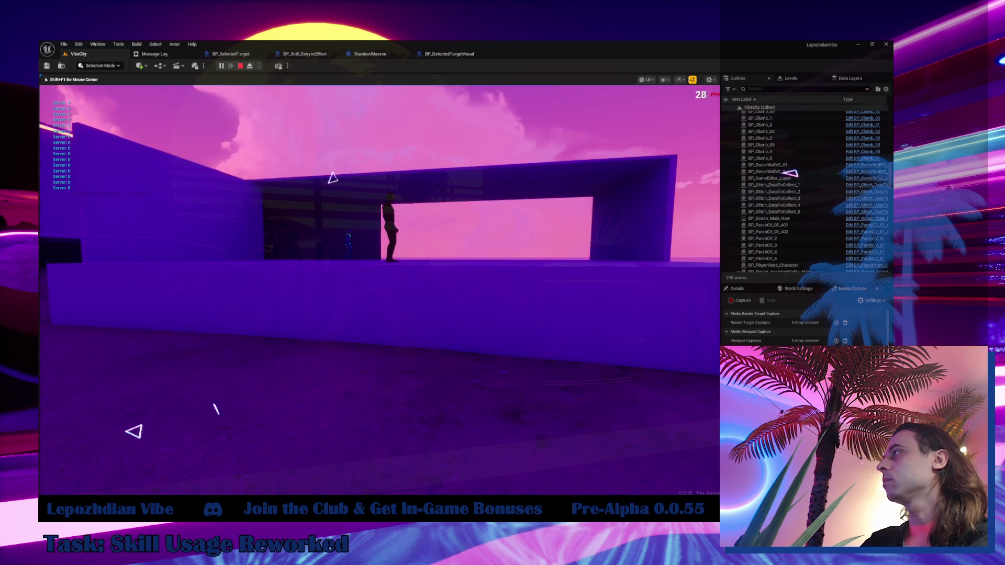
- Enable the Energy cheat code in-game, stop the session, and return to VibeCity
key("Escape")
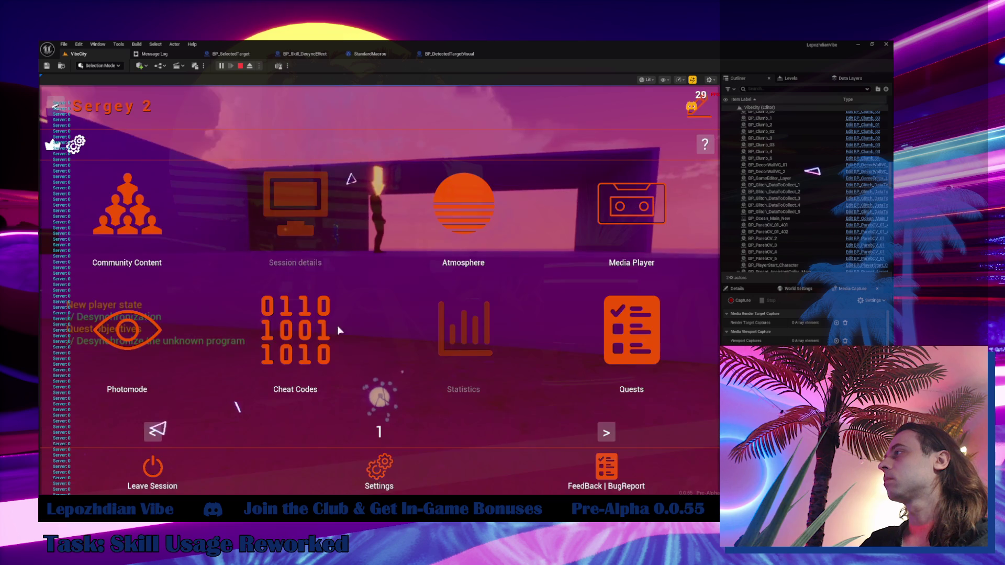
left_click(325, 322)
left_click(277, 266)
key("Escape")
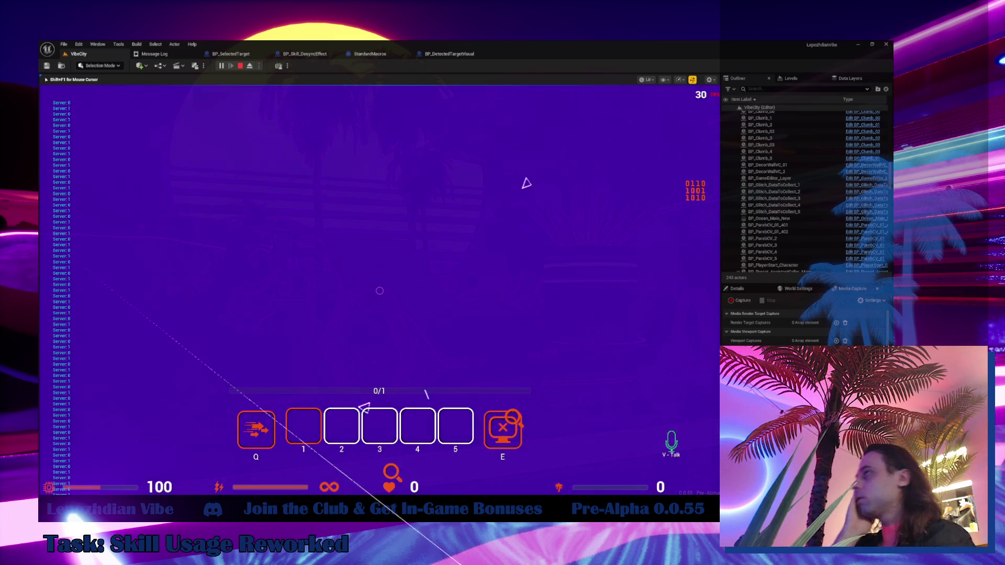
key("Escape")
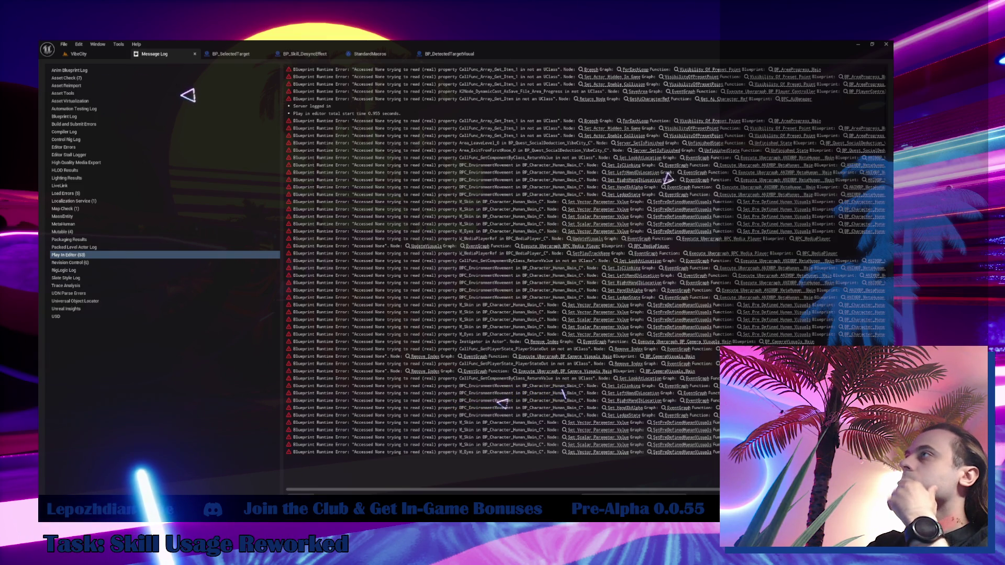
left_click(79, 53)
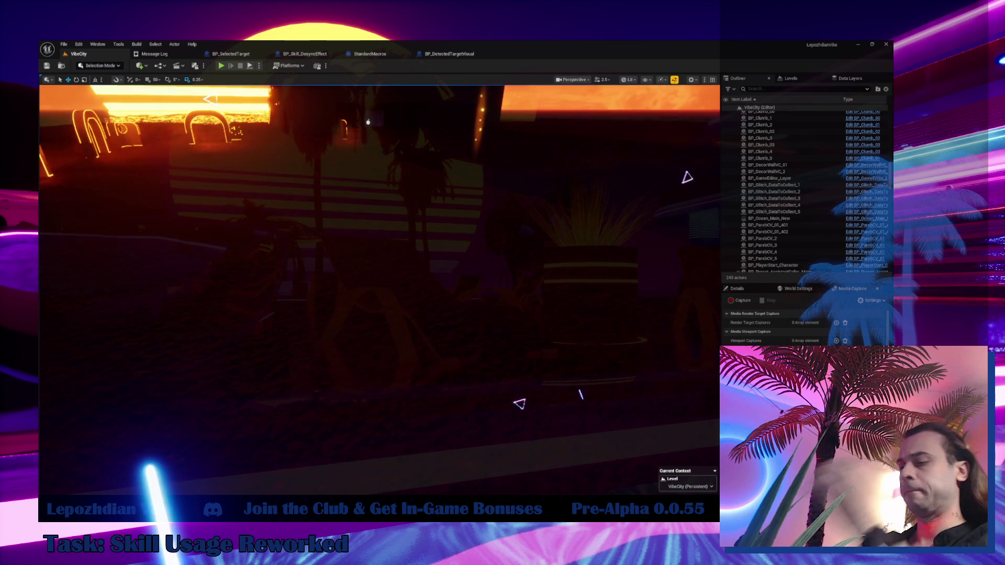
- Search 'player main' in the Content Drawer and open BP_Character_Player_Main
key("ctrl+space")
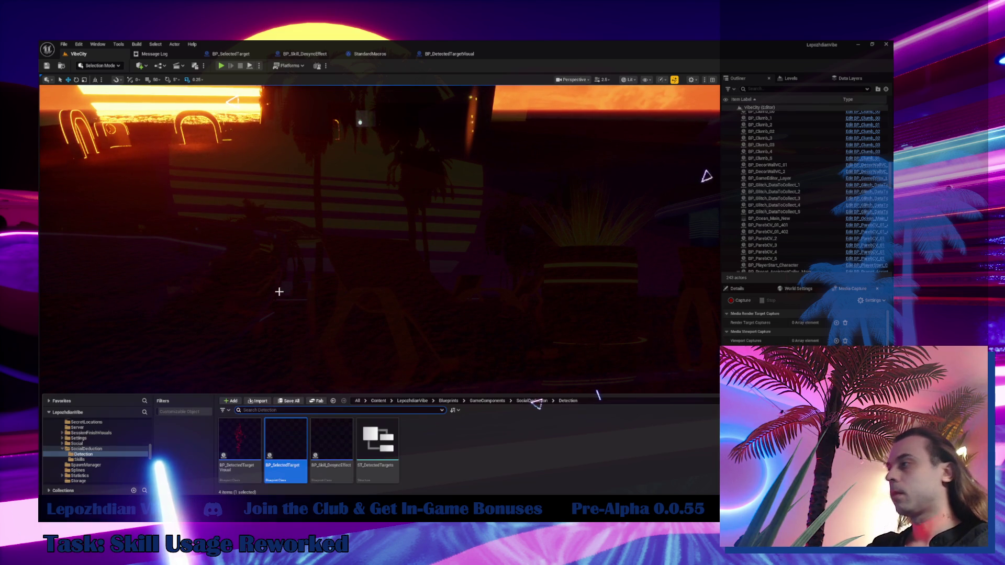
scroll(105, 434, "up", 5)
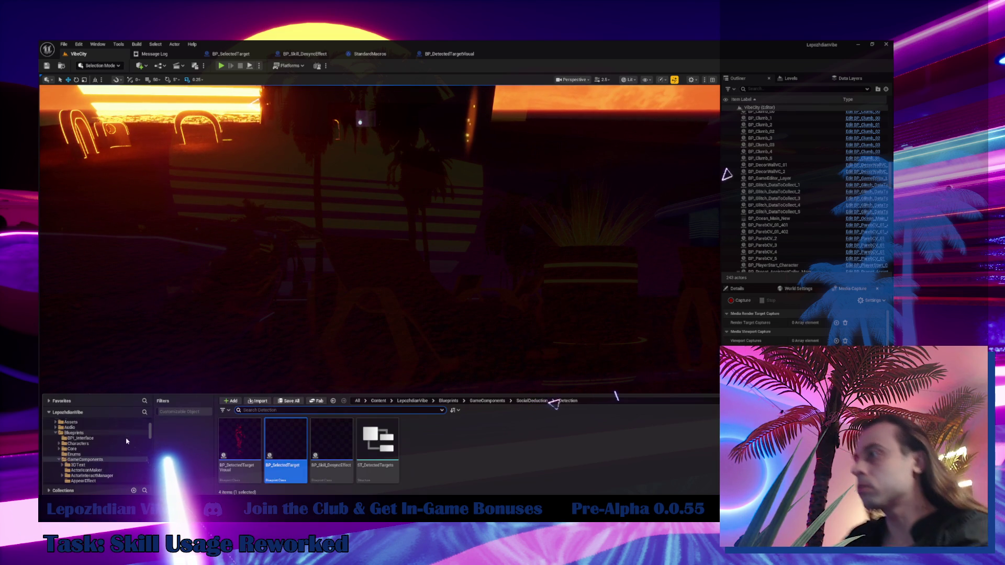
left_click(281, 411)
type("player")
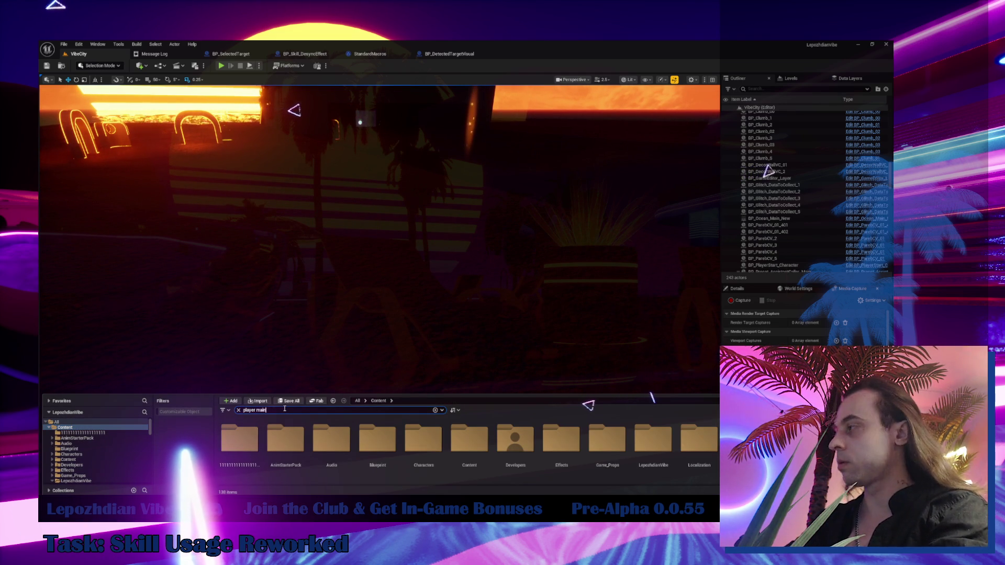
type(" main")
left_click(455, 438)
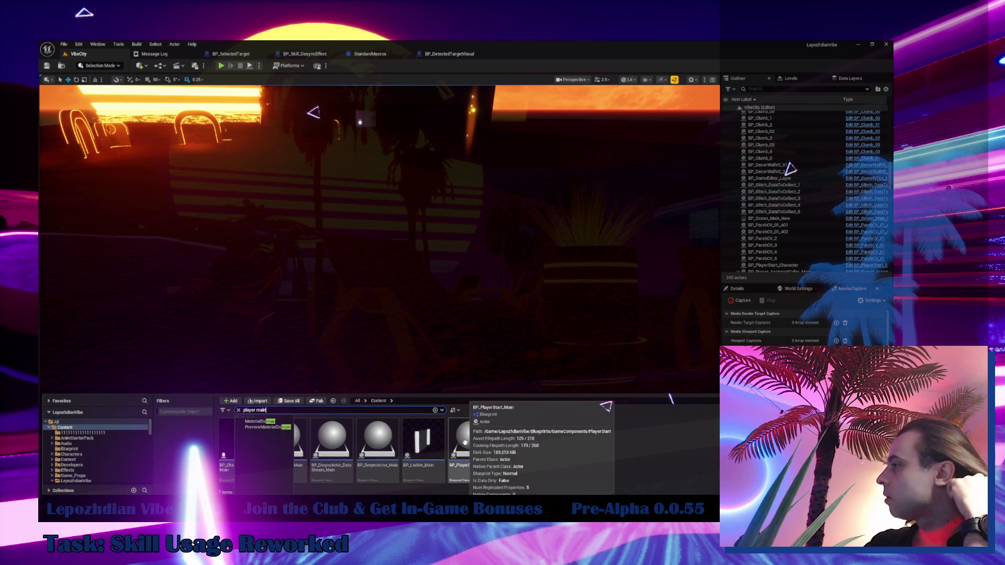
left_click(245, 435)
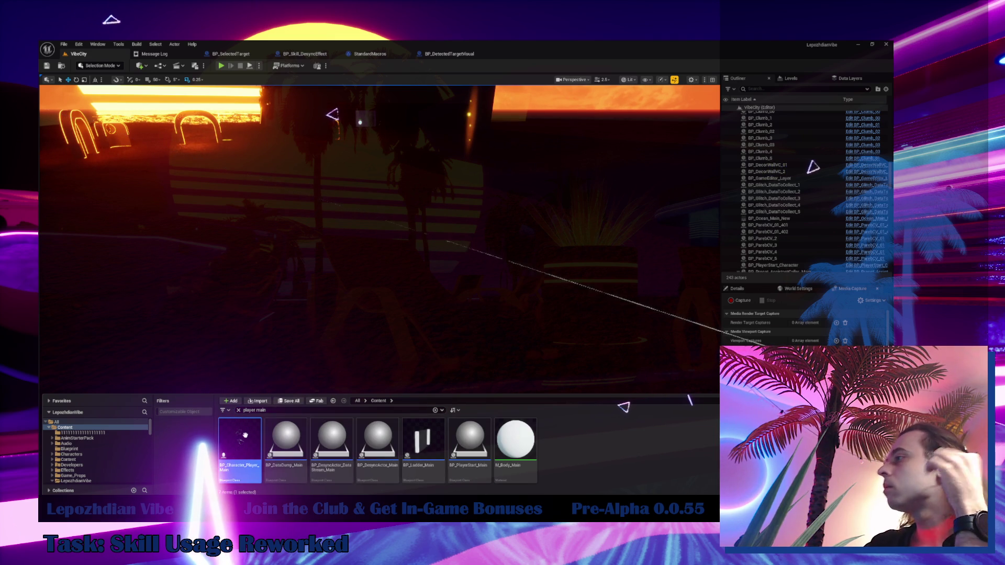
double_click(246, 437)
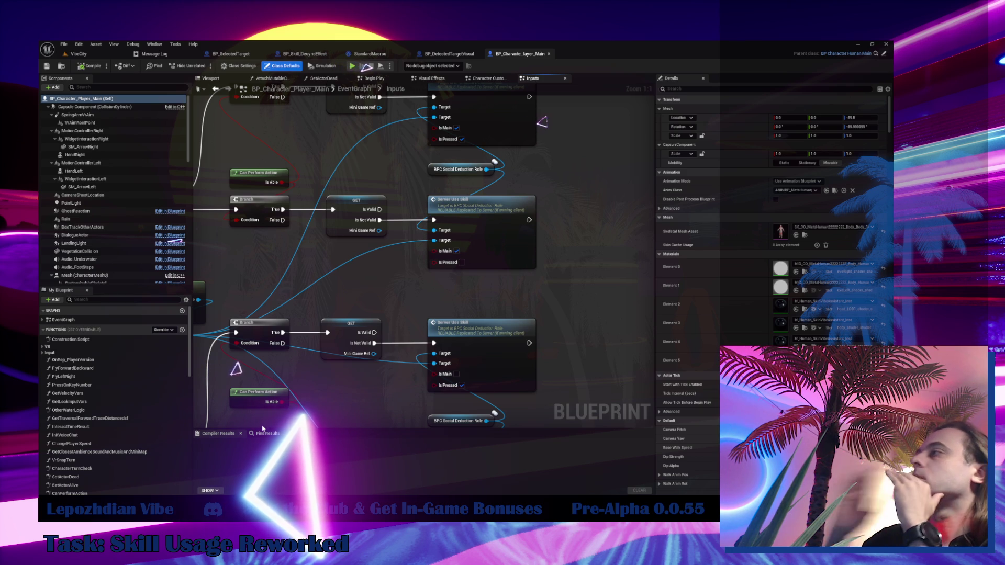
- Search 'use main' in My Blueprint and jump to the InputAction Use Main event
left_click(117, 299)
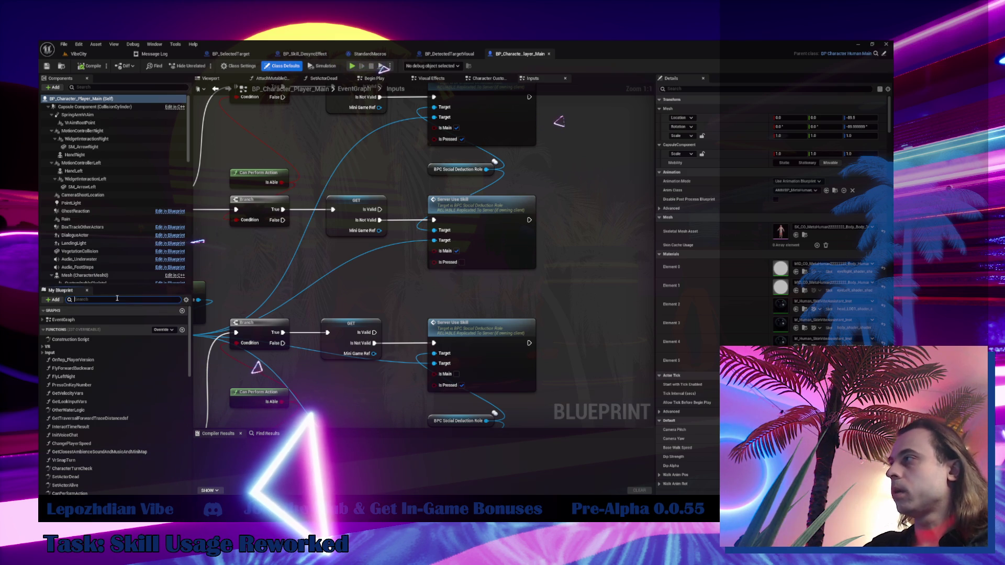
left_click(450, 169)
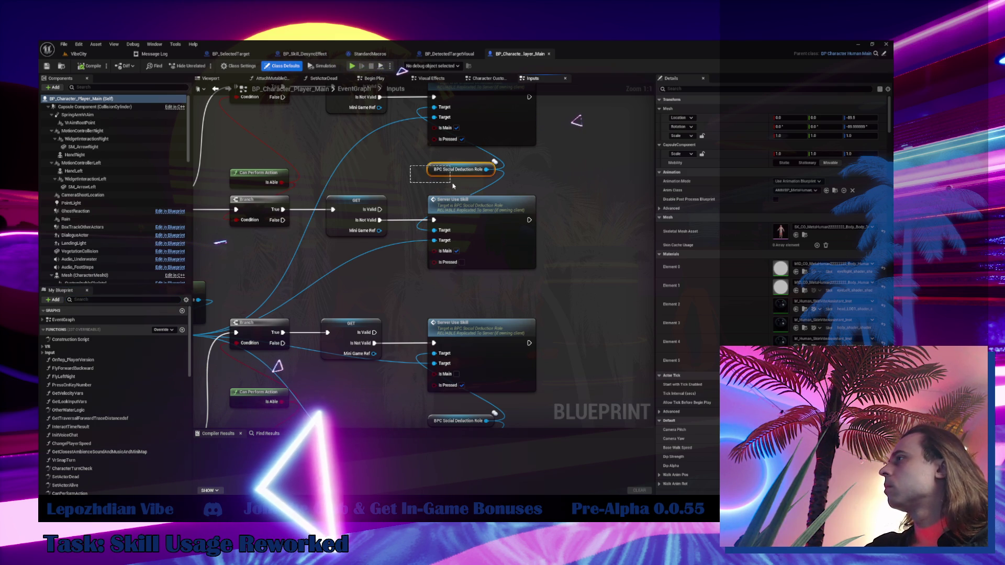
mouse_move(414, 274)
left_mouse_down()
mouse_move(530, 245)
mouse_move(507, 158)
mouse_move(533, 151)
mouse_move(520, 278)
mouse_move(501, 302)
left_mouse_up()
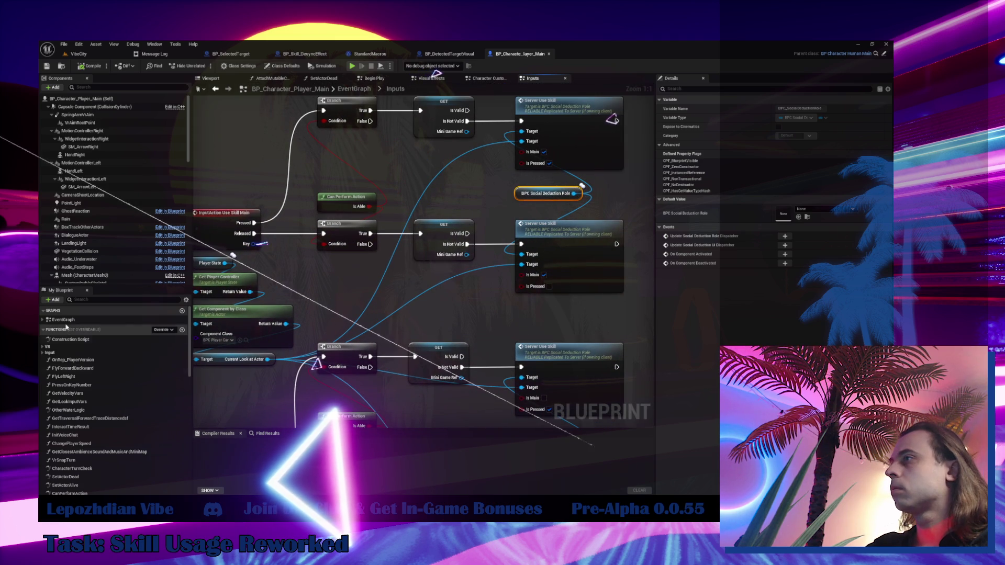
left_click(87, 299)
type("use main")
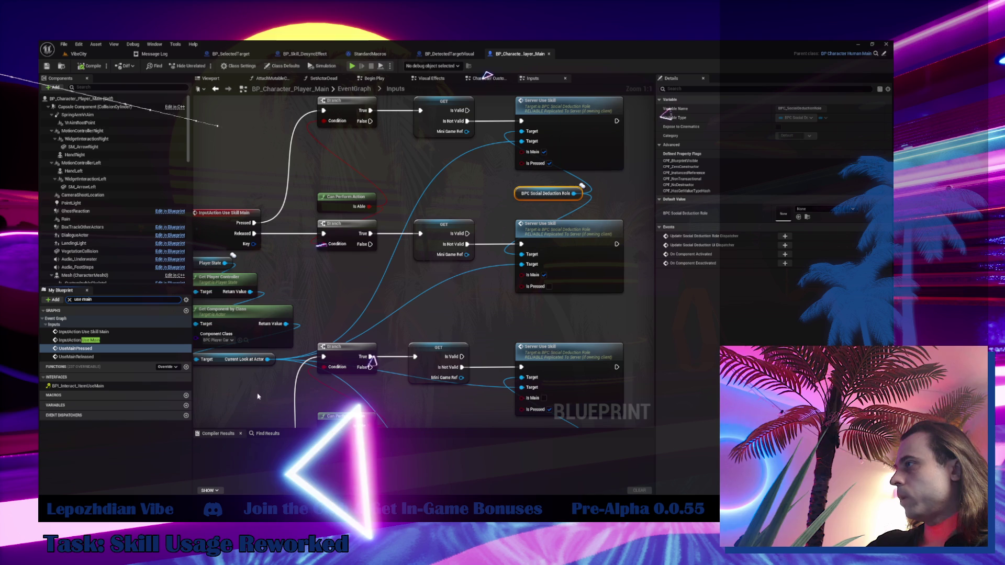
left_click(107, 340)
double_click(107, 340)
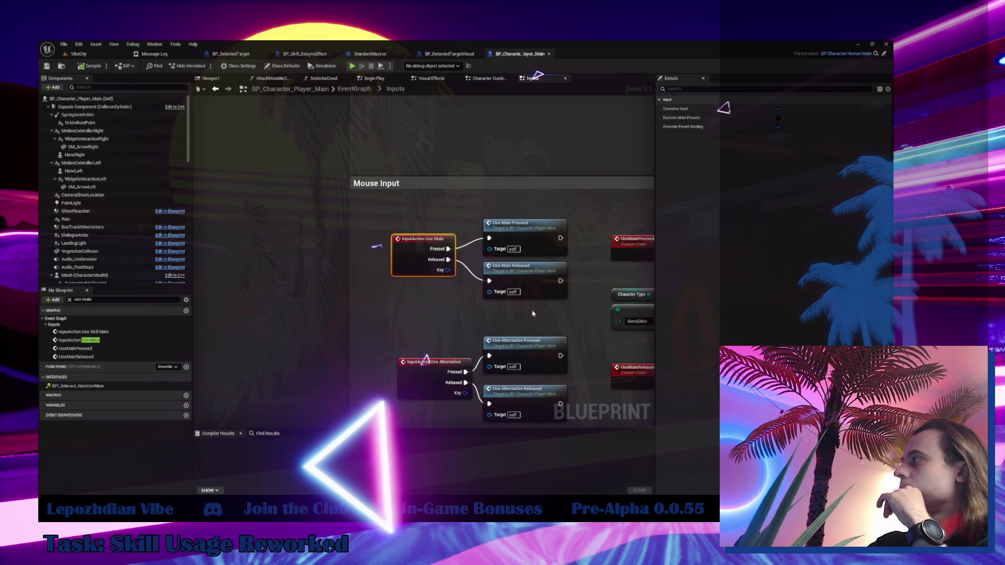
- Jump to UseMainPressed, tidy its Branch and Mini Game Ref nodes, and select Is Able to Use Weapon
double_click(528, 243)
mouse_move(529, 243)
left_mouse_down()
mouse_move(344, 232)
mouse_move(317, 214)
left_mouse_up()
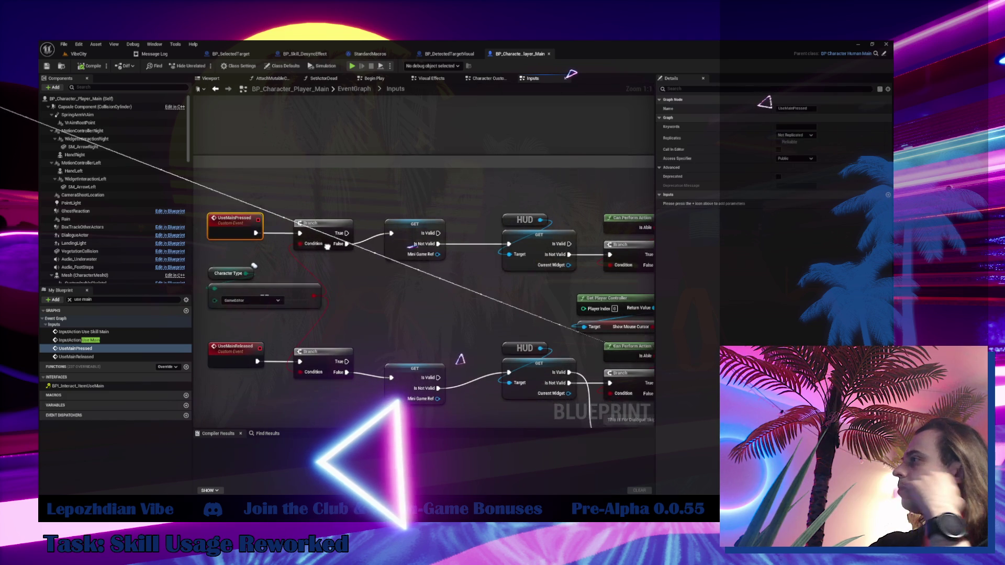
left_click_drag(323, 359, 320, 359)
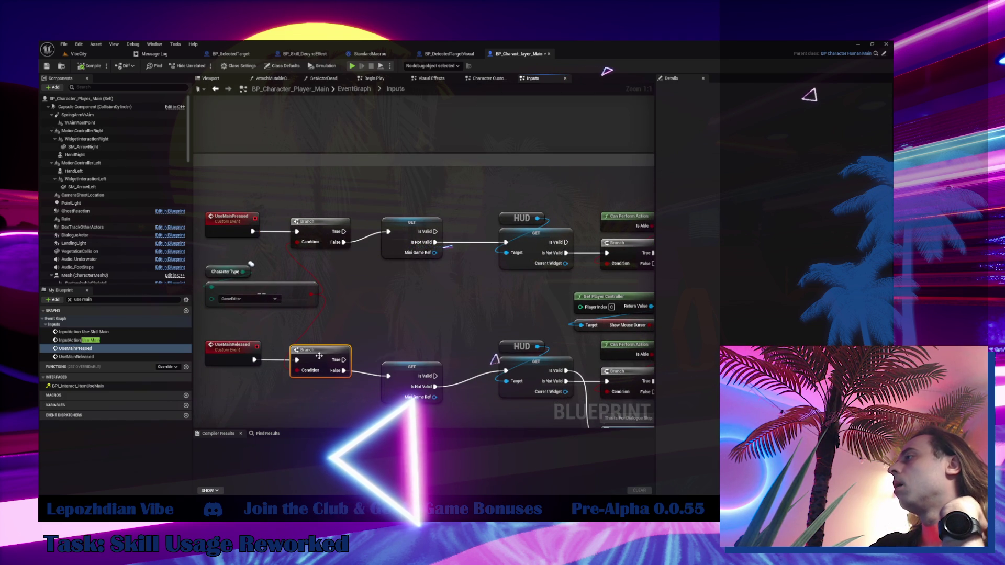
left_click(410, 363)
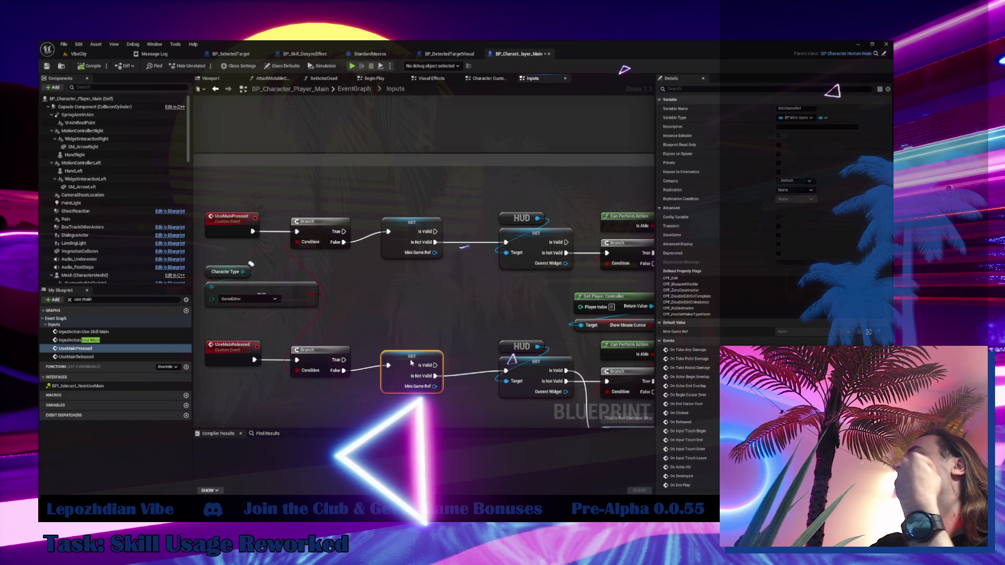
left_click_drag(411, 362, 413, 367)
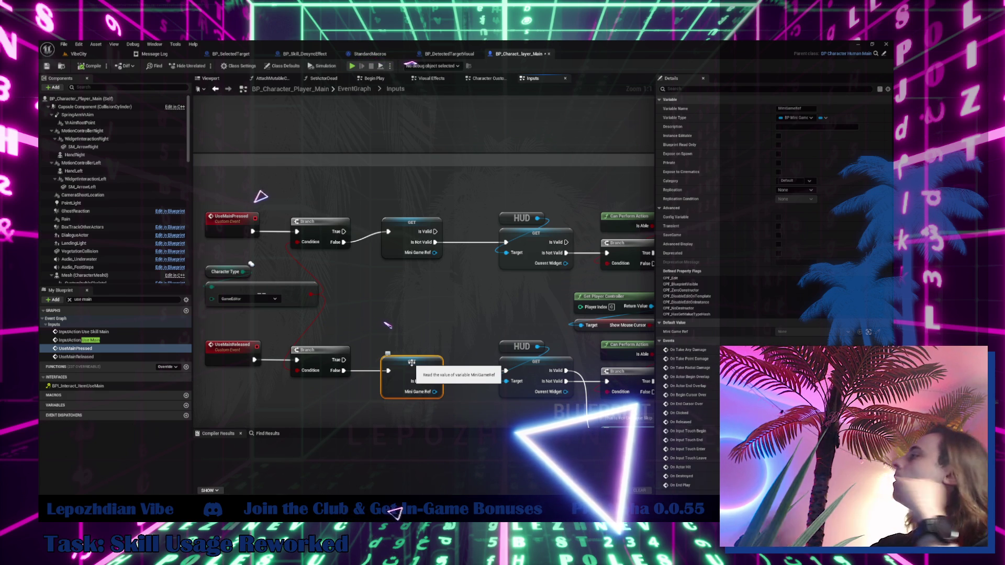
left_click_drag(400, 325, 137, 359)
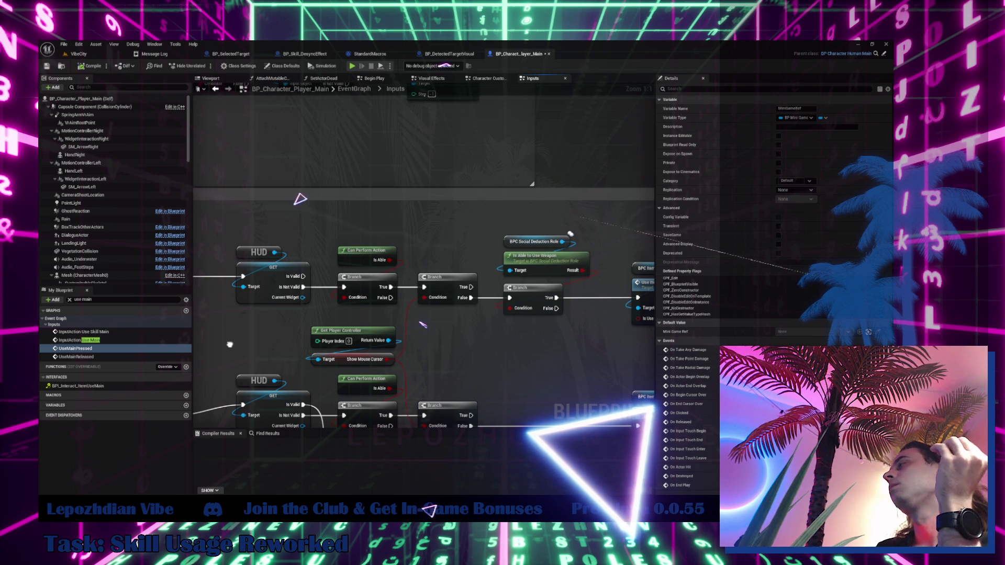
left_click_drag(432, 324, 340, 323)
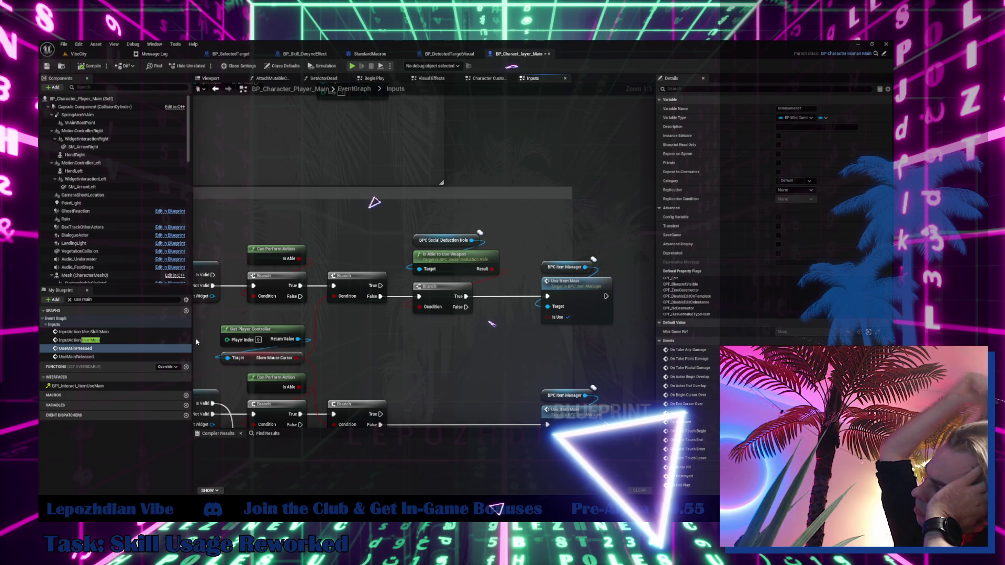
left_click(455, 263)
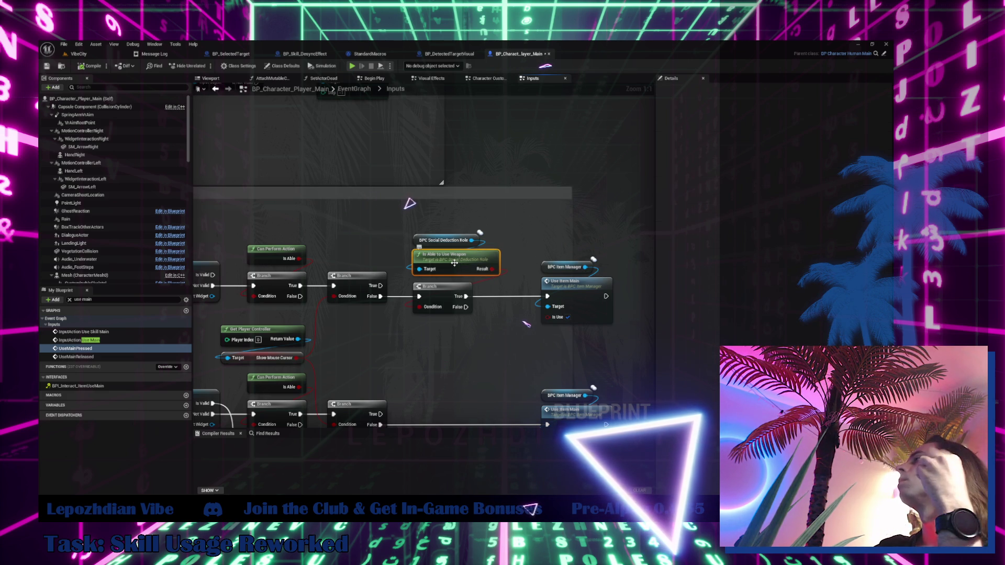
- Open the IsAbleToUseWeapon function, inspect its logic, then switch back to BP_Character_Player_Main
double_click(455, 264)
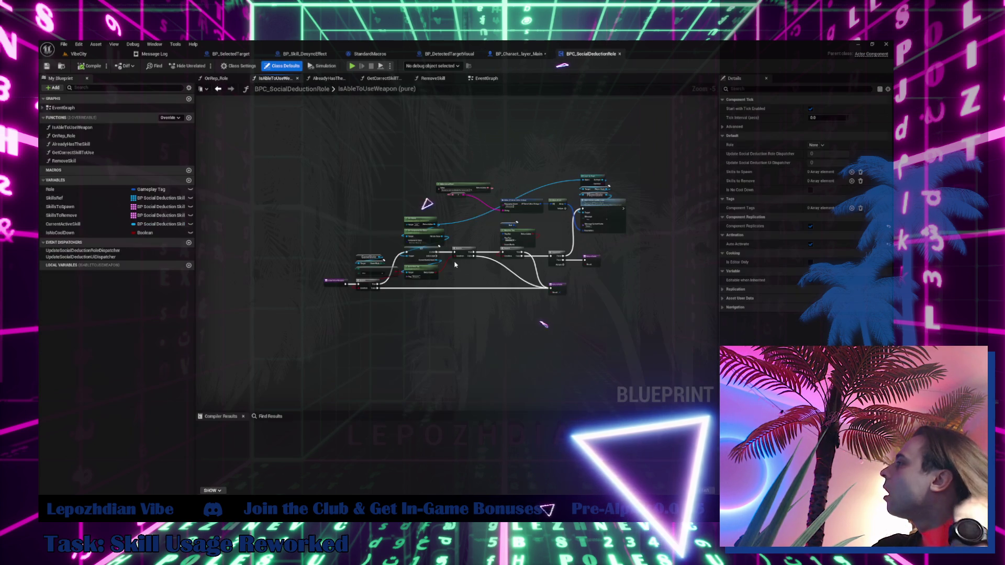
scroll(454, 263, "up", 4)
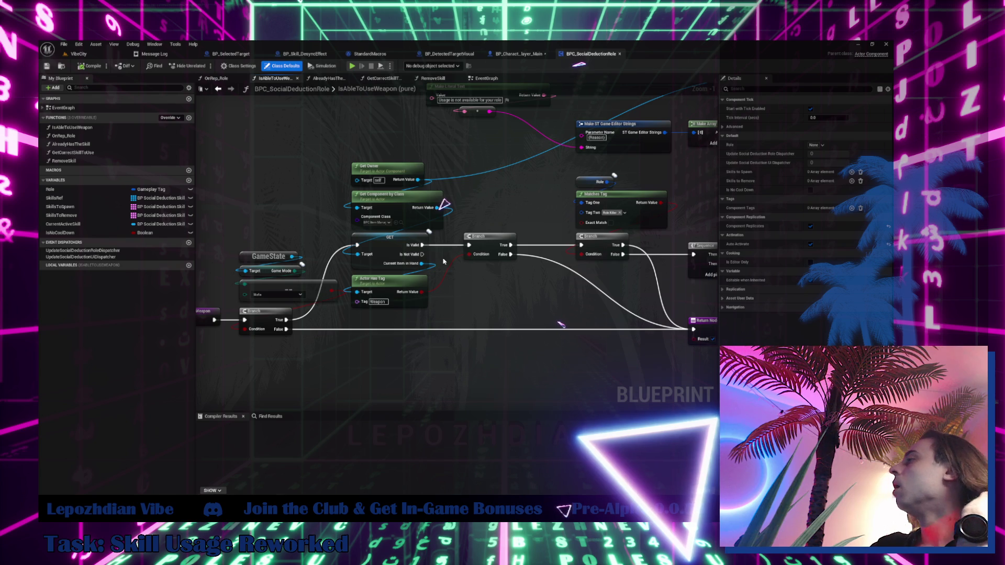
mouse_move(458, 318)
left_mouse_down()
mouse_move(291, 342)
mouse_move(305, 330)
left_mouse_up()
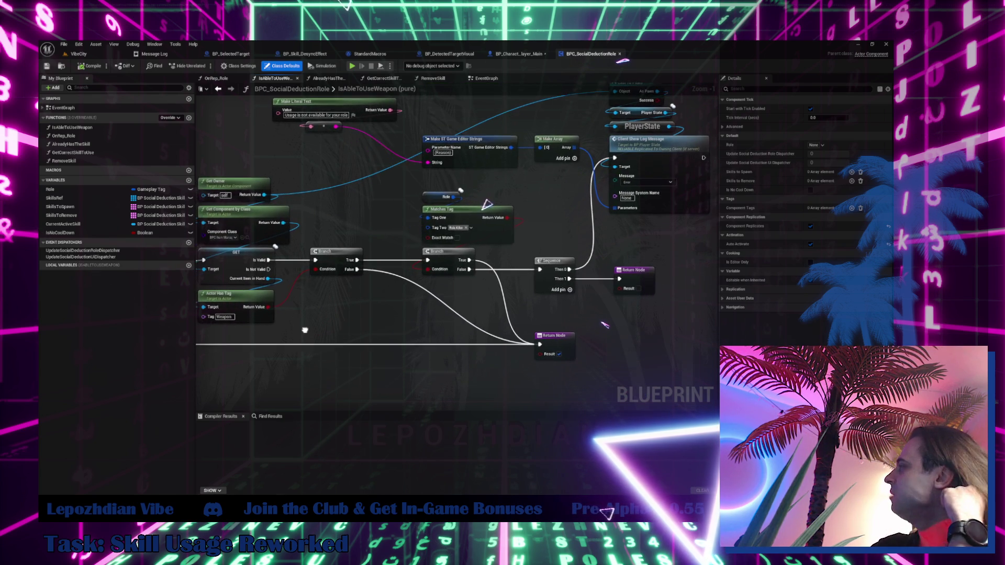
left_click(518, 53)
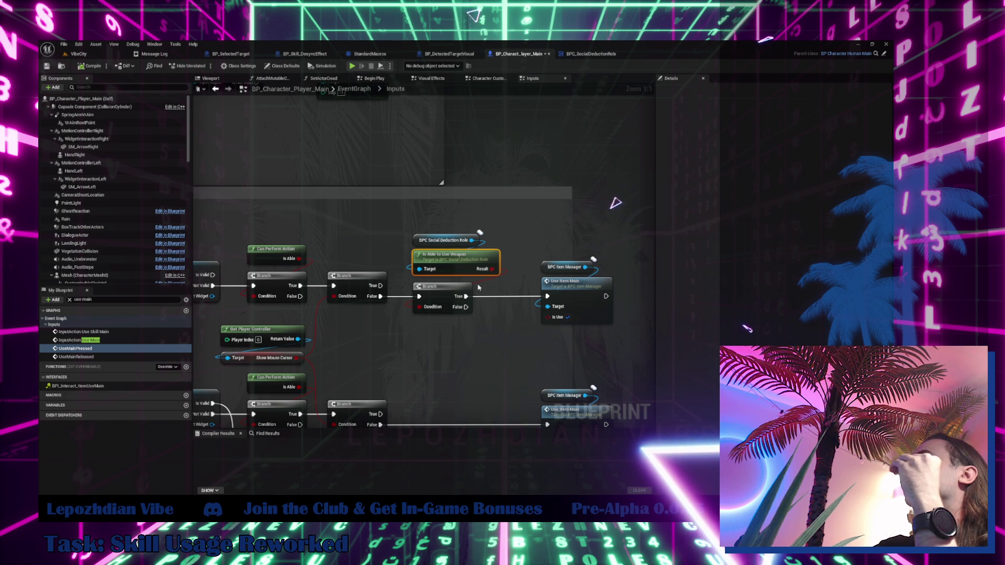
- Shift the five weapon-check nodes right and paste a duplicate BPC Social Deduction Role reference
mouse_move(436, 230)
left_mouse_down()
mouse_move(471, 304)
mouse_move(549, 293)
mouse_move(555, 309)
left_mouse_up()
left_click_drag(444, 298, 519, 298)
left_click(507, 239)
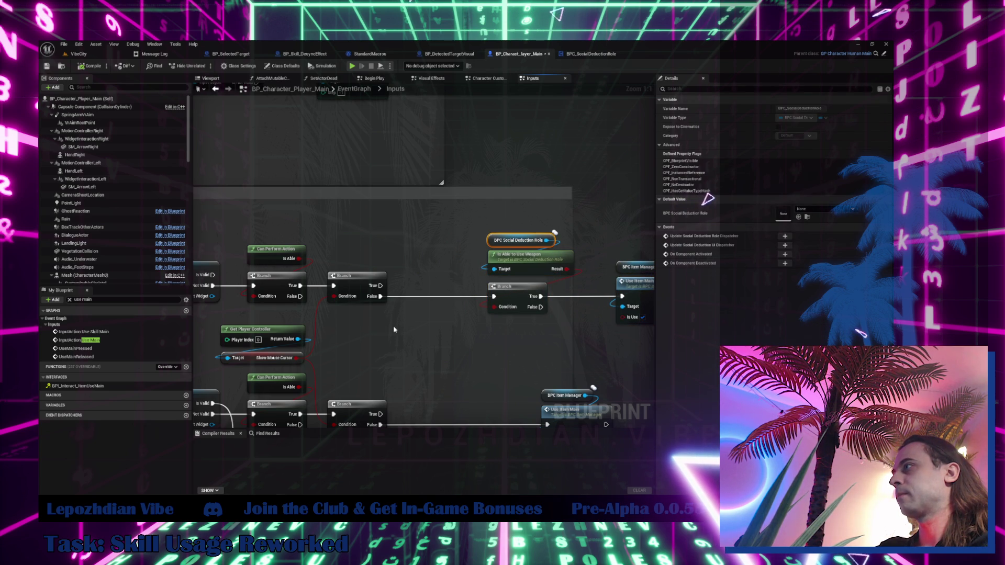
key("ctrl+c")
key("ctrl+v")
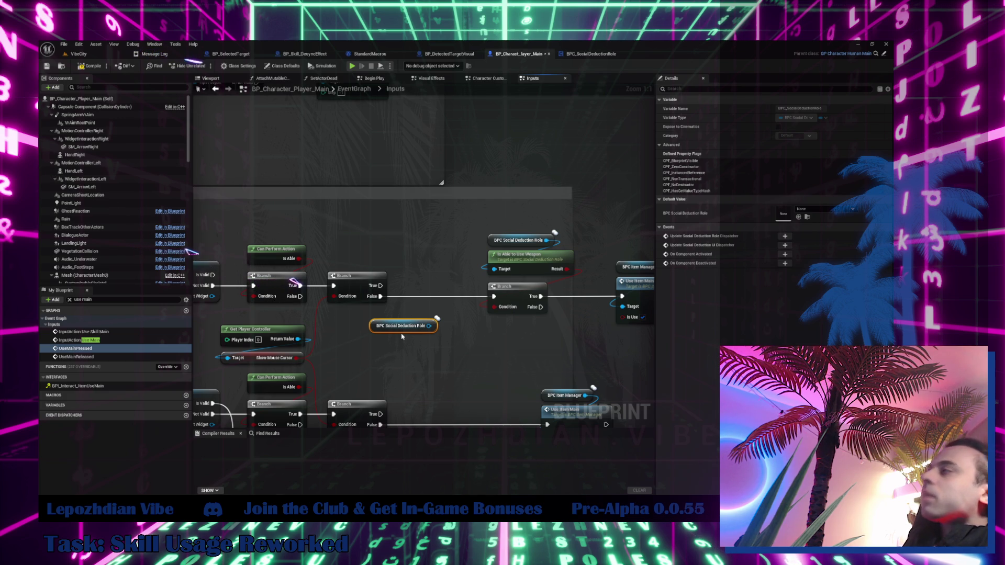
left_click(591, 53)
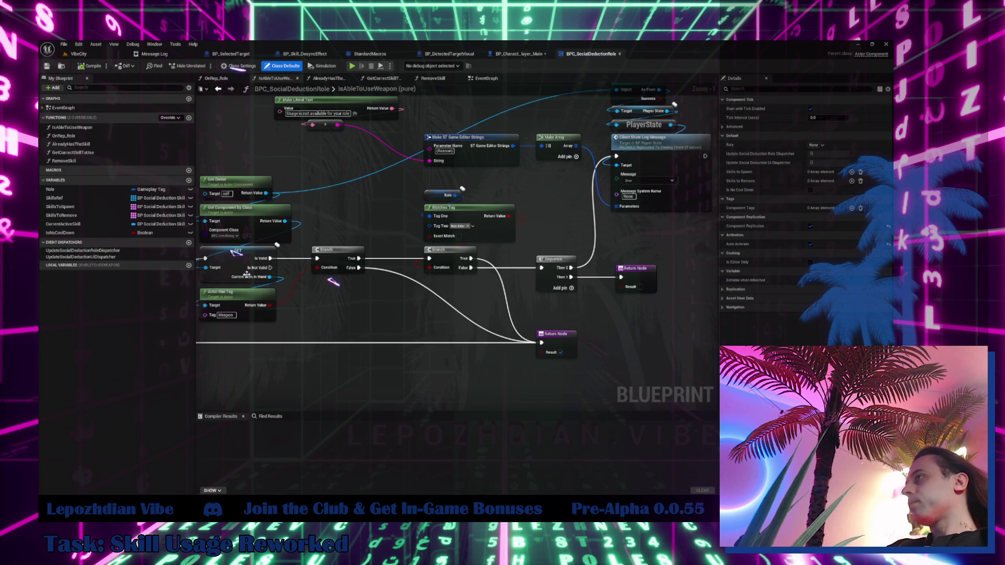
- Locate the CurrentActiveSkill GET node in BPC_SocialDeductionRole's EventGraph and bring up its context menu
left_click(477, 82)
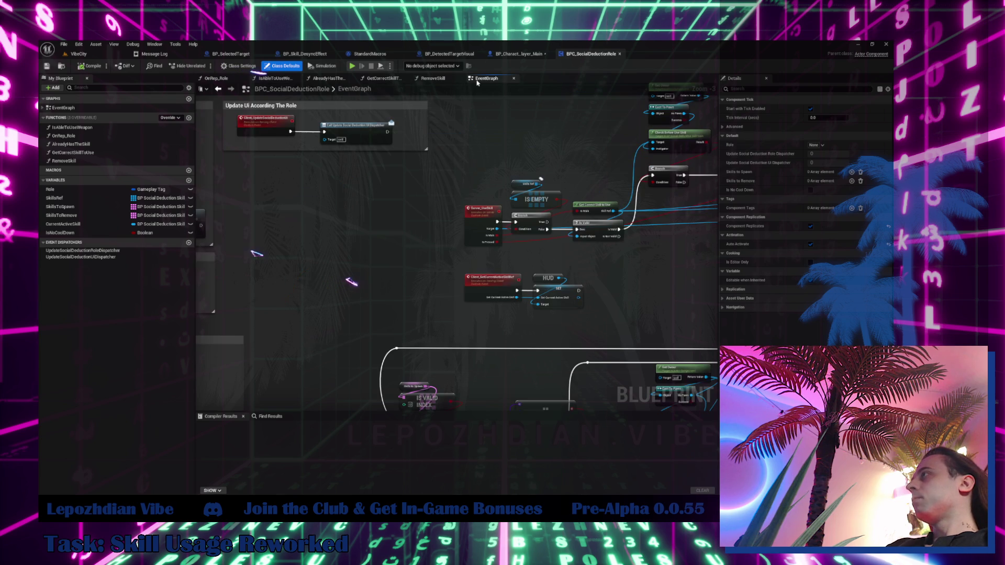
mouse_move(503, 244)
left_mouse_down()
mouse_move(302, 254)
mouse_move(219, 283)
left_mouse_up()
scroll(419, 221, "up", 3)
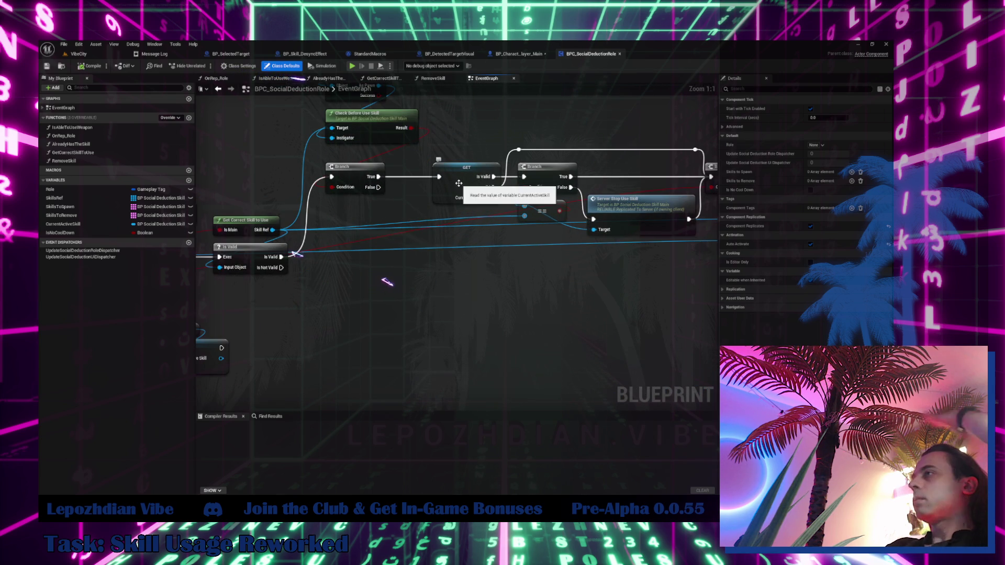
left_click(446, 190)
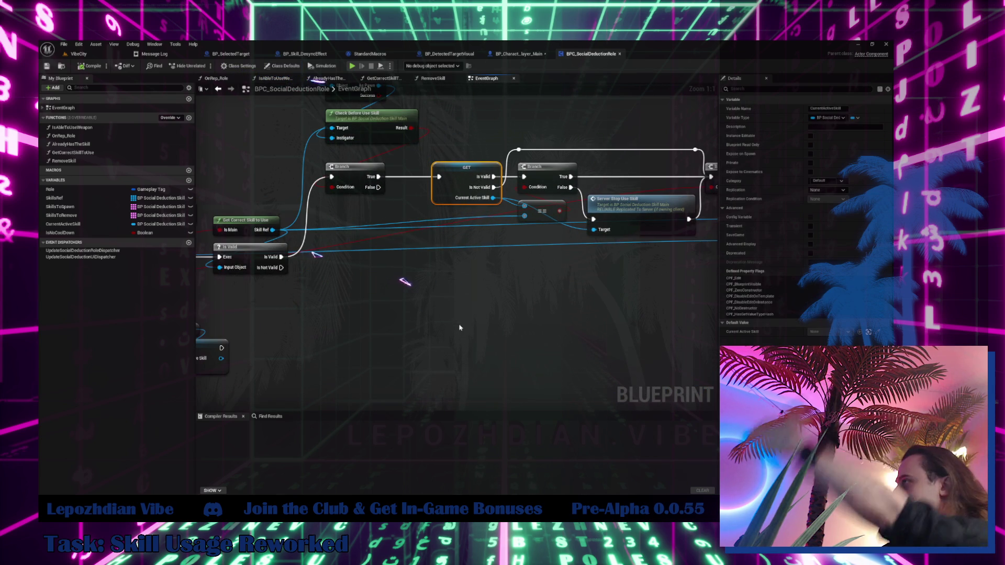
mouse_move(464, 320)
left_mouse_down()
mouse_move(652, 314)
mouse_move(504, 330)
mouse_move(414, 355)
mouse_move(450, 363)
left_mouse_up()
left_click(520, 53)
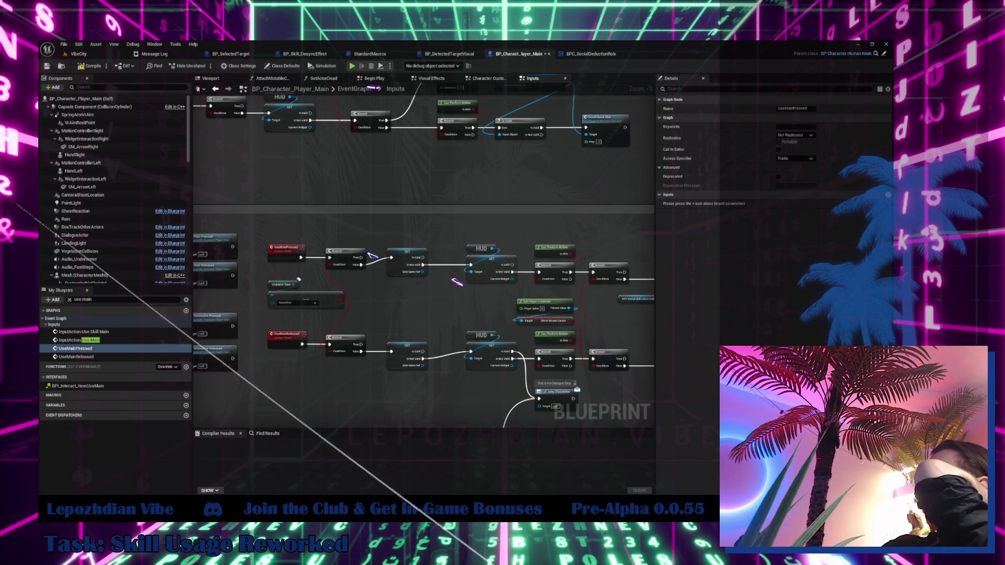
left_click_drag(650, 321, 525, 324)
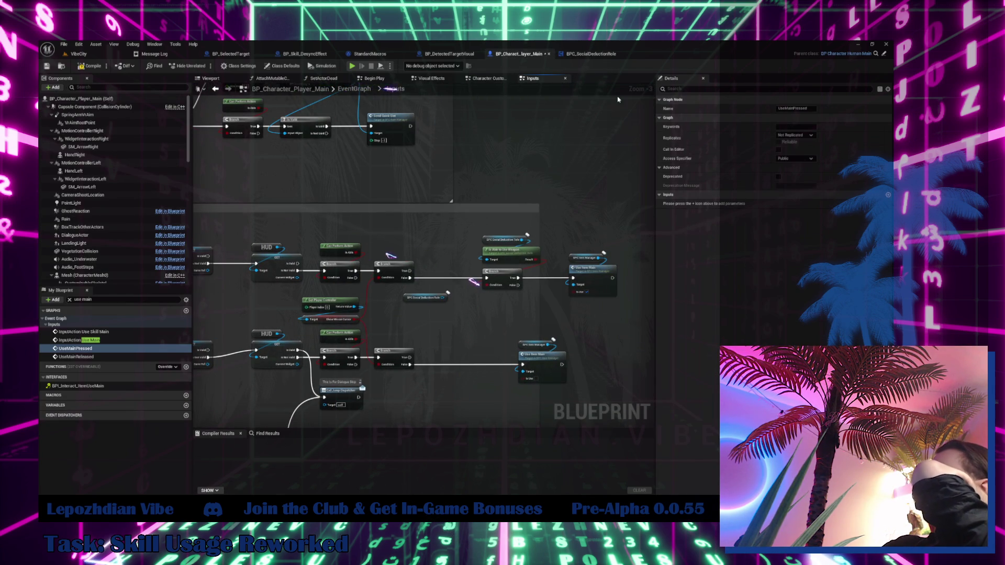
left_click(591, 53)
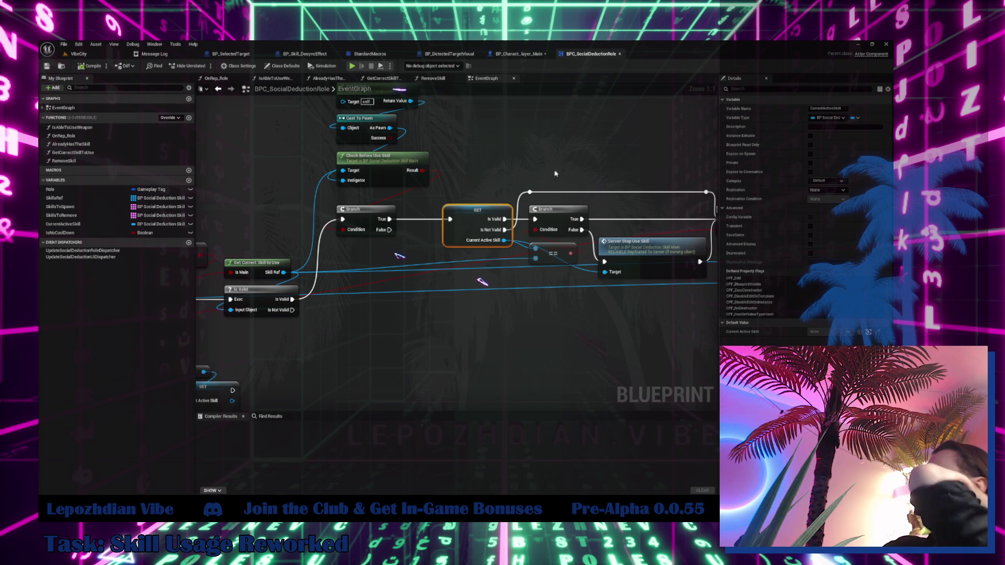
right_click(473, 223)
- Find references to CurrentActiveSkill by name and jump to where it gets set
mouse_move(518, 286)
left_click(566, 289)
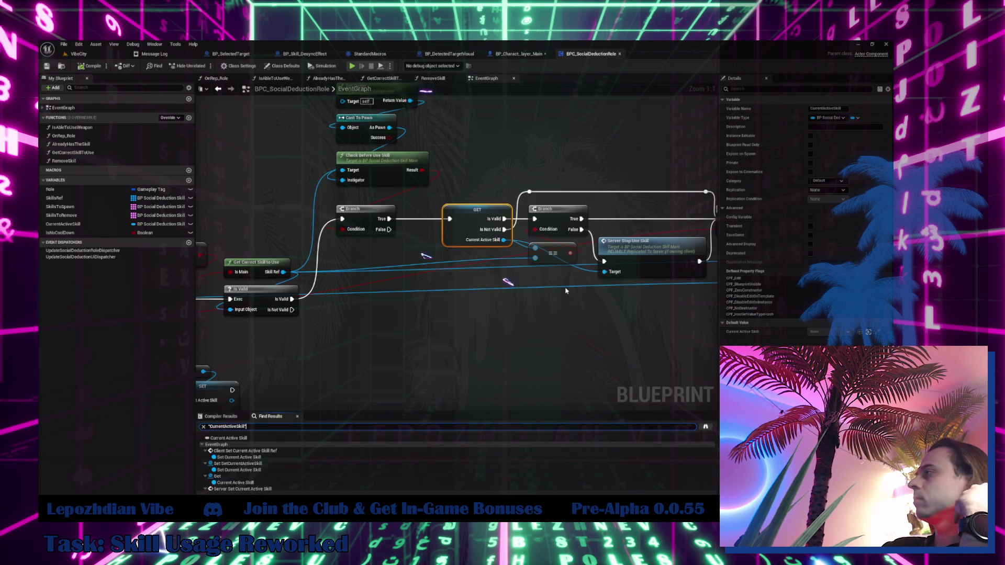
left_click(254, 463)
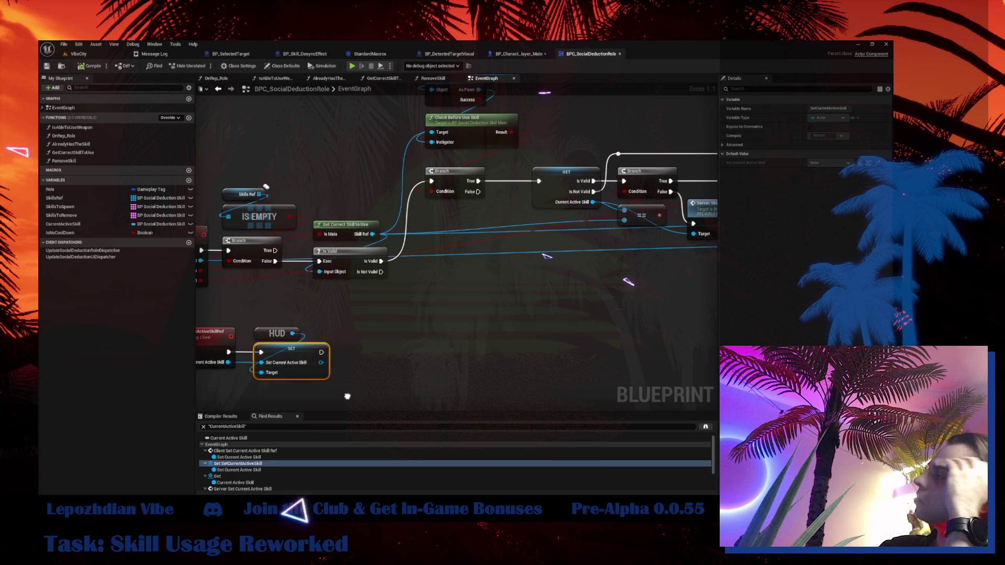
scroll(254, 471, "down", 2)
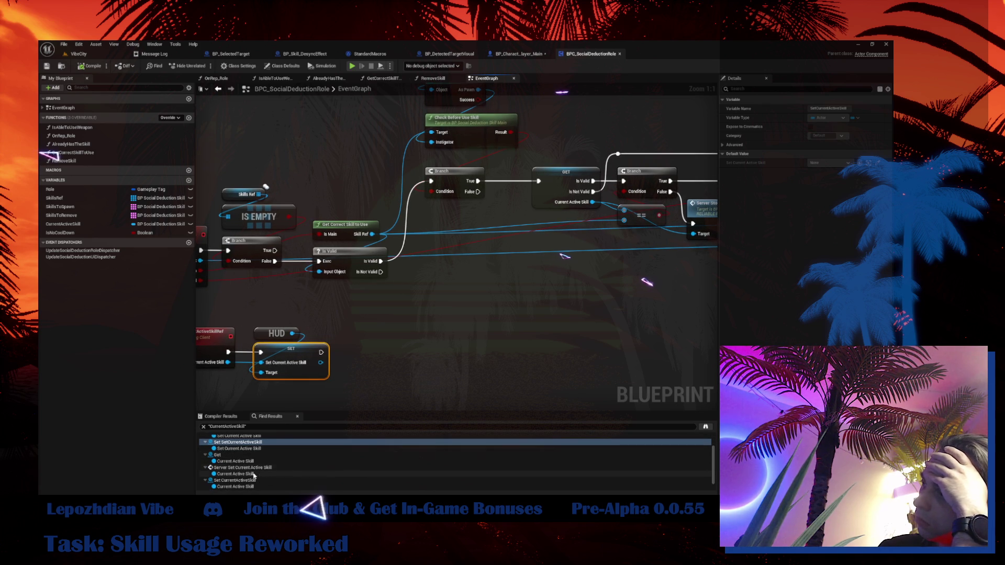
left_click(251, 480)
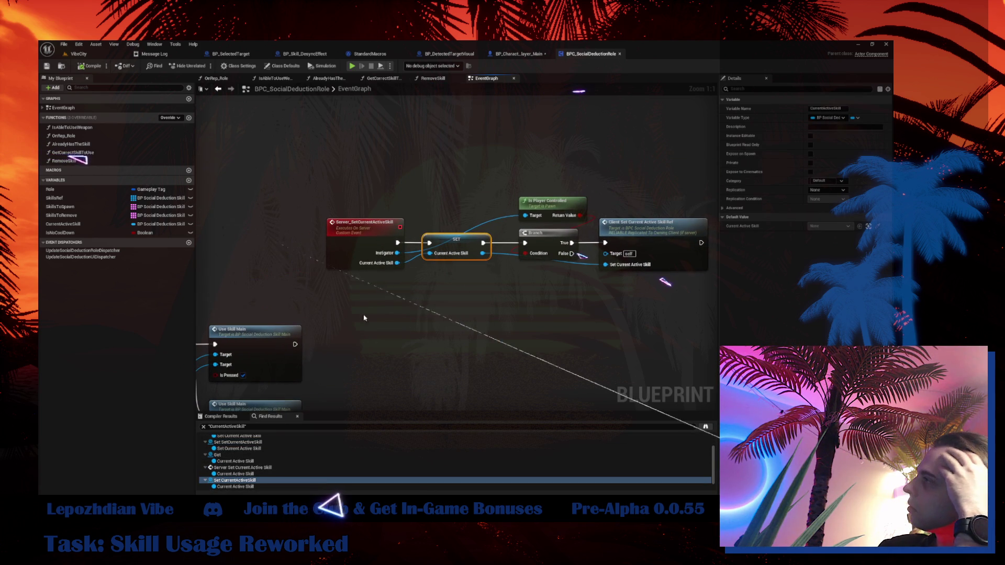
- Find references to Server_SetCurrentActiveSkill and open its only result, the event node itself
right_click(363, 254)
mouse_move(390, 323)
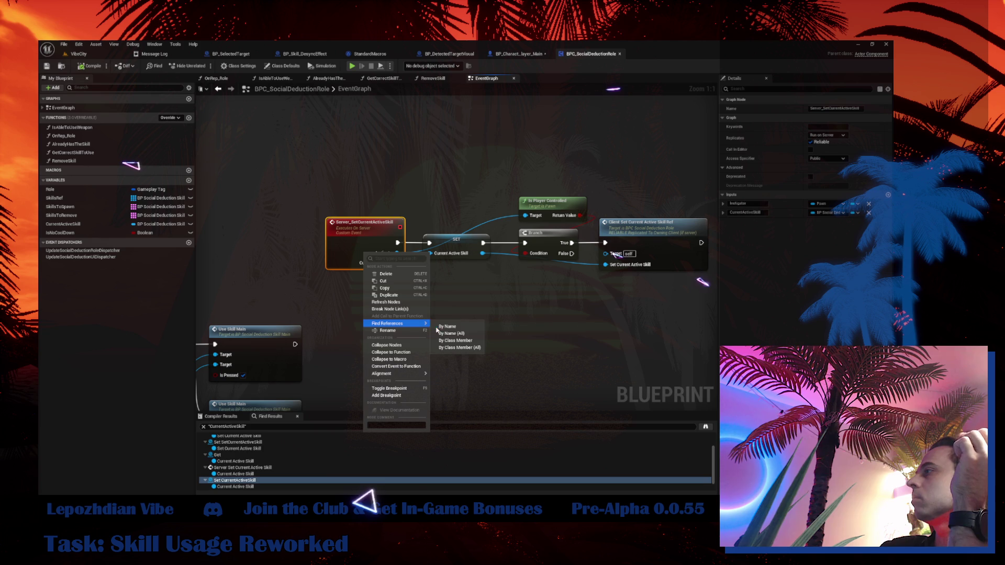
left_click(455, 327)
left_click(246, 444)
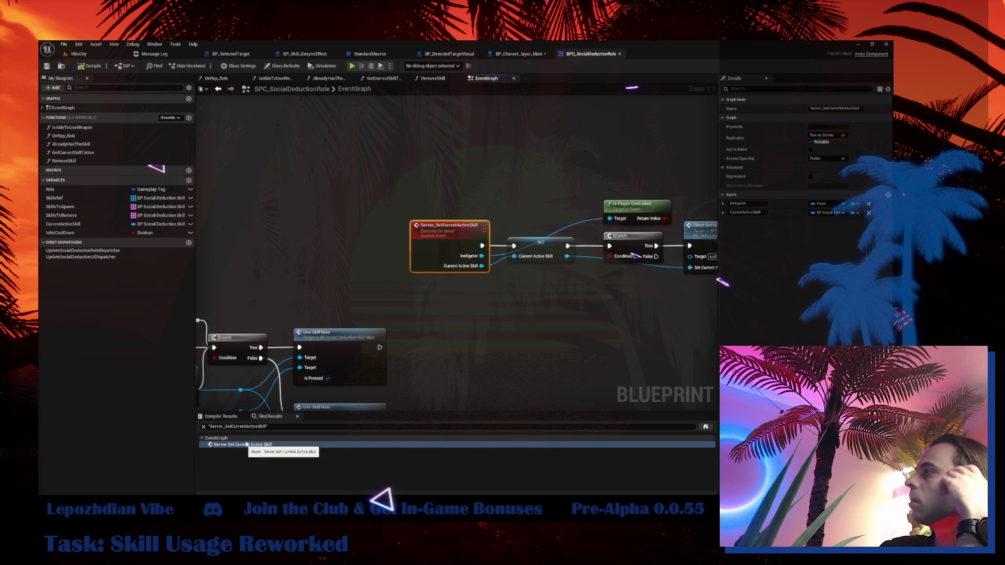
left_click_drag(476, 214, 631, 189)
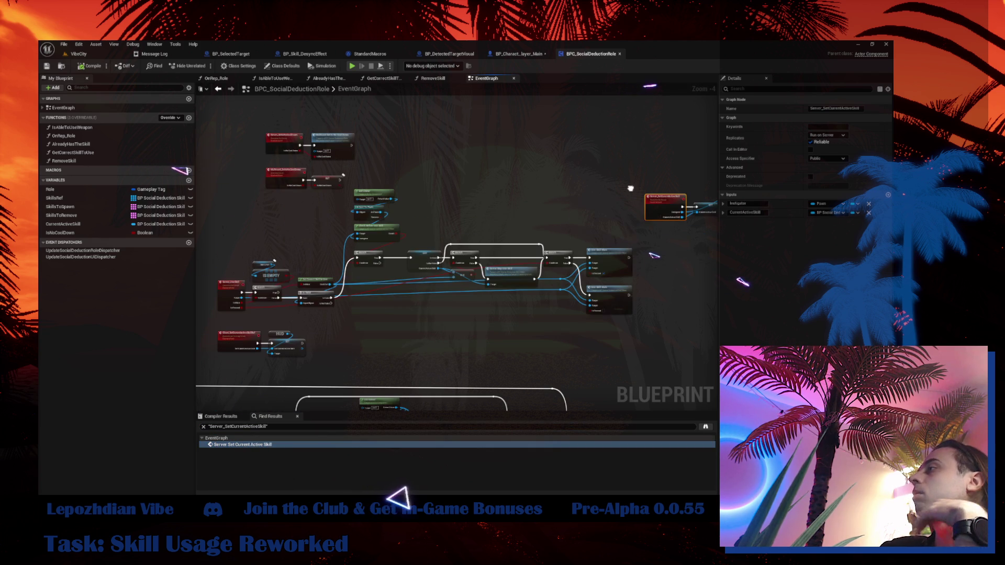
- Zoom into the BPC_SocialDeductionRole EventGraph to review the Current Active Skill nodes
scroll(485, 268, "up", 3)
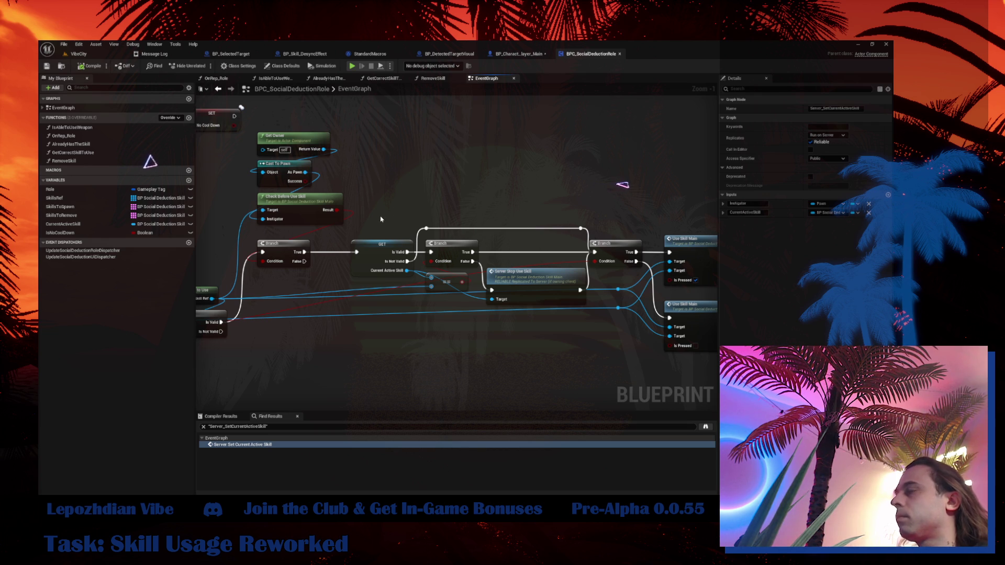
- Add a validated Current Active Skill get from BPC Social Deduction Role, fed by the Branch's False path
left_click(518, 54)
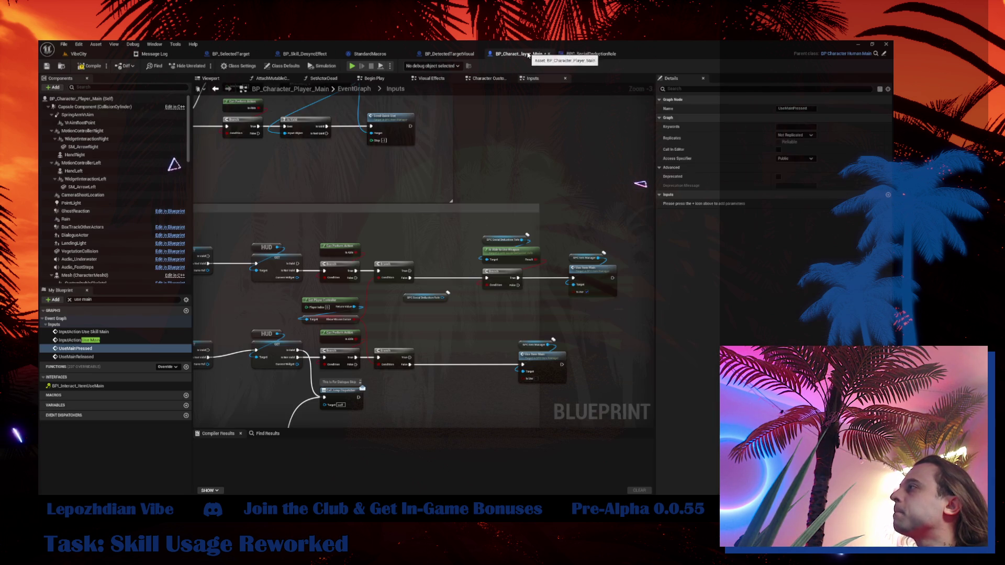
left_click_drag(429, 307, 461, 322)
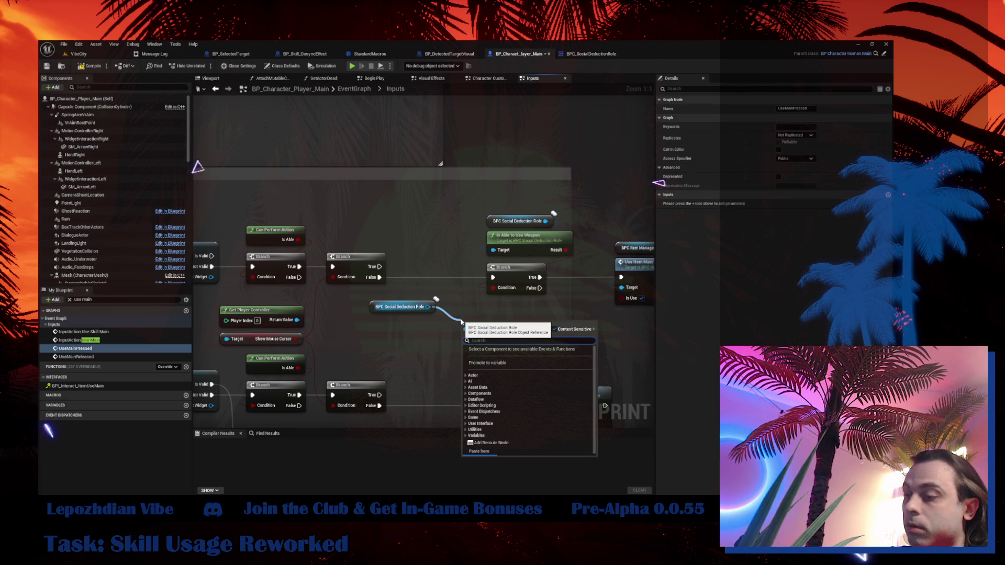
type("curren")
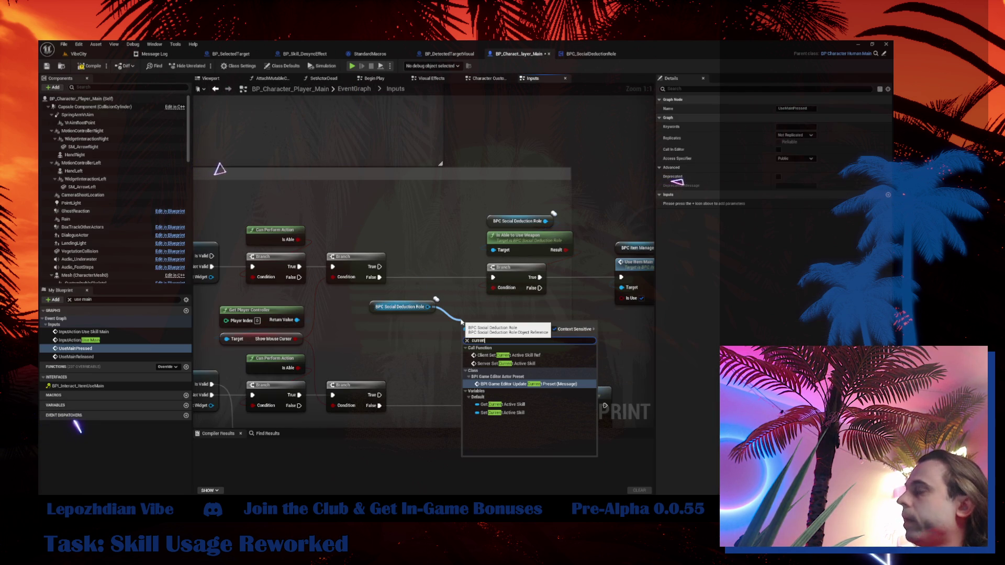
left_click(530, 405)
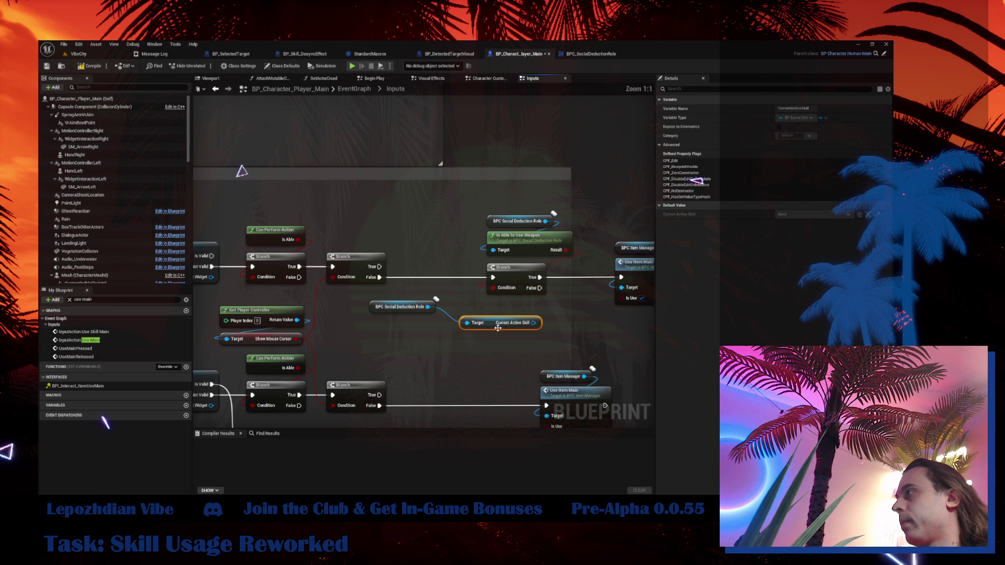
left_click_drag(498, 328, 407, 328)
right_click(443, 323)
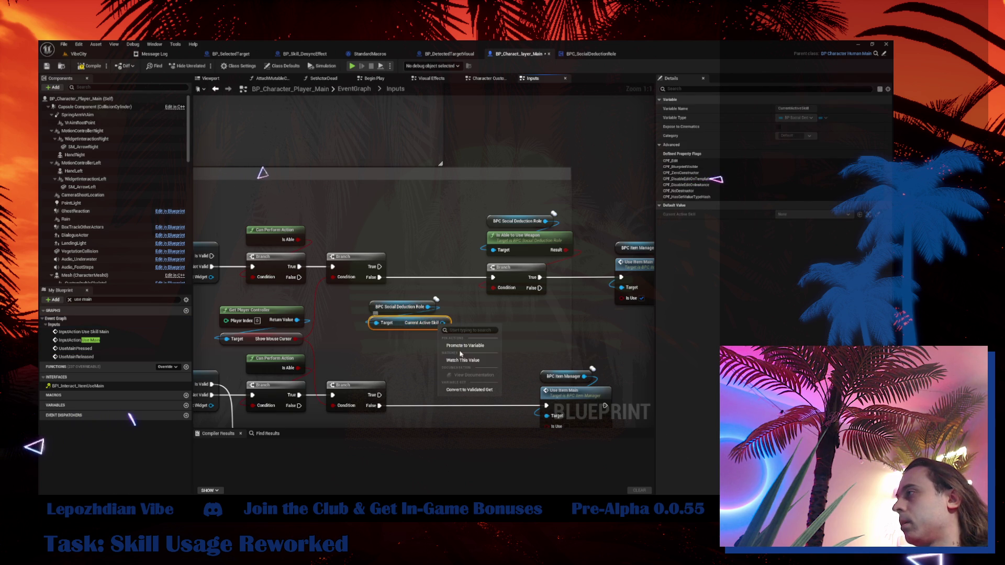
left_click(471, 390)
mouse_move(477, 347)
left_mouse_down()
mouse_move(597, 364)
mouse_move(594, 354)
mouse_move(511, 347)
left_mouse_up()
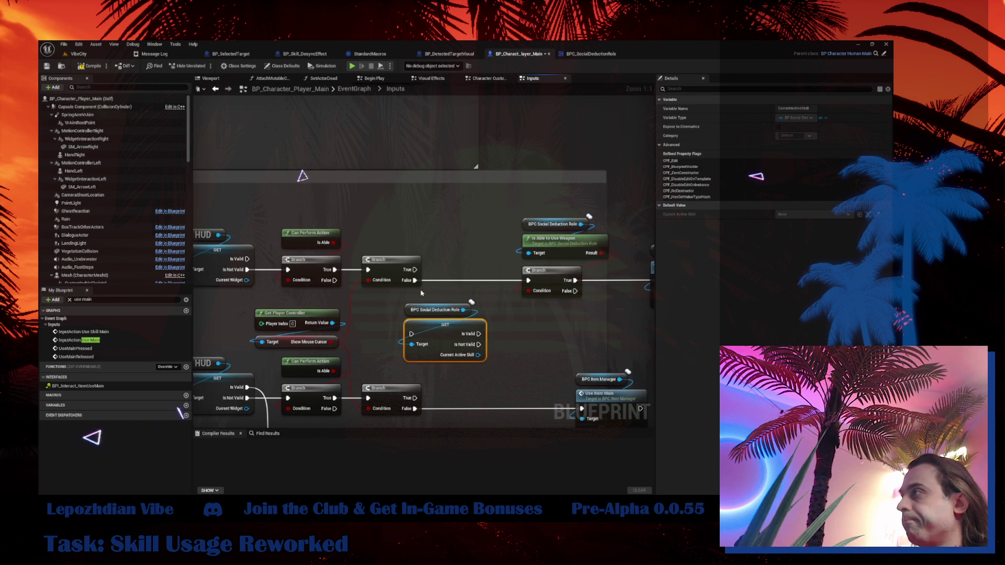
left_click_drag(415, 280, 411, 334)
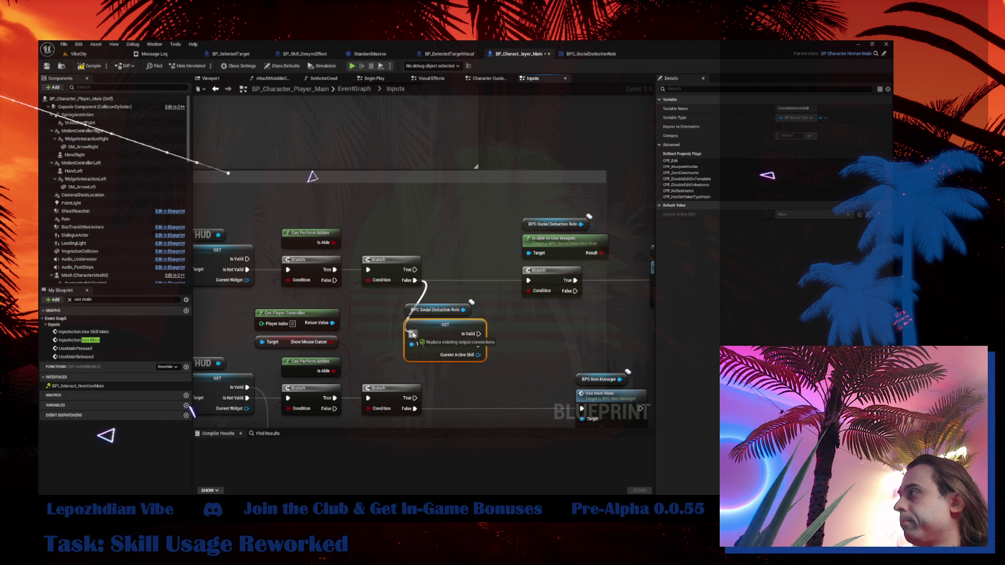
- Print the skill's display name when valid, continue into the Branch, wire the Target, and compile
right_click(542, 327)
type("prin")
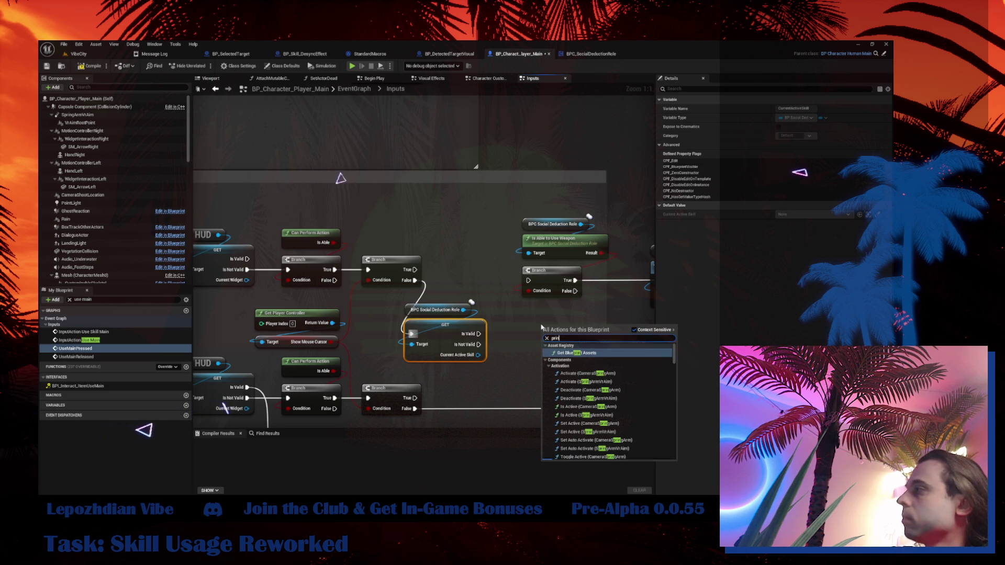
left_click(575, 355)
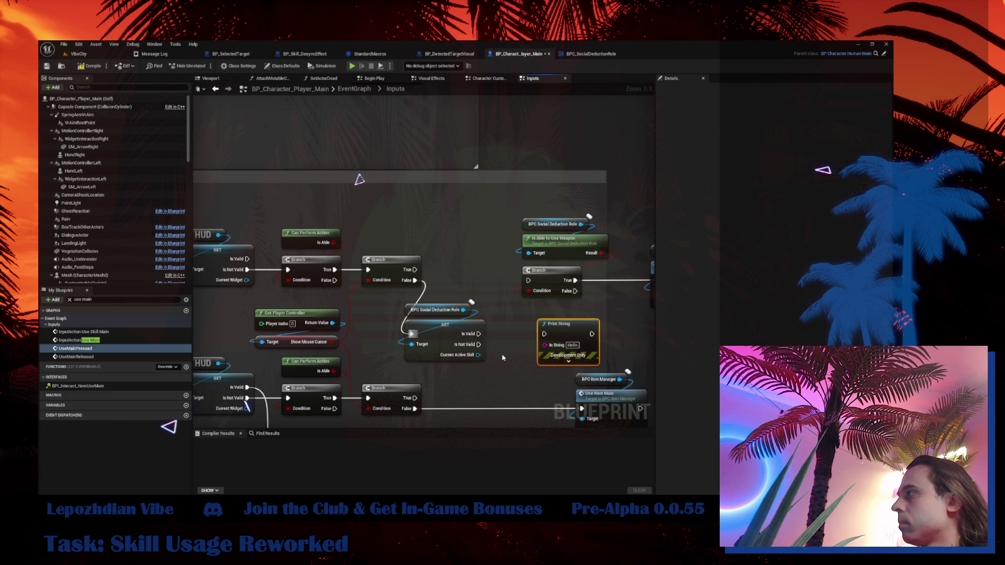
left_click_drag(478, 355, 546, 346)
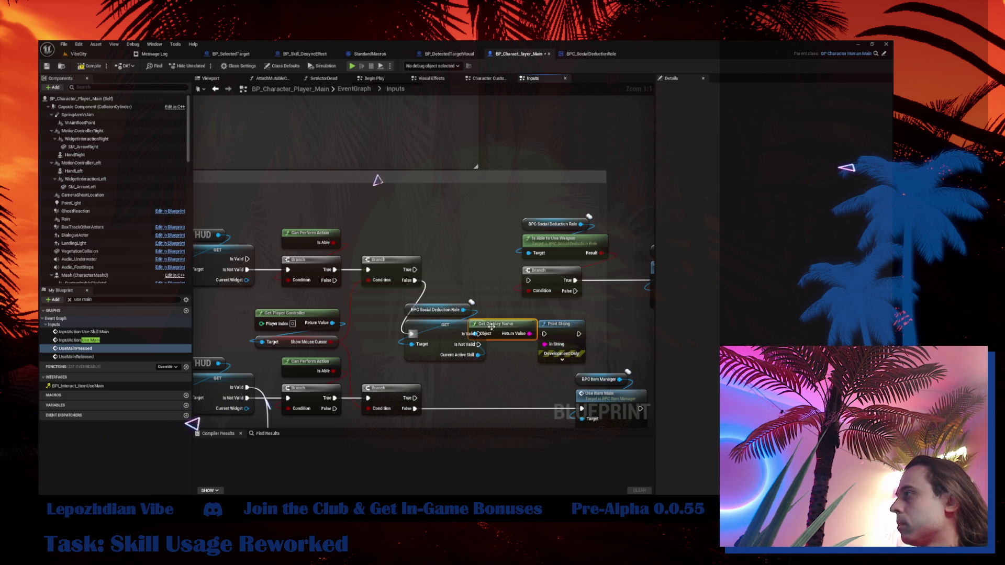
mouse_move(479, 334)
left_mouse_down()
mouse_move(552, 336)
mouse_move(529, 281)
left_mouse_up()
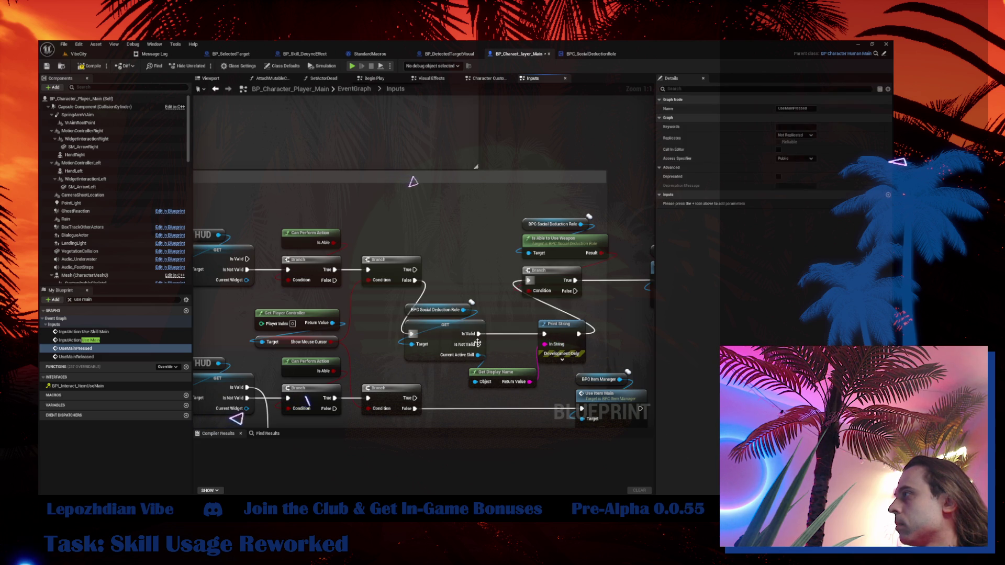
left_click_drag(478, 344, 528, 280)
left_click(551, 279)
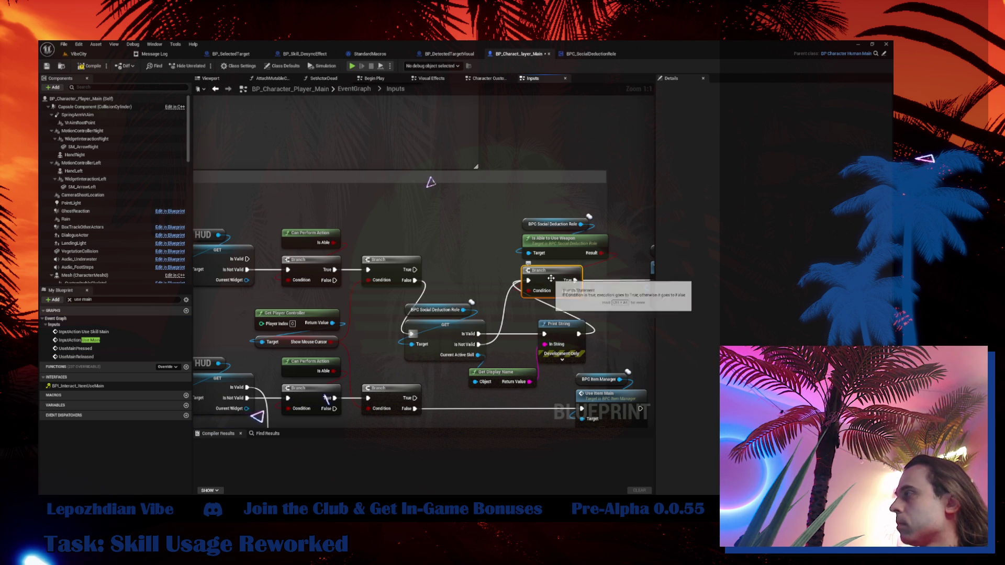
left_click(449, 335)
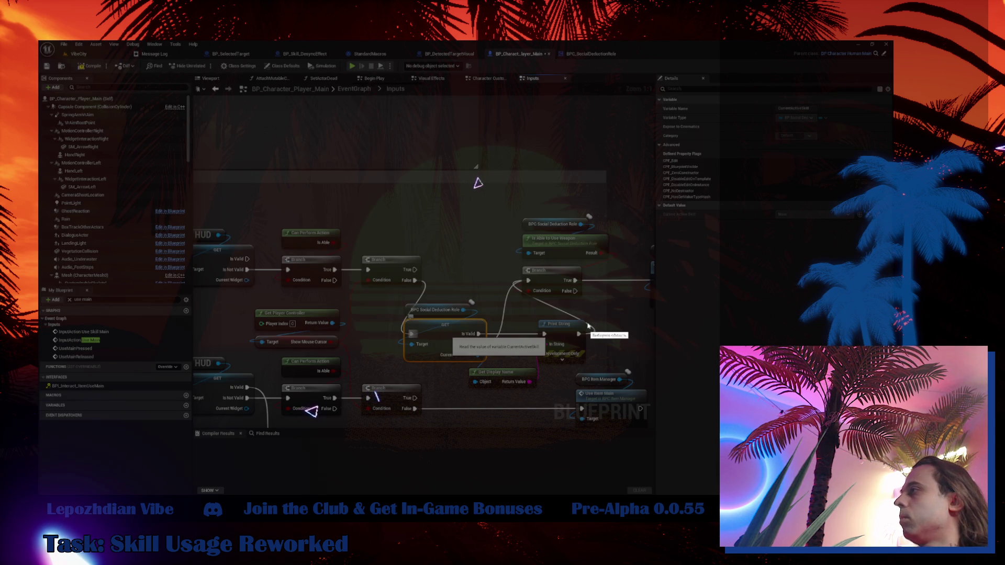
left_click_drag(588, 326, 588, 326)
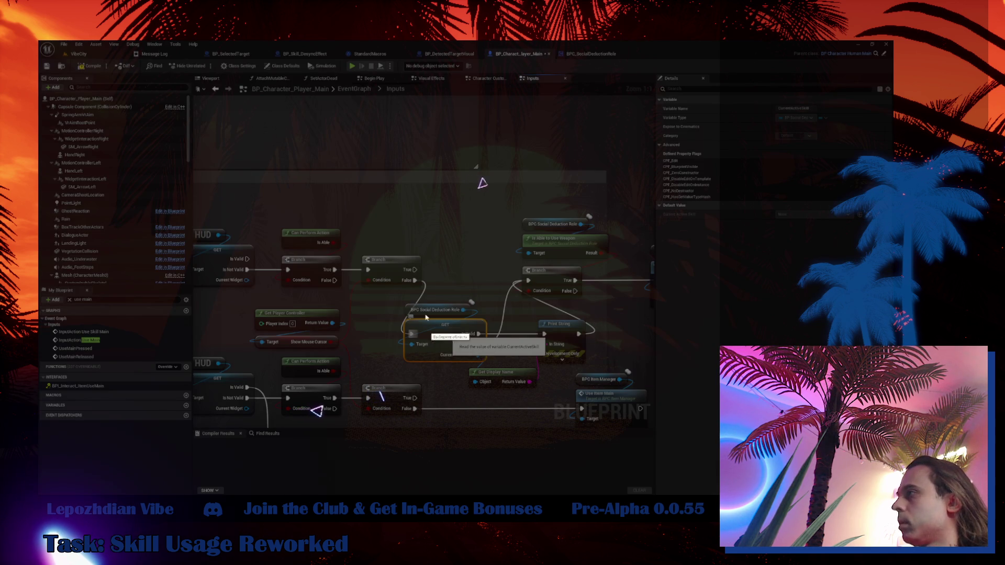
left_click_drag(463, 310, 400, 345)
left_click(94, 67)
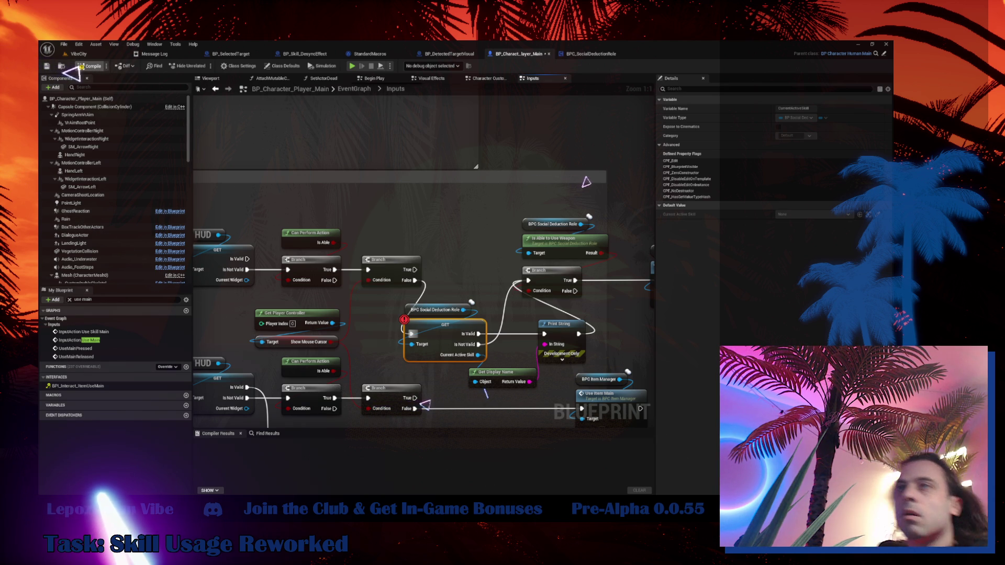
- Recompile BP_Character_Player_Main successfully and go back to the VibeCity level editor
left_click(75, 348)
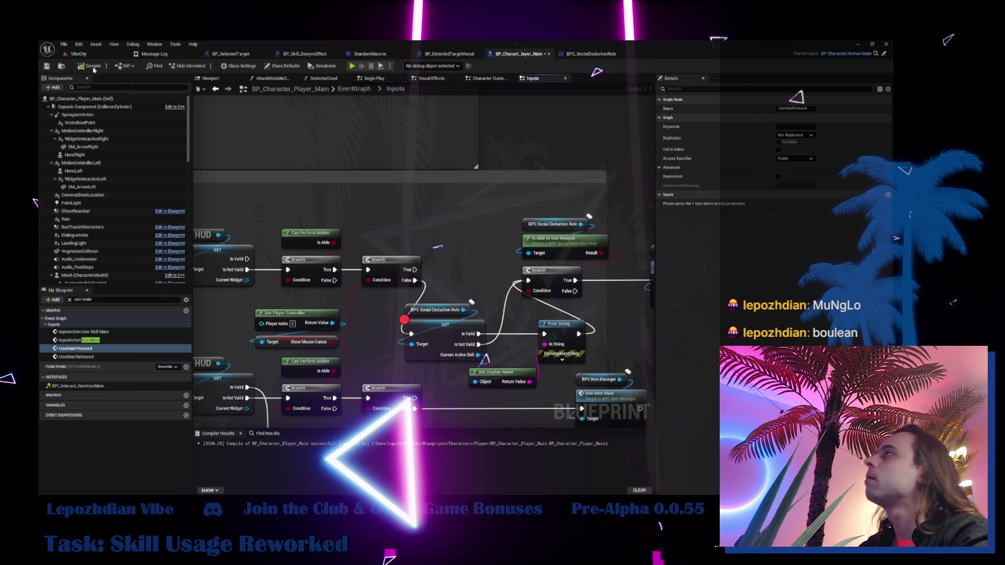
left_click(78, 54)
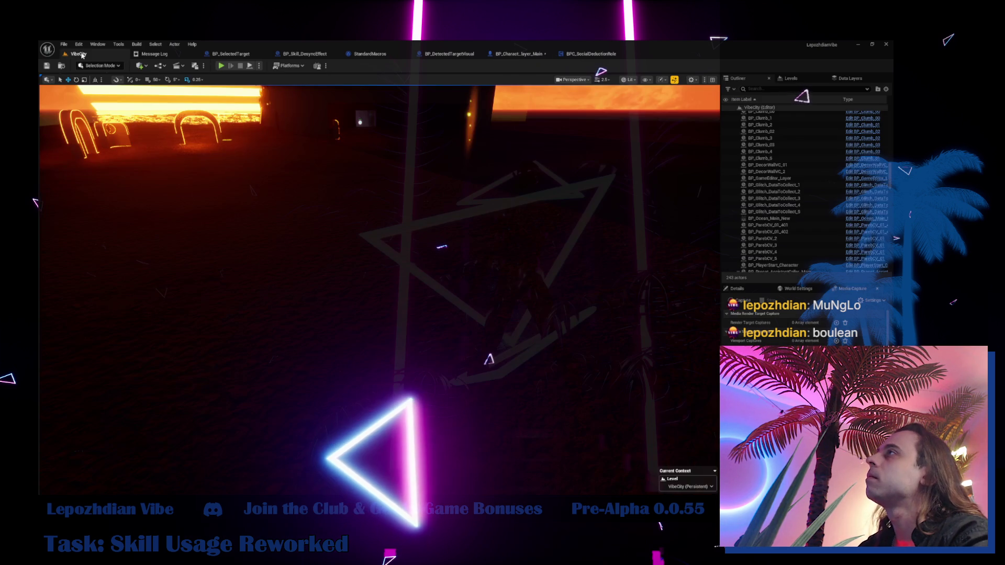
- Start Play in Editor and turn on the infinite Energy cheat from the pause menu
left_click(221, 67)
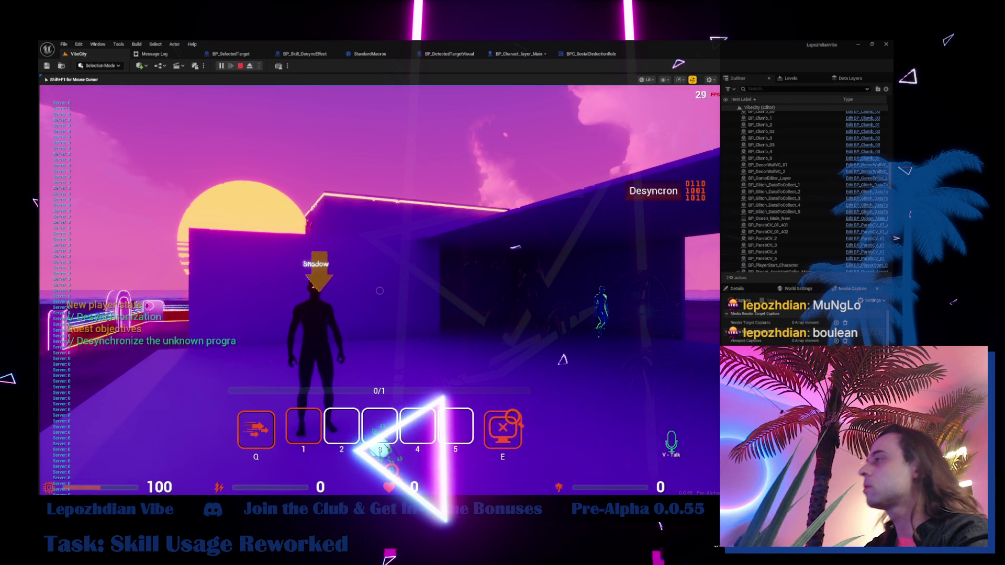
key("Escape")
left_click(316, 261)
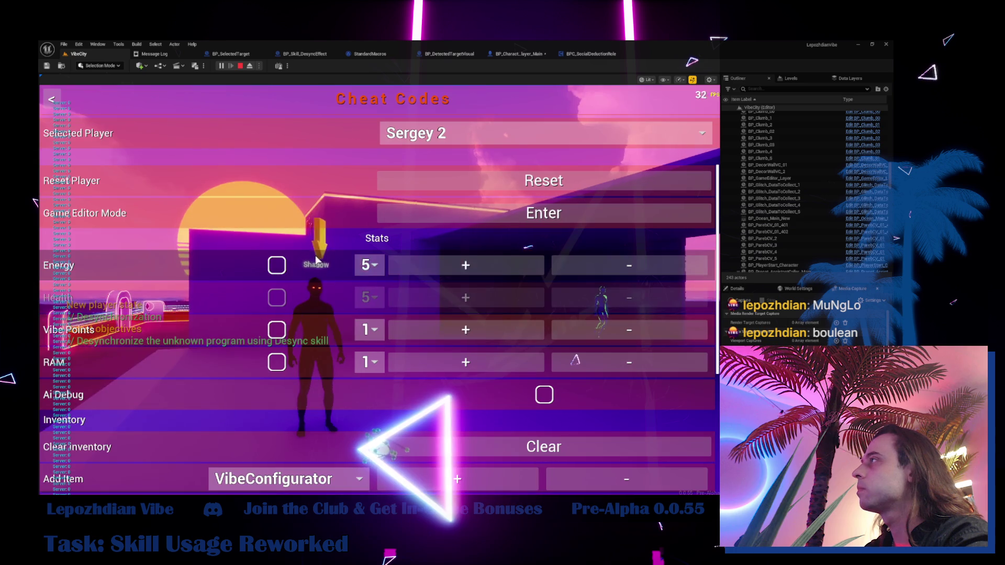
left_click(278, 267)
key("Escape")
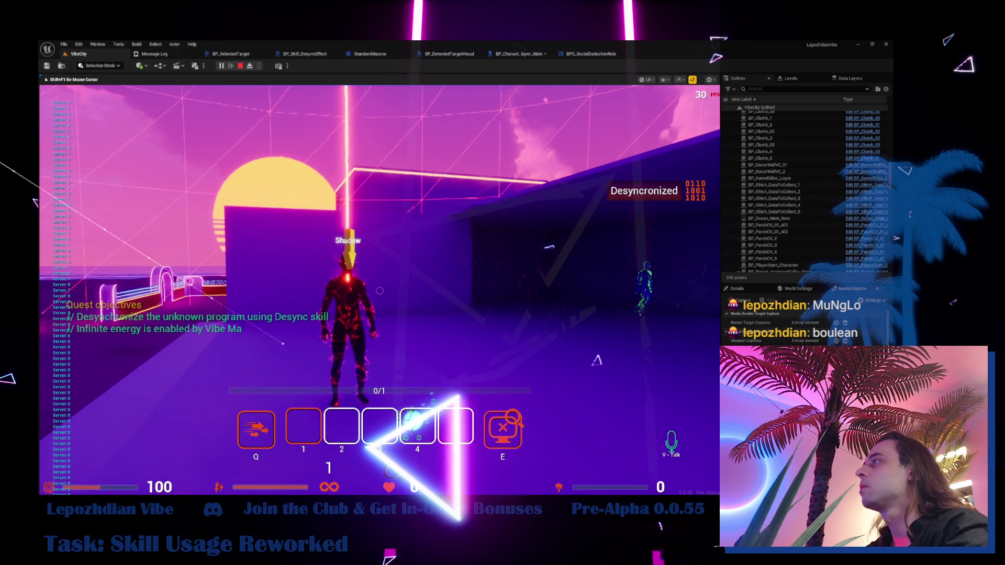
- Use the skill to hit the breakpoint, step once, inspect Current Active Skill, then stop playing
left_click(380, 290)
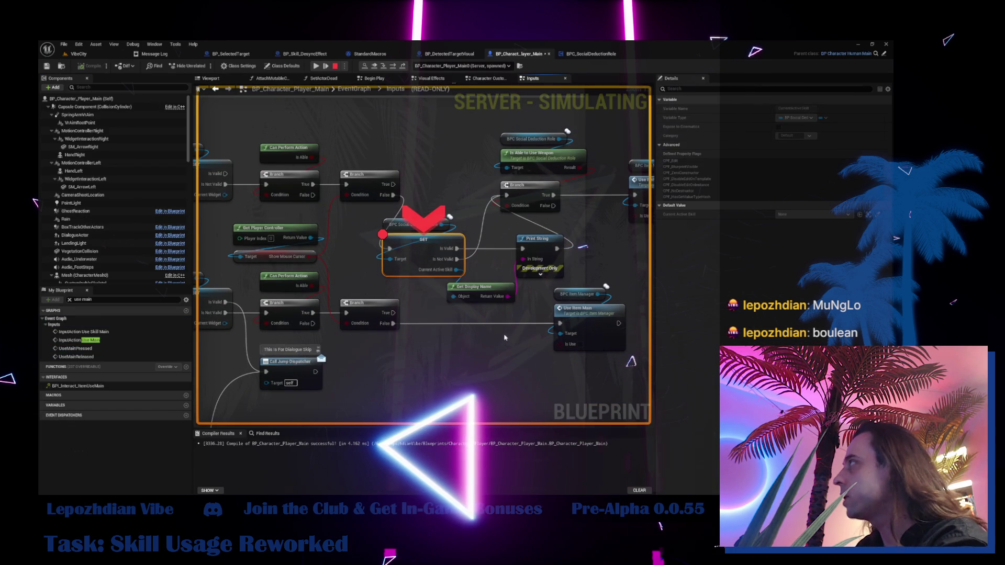
key("F10")
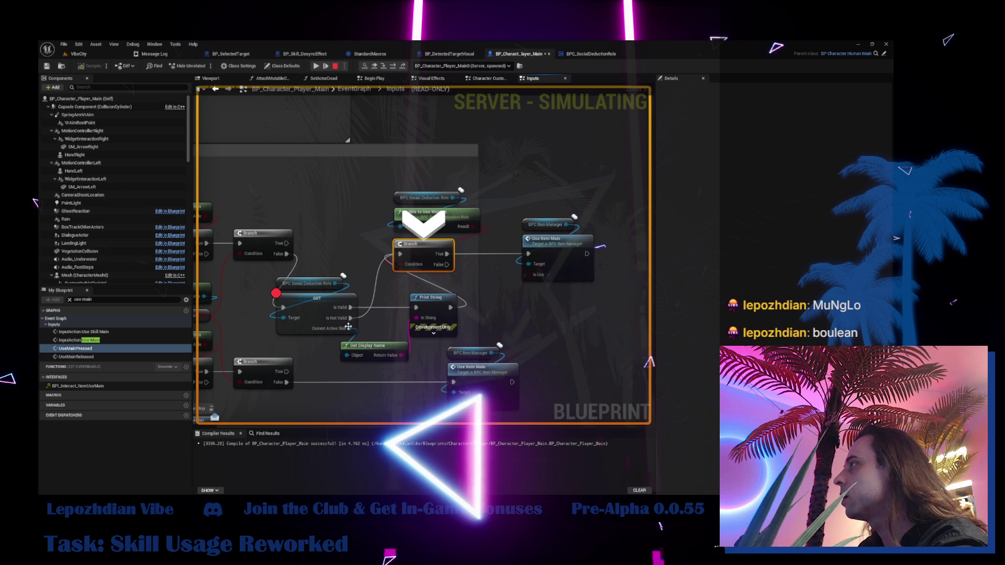
mouse_move(349, 330)
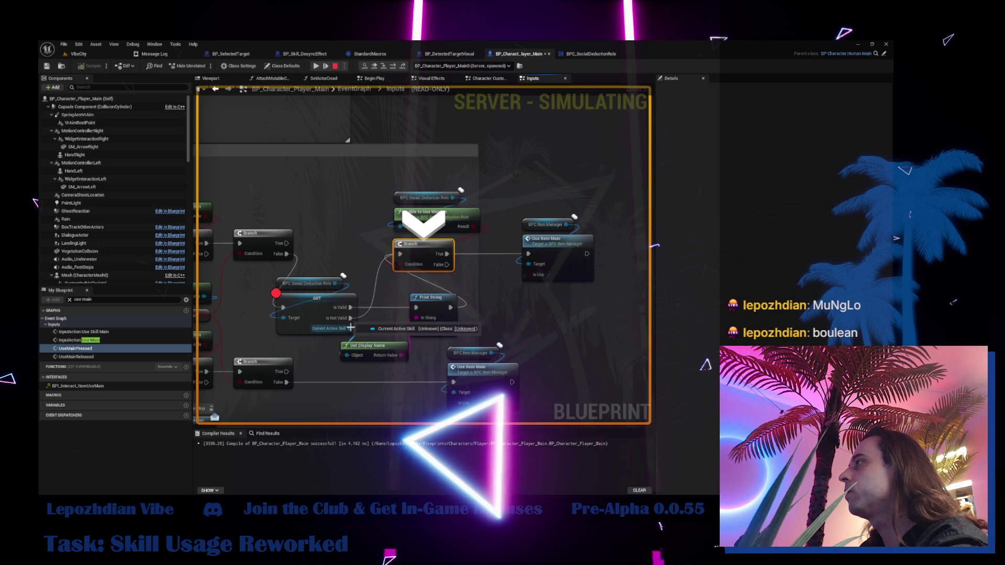
mouse_move(334, 285)
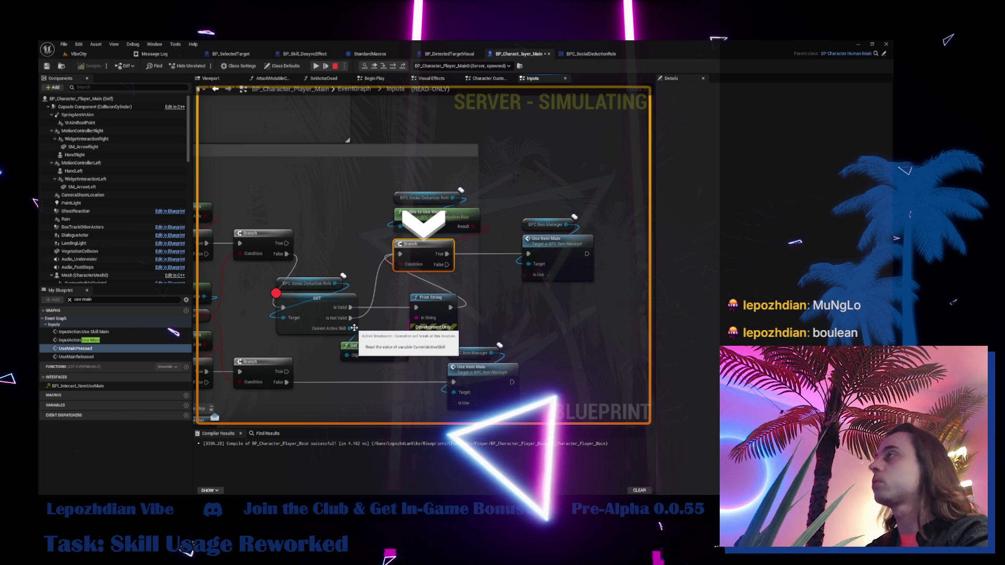
key("Escape")
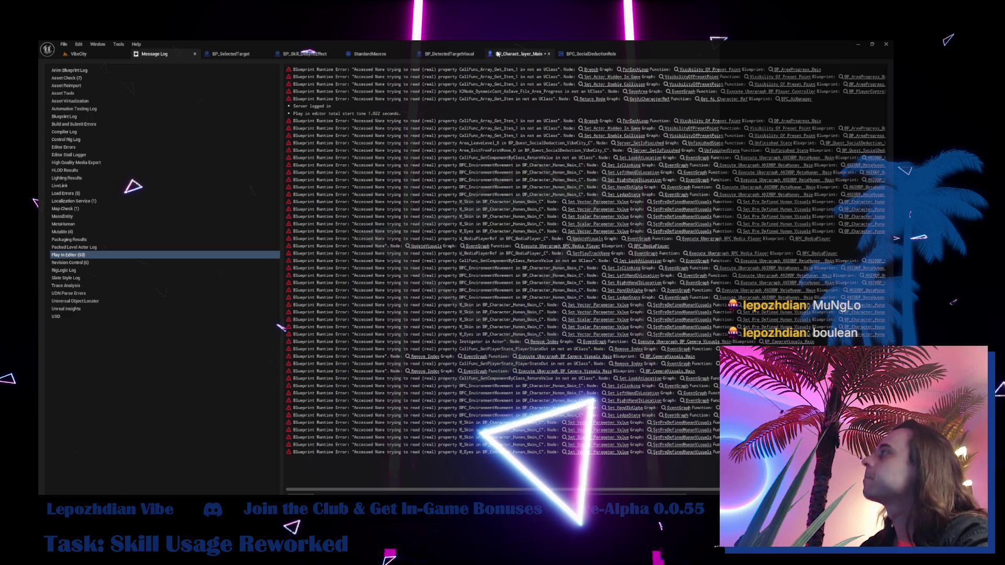
- Leave the Message Log for BP_Character_Player_Main's Inputs graph
left_click(519, 54)
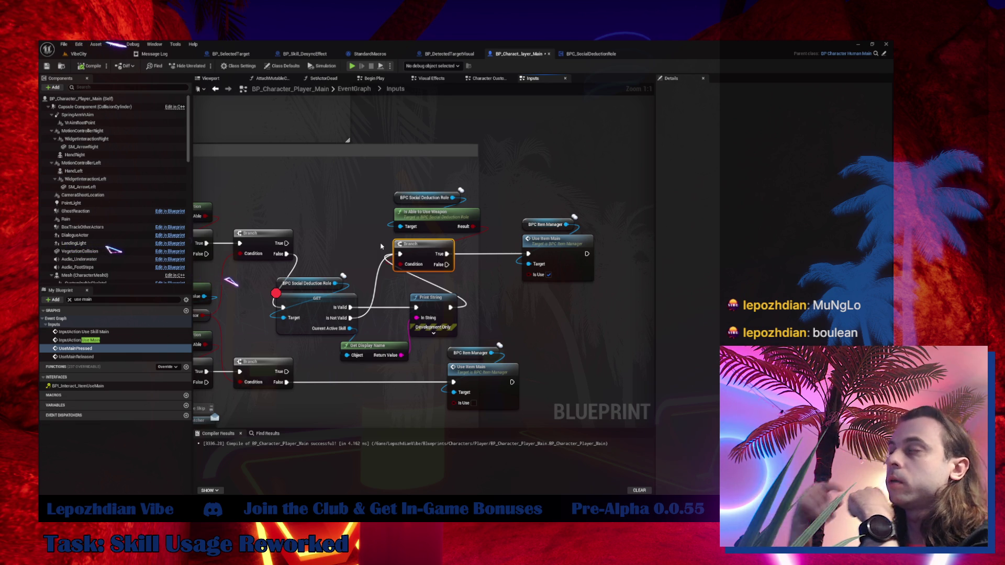
- Look over the VibeCity viewport, then move on to BPC_SocialDeductionRole's EventGraph
left_click(79, 54)
mouse_move(338, 189)
left_mouse_down()
mouse_move(339, 209)
mouse_move(338, 189)
left_mouse_up()
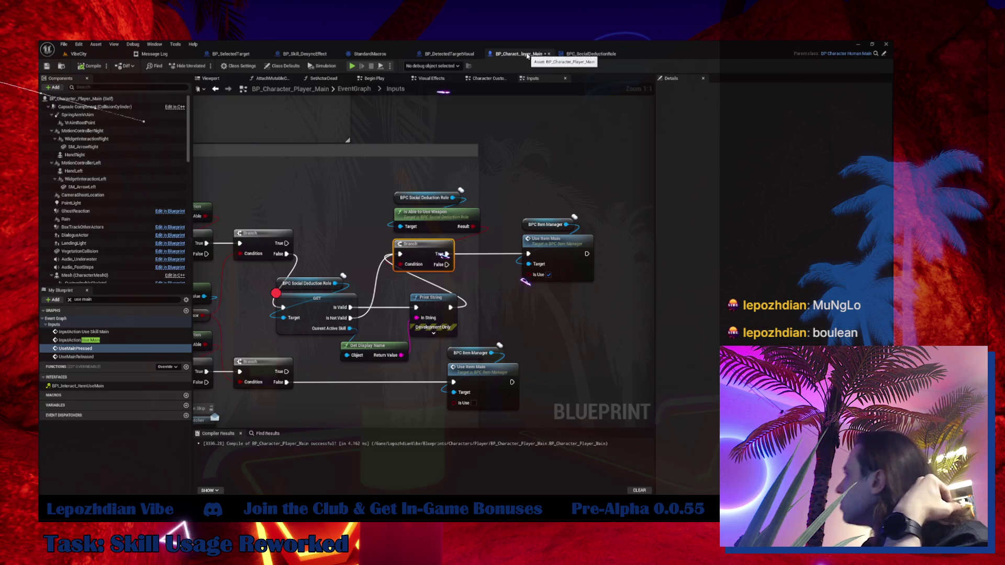
left_click(520, 54)
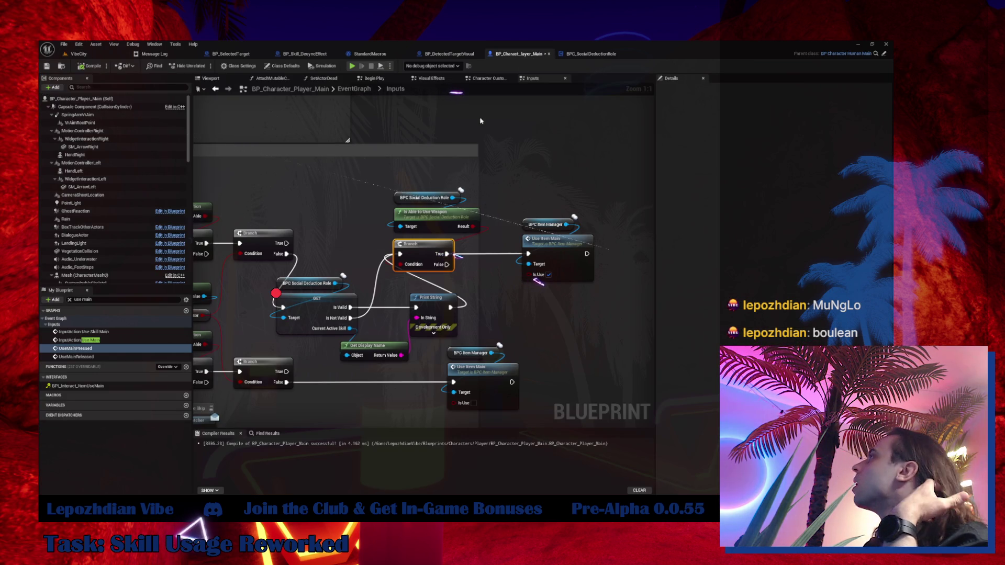
left_click(584, 54)
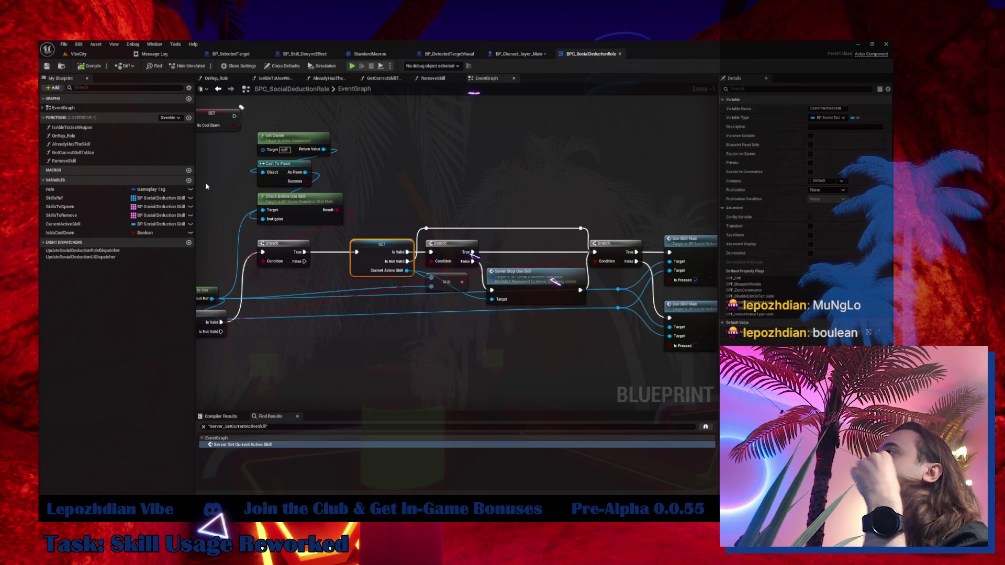
- Add a new variable and duplicate SkillsRef as SocialDeductionSkillRefToUse, keeping a single-reference container type
left_click(189, 180)
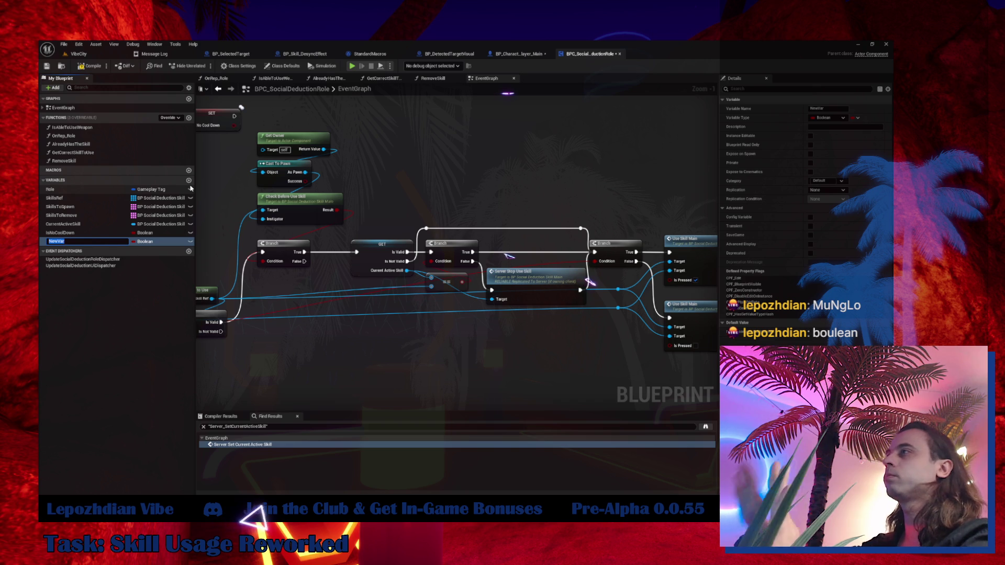
right_click(68, 200)
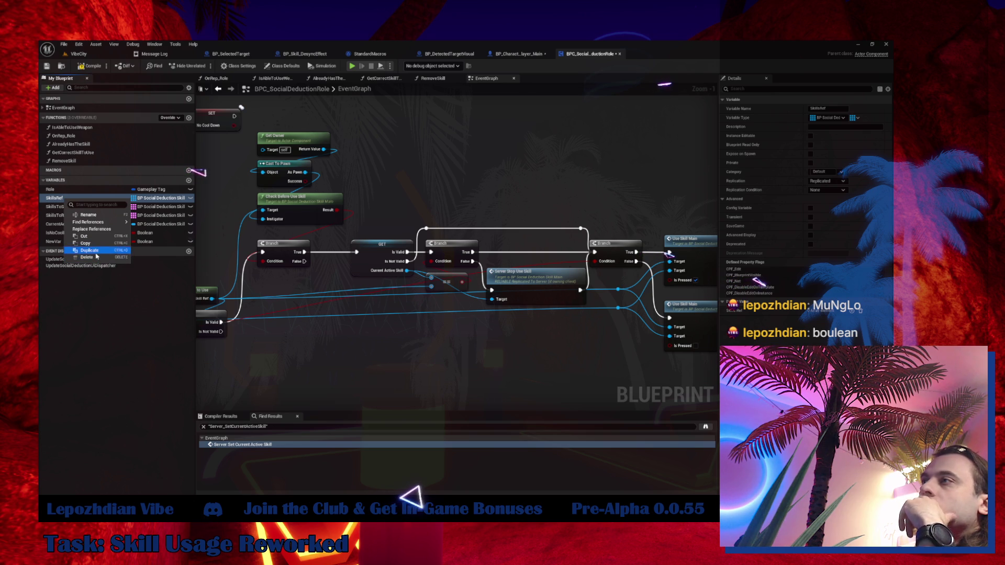
left_click(94, 250)
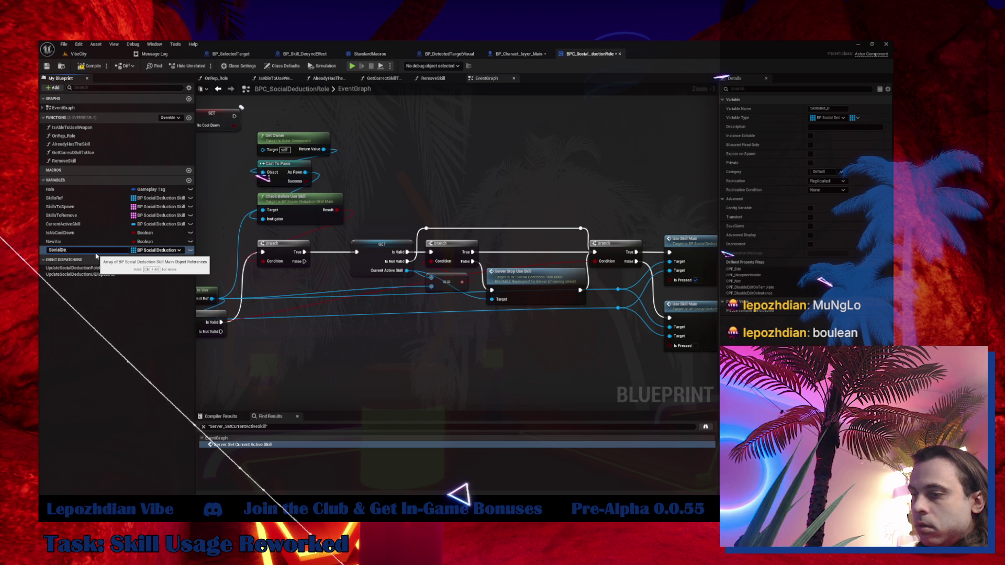
type("ductionSkillRefToUse")
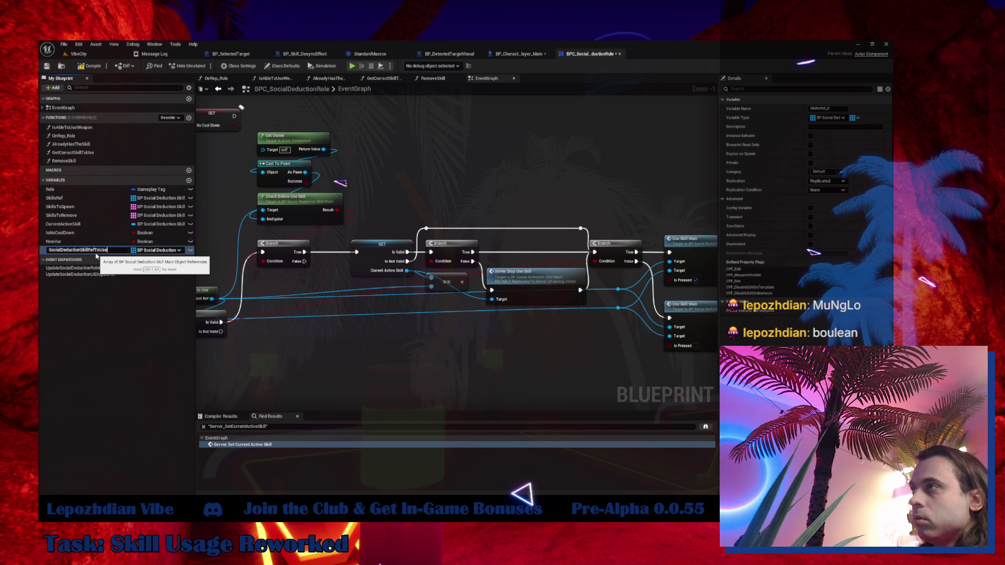
key("Return")
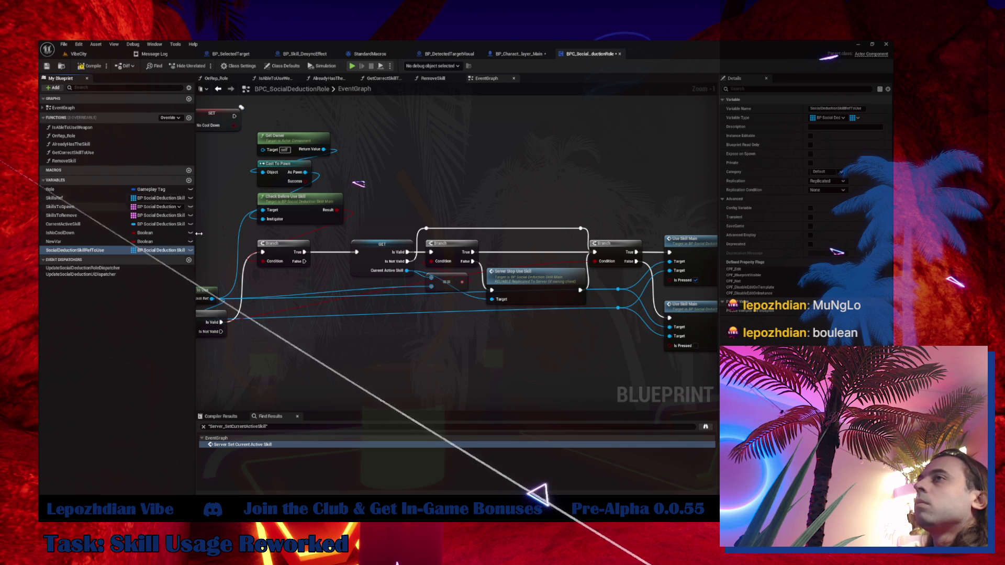
left_click(854, 118)
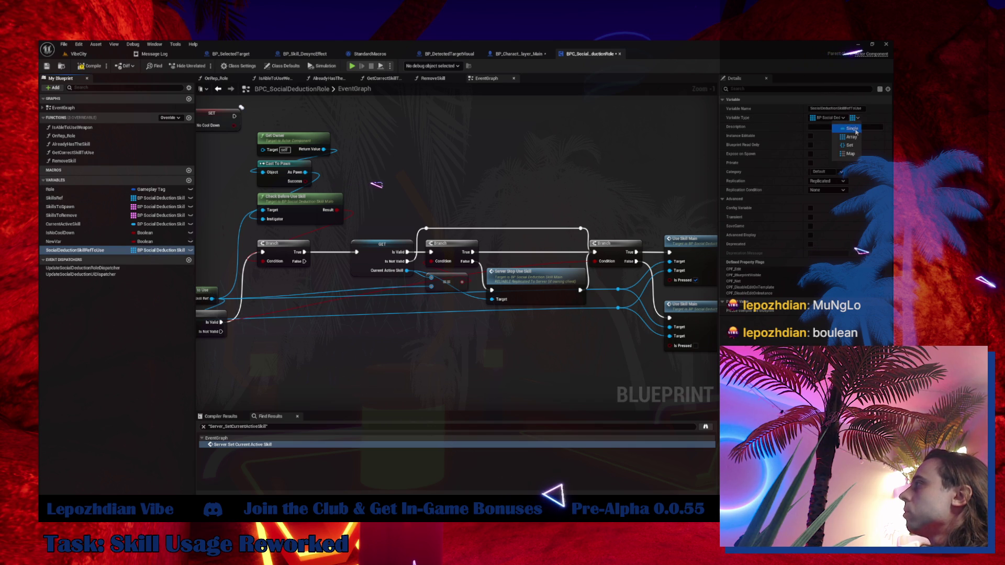
left_click(854, 129)
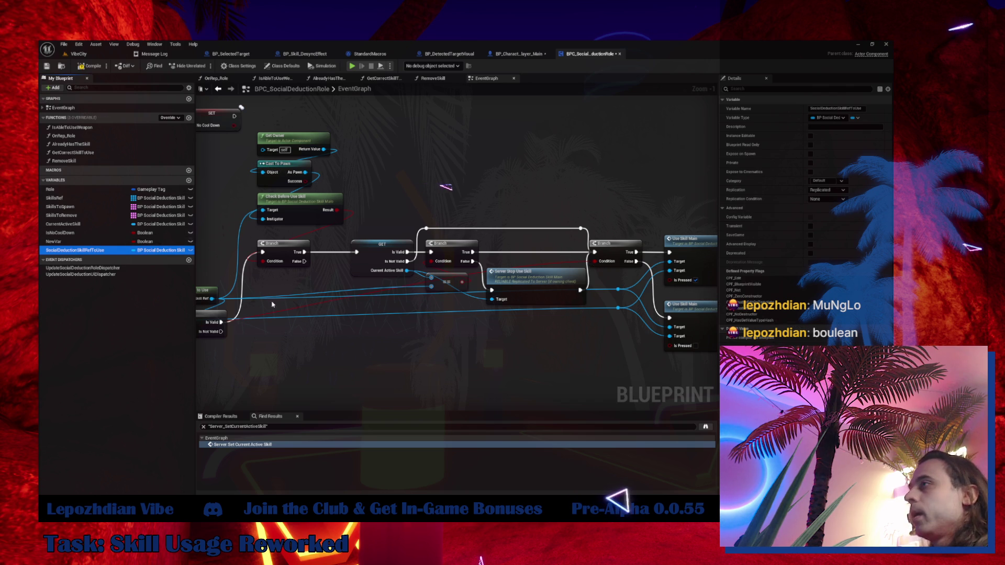
- Add a custom event named Server_SetSkillToUse in empty graph space
mouse_move(419, 198)
left_mouse_down()
mouse_move(581, 195)
mouse_move(616, 174)
left_mouse_up()
left_click_drag(403, 183, 247, 183)
mouse_move(486, 187)
left_mouse_down()
mouse_move(214, 223)
mouse_move(203, 215)
mouse_move(481, 217)
mouse_move(221, 215)
left_mouse_up()
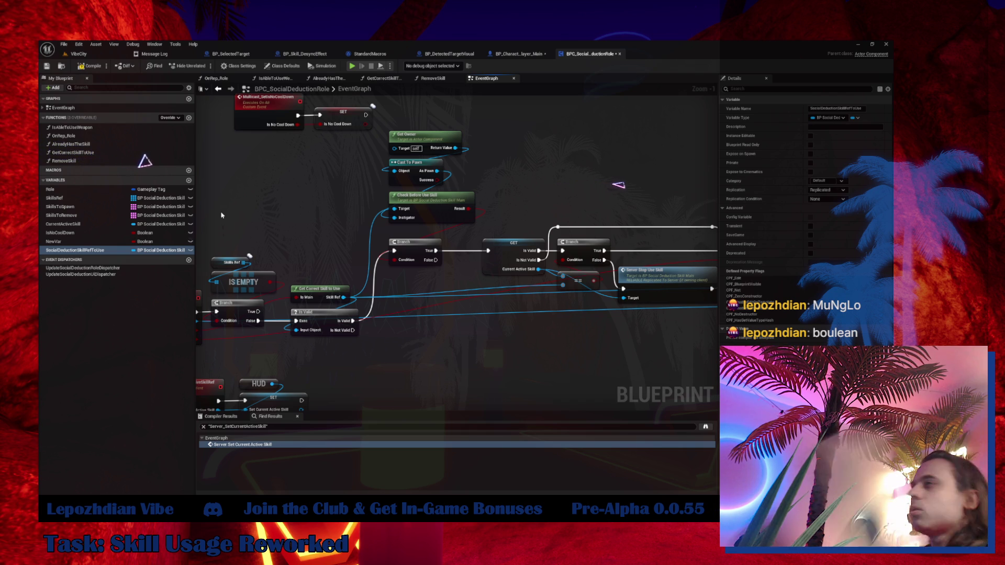
left_click_drag(344, 244, 451, 288)
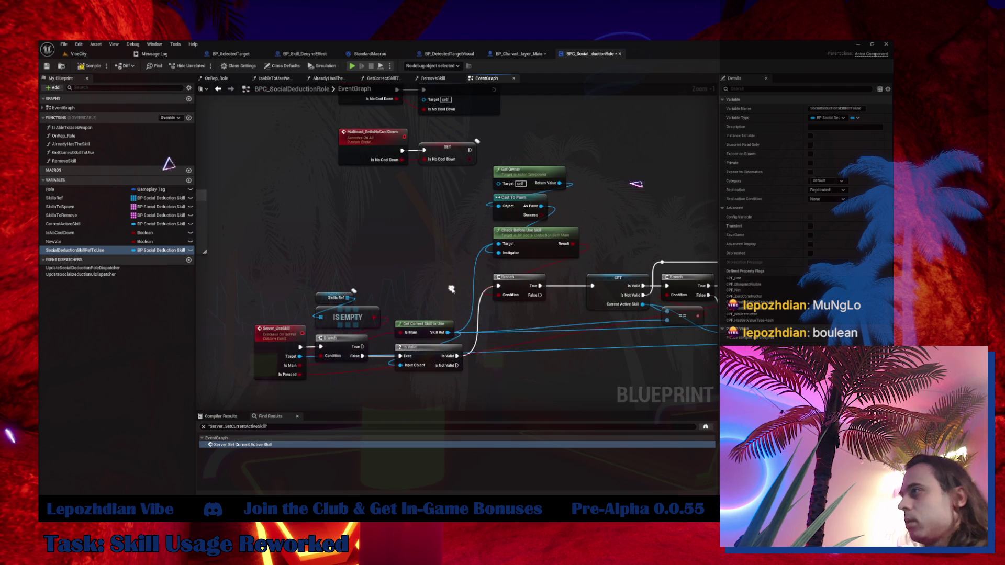
right_click(301, 238)
type("custom")
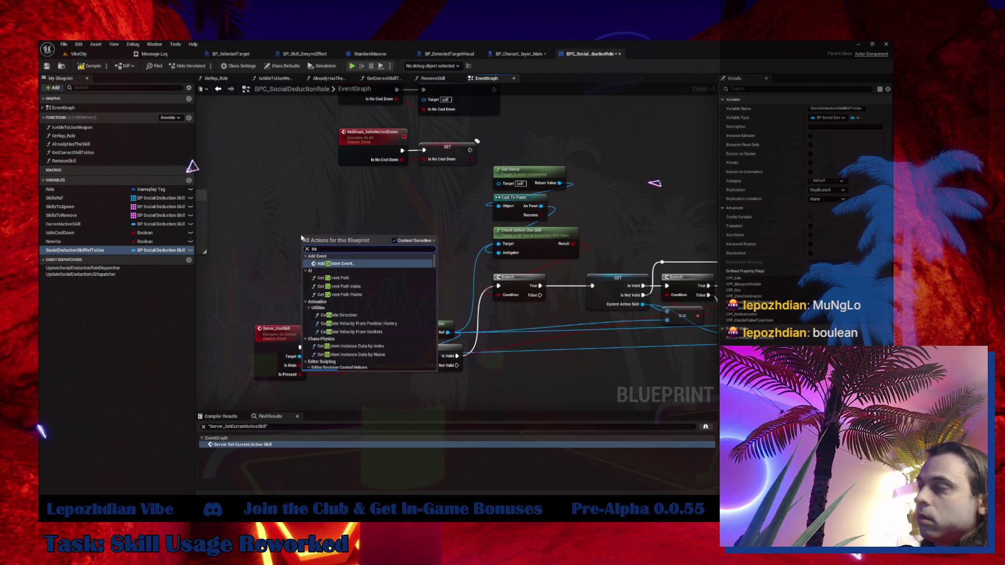
key("Escape")
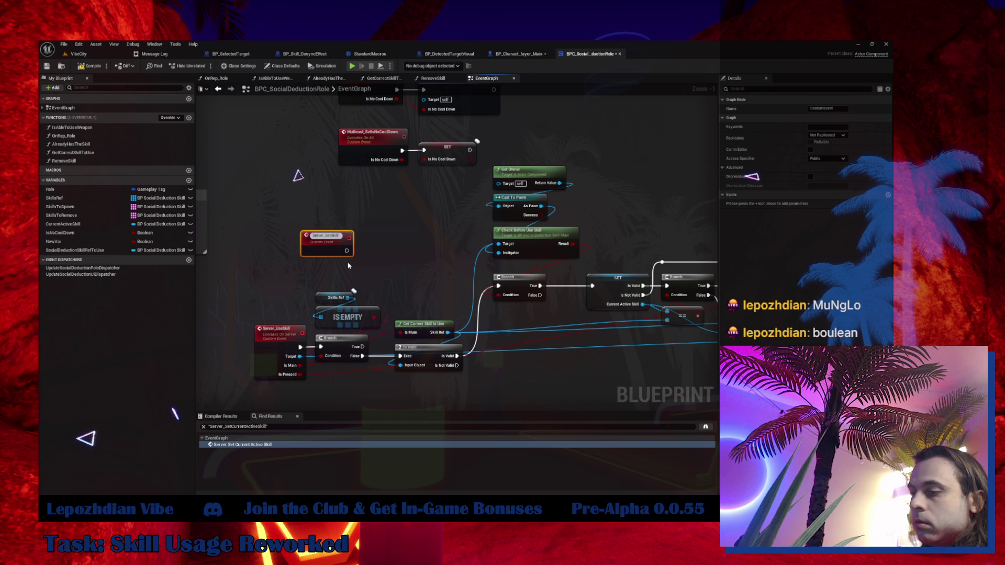
type("To")
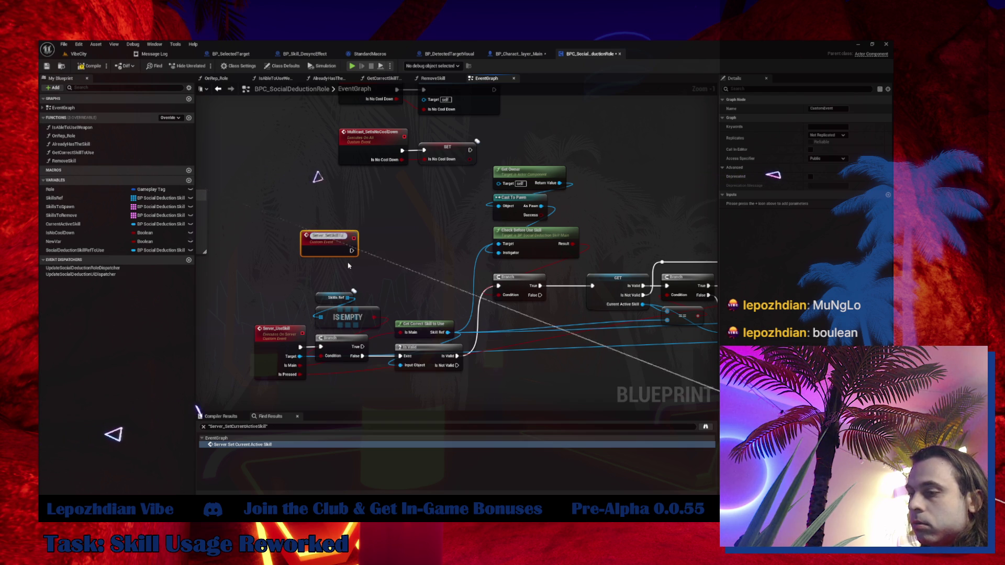
type("Use")
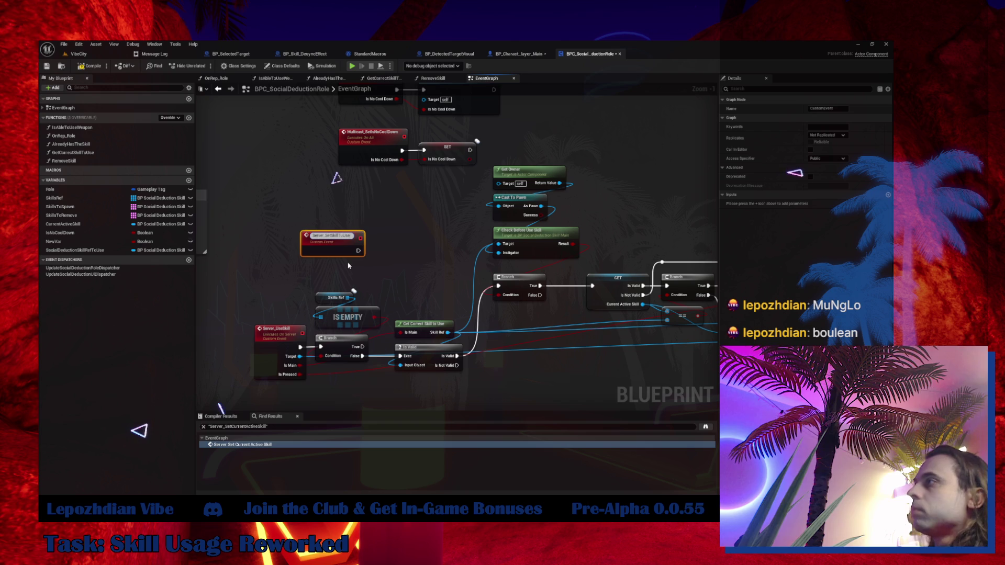
key("Return")
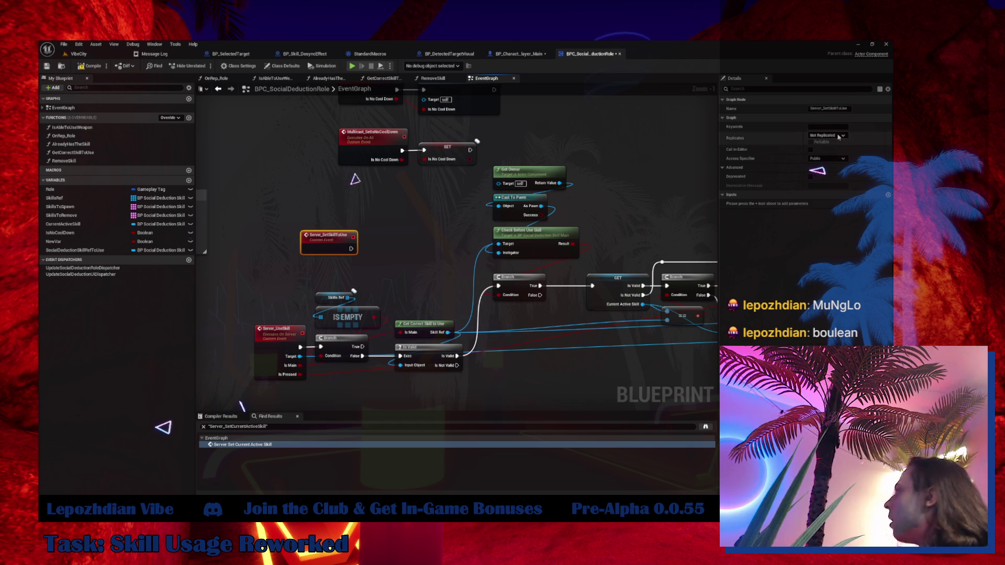
- Make the event Run on Server and Reliable, and add a SET of SocialDeductionSkillRefToUse
left_click(827, 135)
left_click(819, 152)
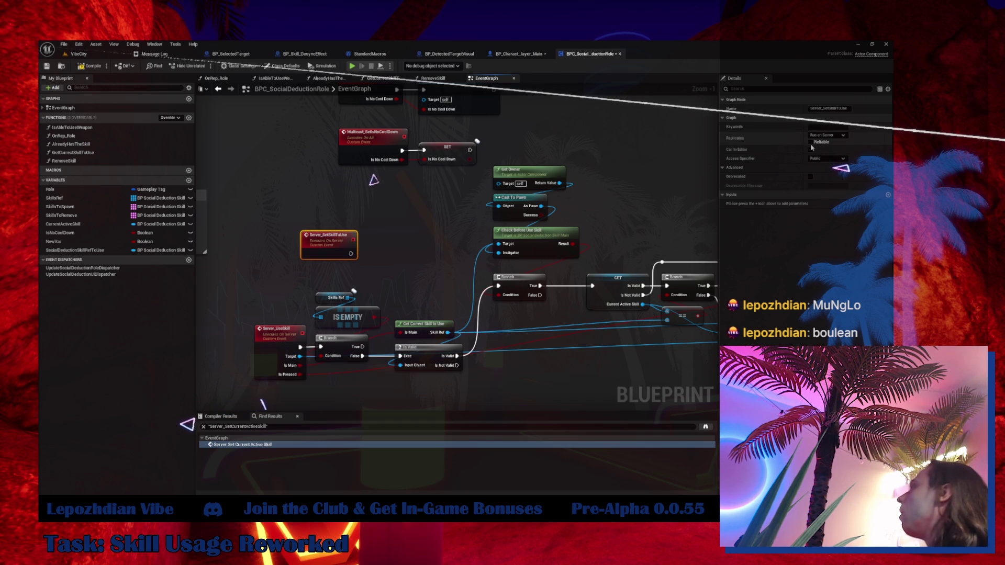
left_click(811, 142)
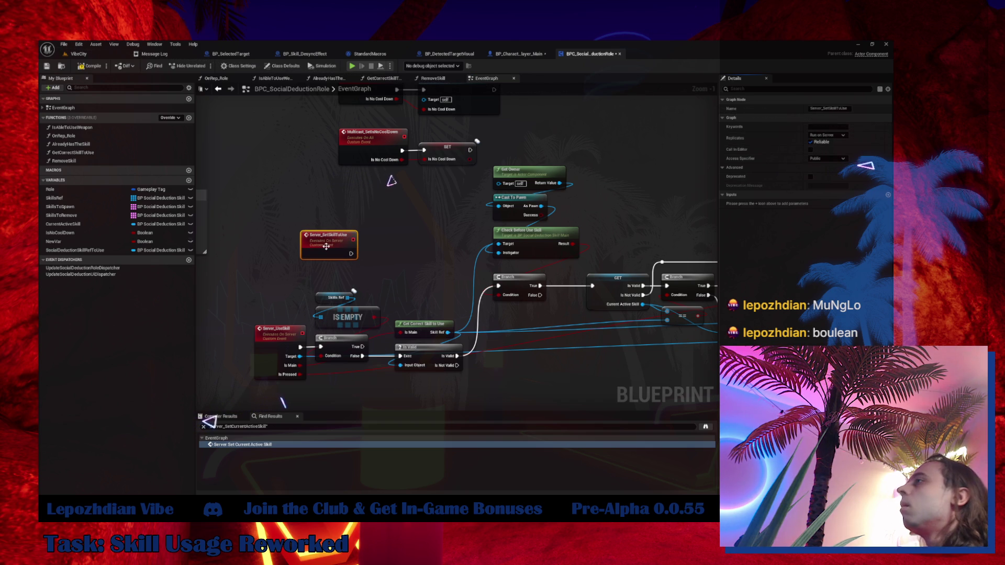
left_click_drag(326, 247, 260, 223)
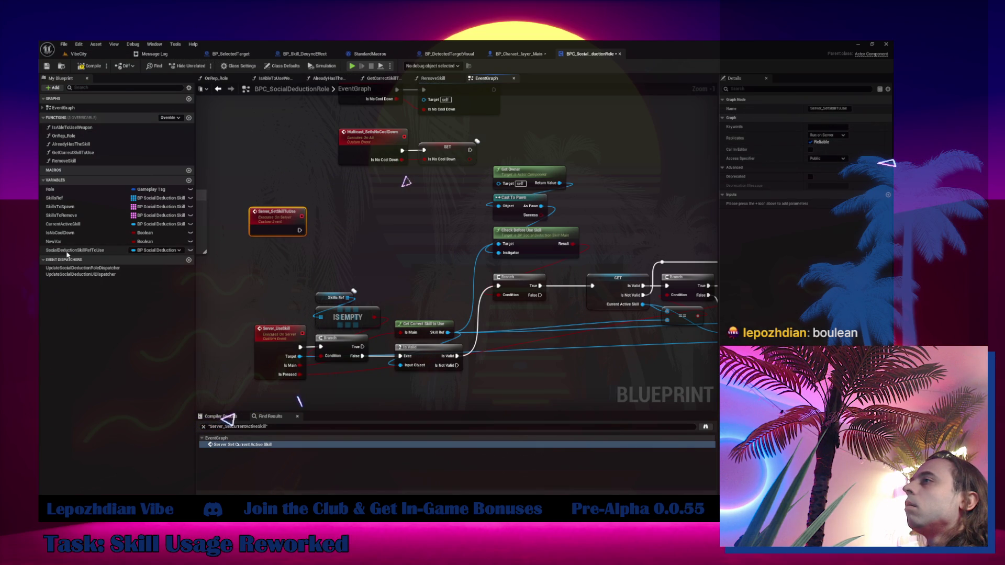
mouse_move(73, 251)
left_mouse_down()
mouse_move(335, 220)
mouse_move(372, 227)
left_mouse_up()
left_click(343, 234)
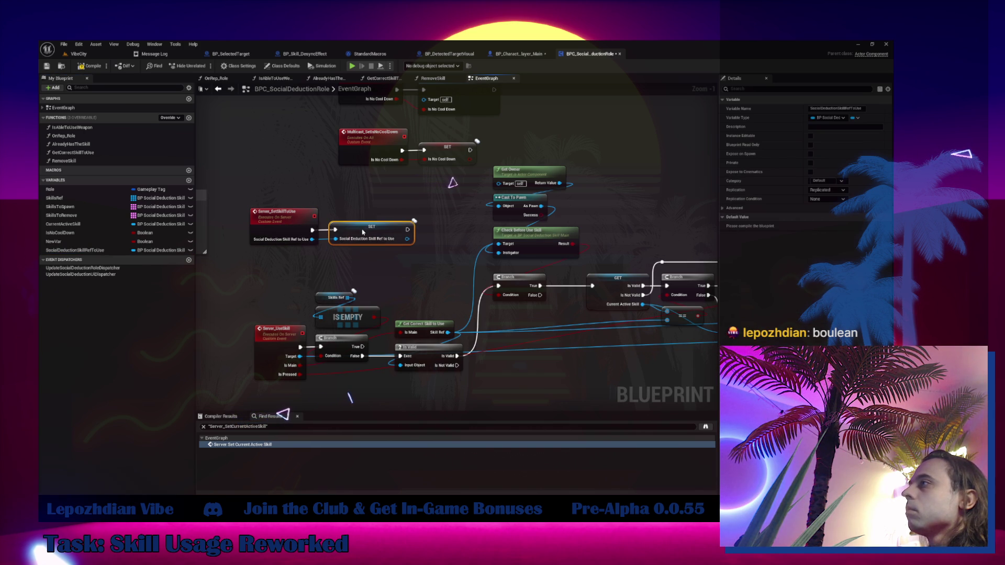
- Add a second custom event named Client_SetSkillToUse
right_click(287, 283)
type("custom")
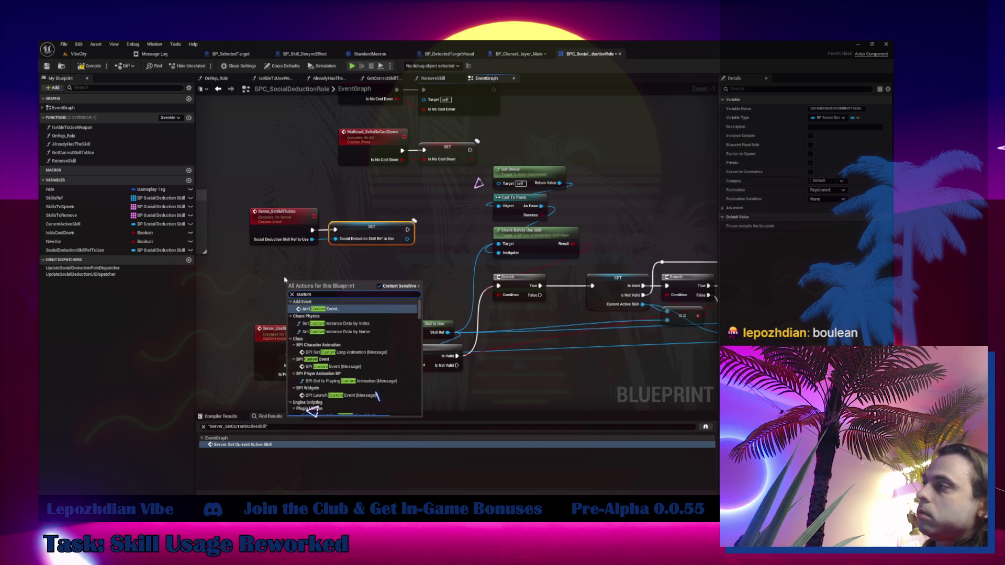
key("Escape")
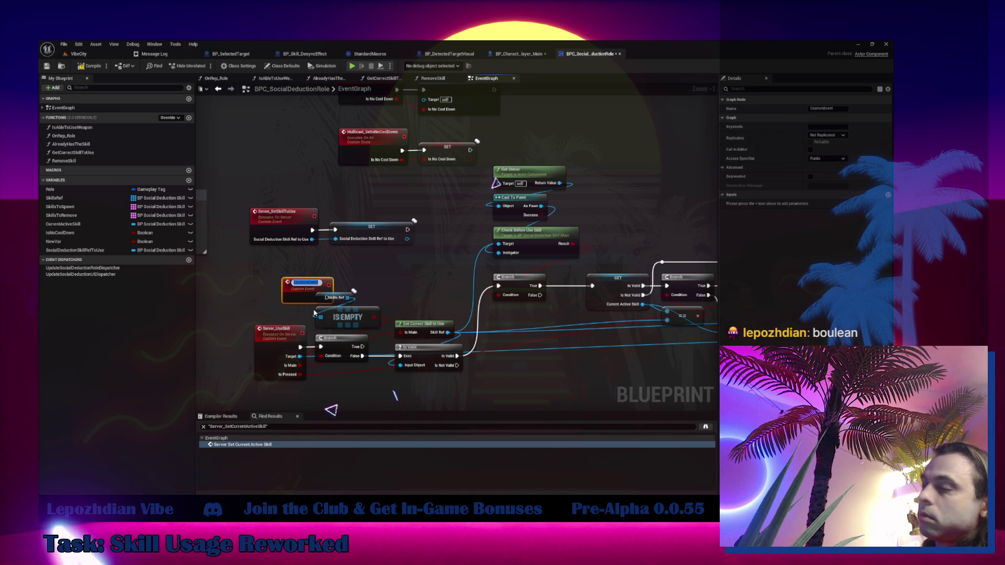
type("Client_Set")
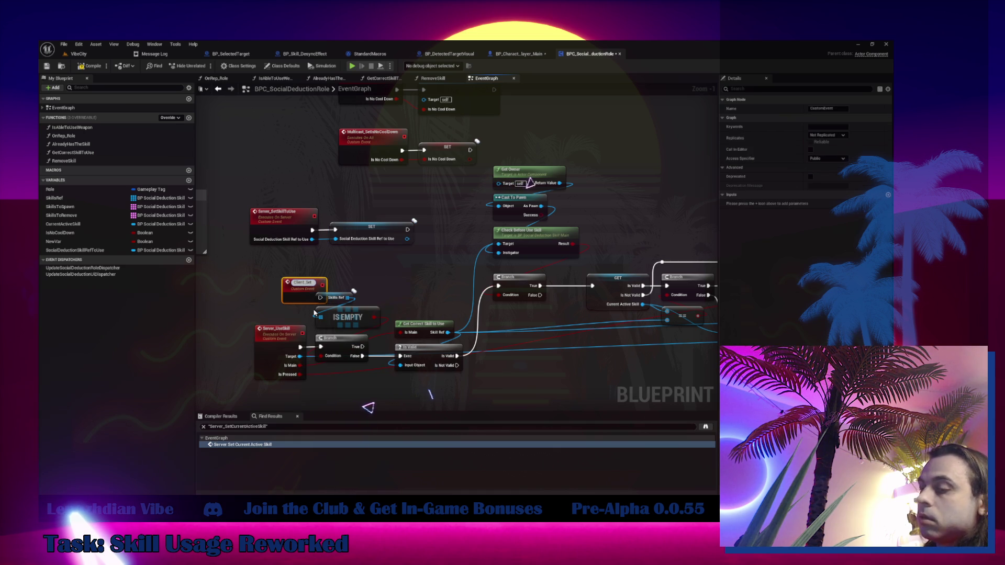
type("SkillToUse")
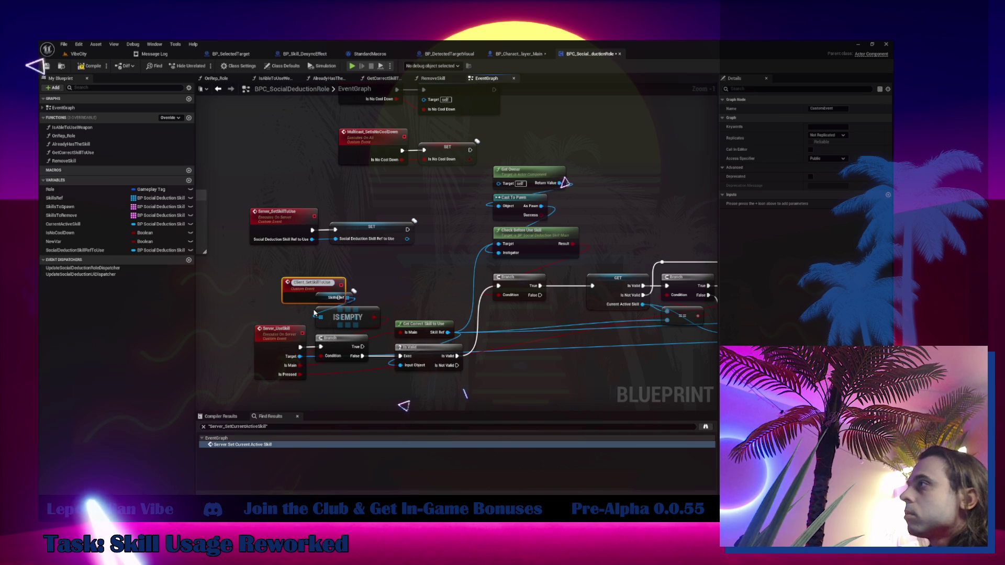
key("Return")
- Correct the server event's name to Server_SetSkillToUse and rename its input to SkillRef
scroll(308, 236, "up", 5)
left_click(307, 236)
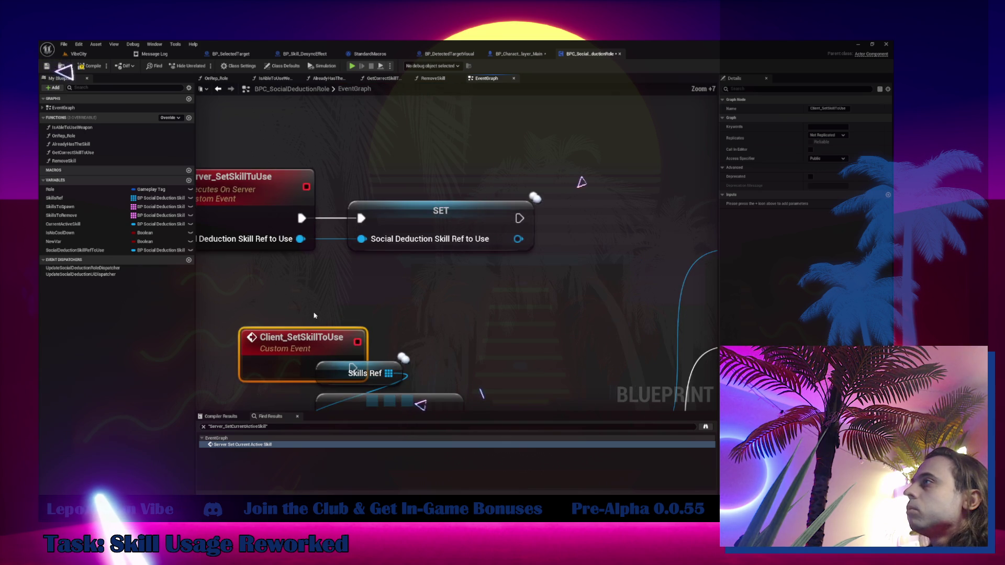
scroll(307, 236, "up", 3)
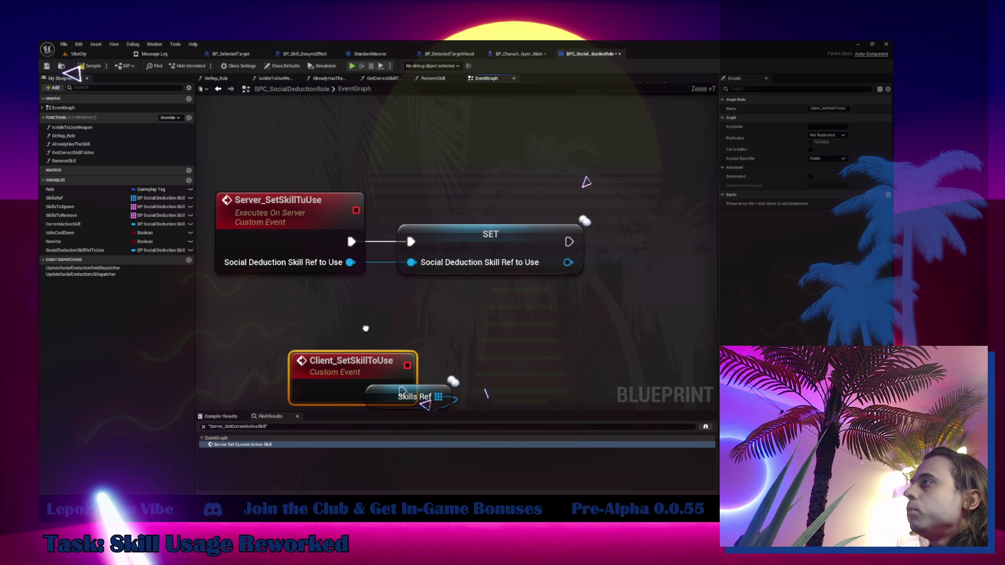
left_click(838, 107)
key("BackSpace")
type("o")
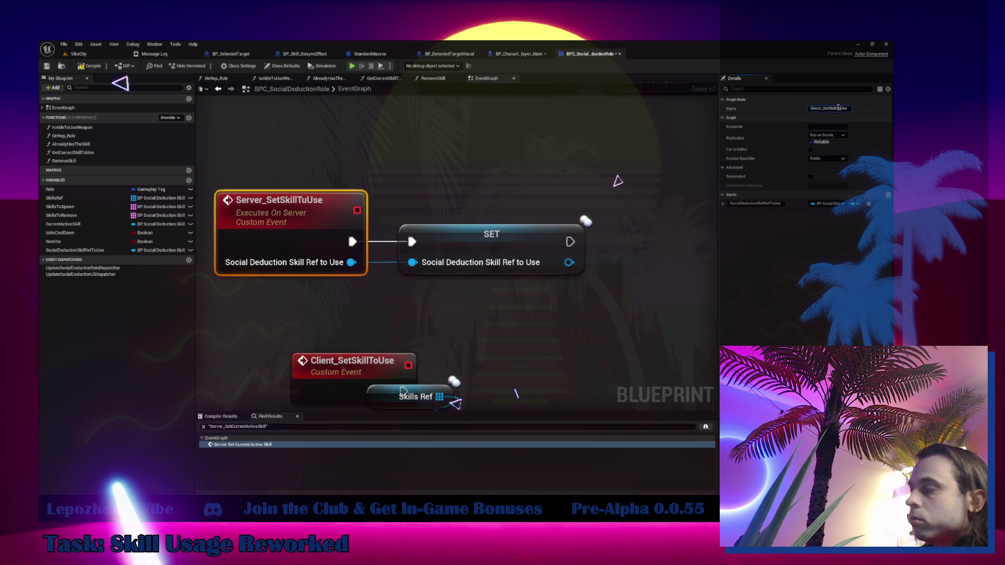
key("Return")
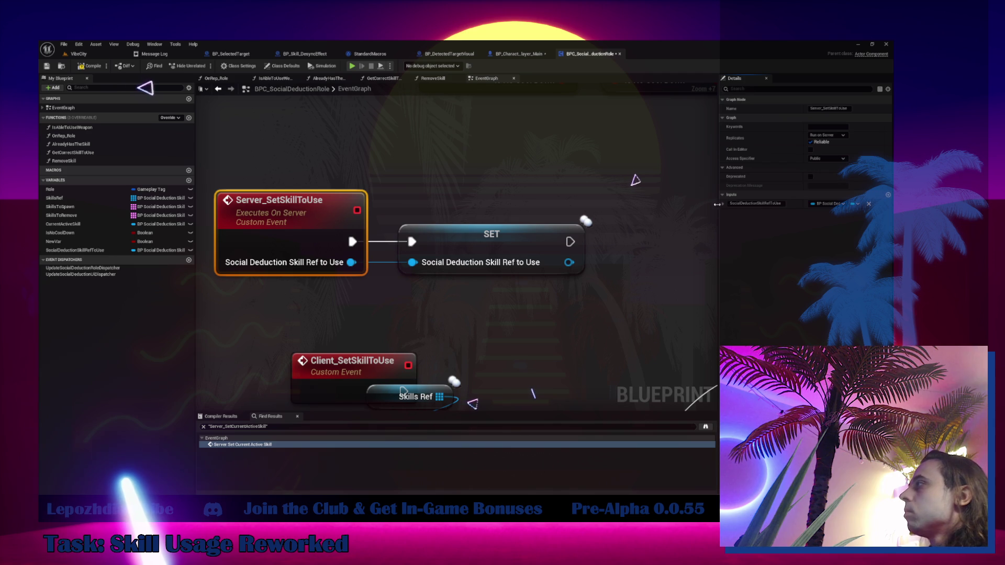
left_click(755, 204)
type("SkillRef")
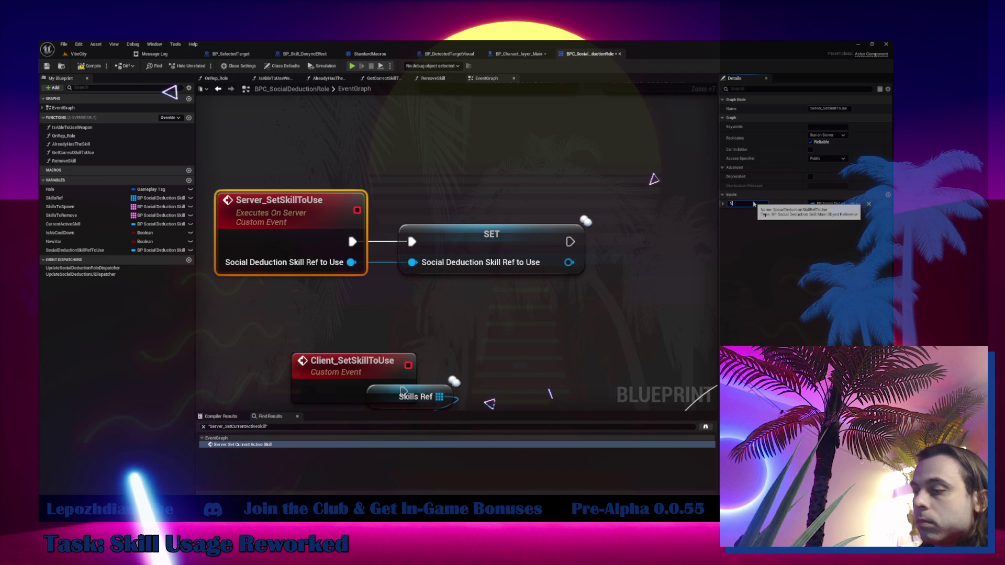
key("Return")
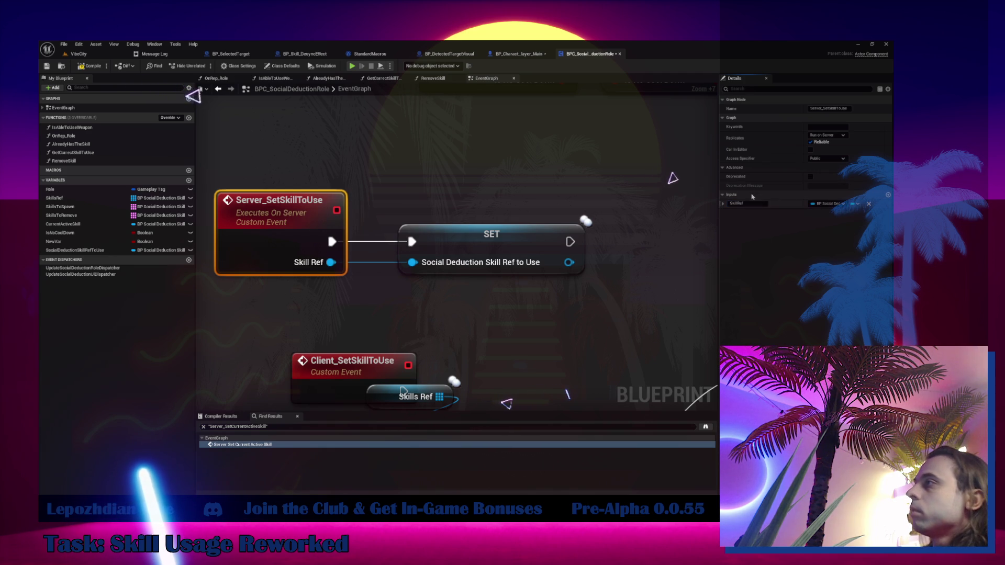
- Make Client_SetSkillToUse a reliable Run on owning Client event feeding a duplicated SET node
mouse_move(357, 370)
left_mouse_down()
mouse_move(310, 317)
mouse_move(282, 306)
left_mouse_up()
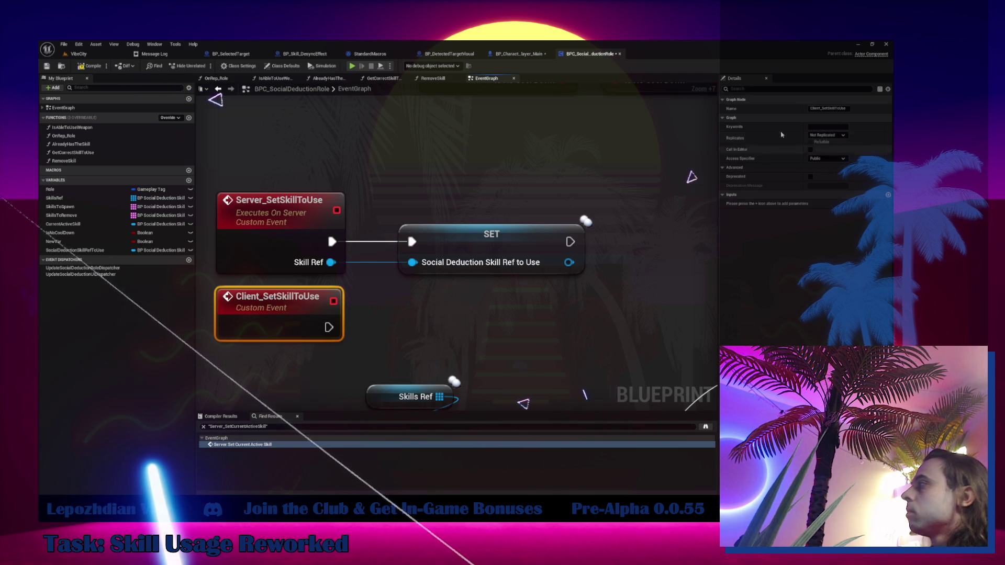
left_click(827, 135)
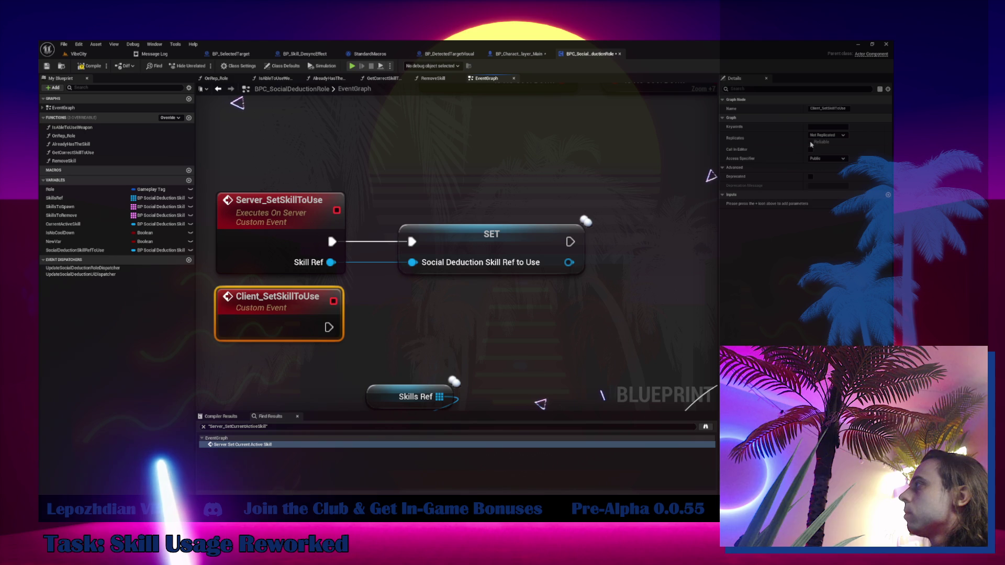
left_click(830, 167)
left_click(811, 142)
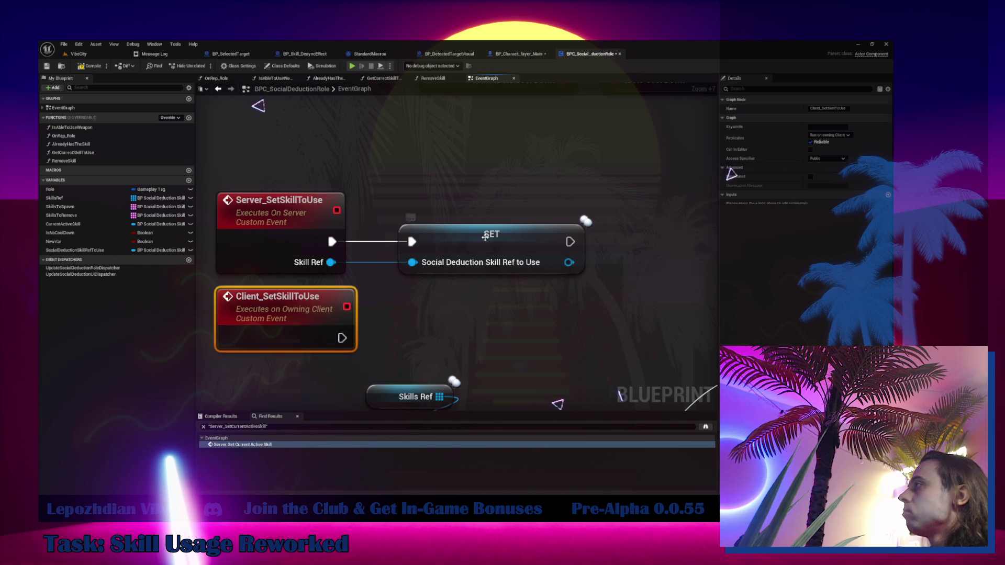
left_click(484, 232)
key("ctrl+c")
key("ctrl+v")
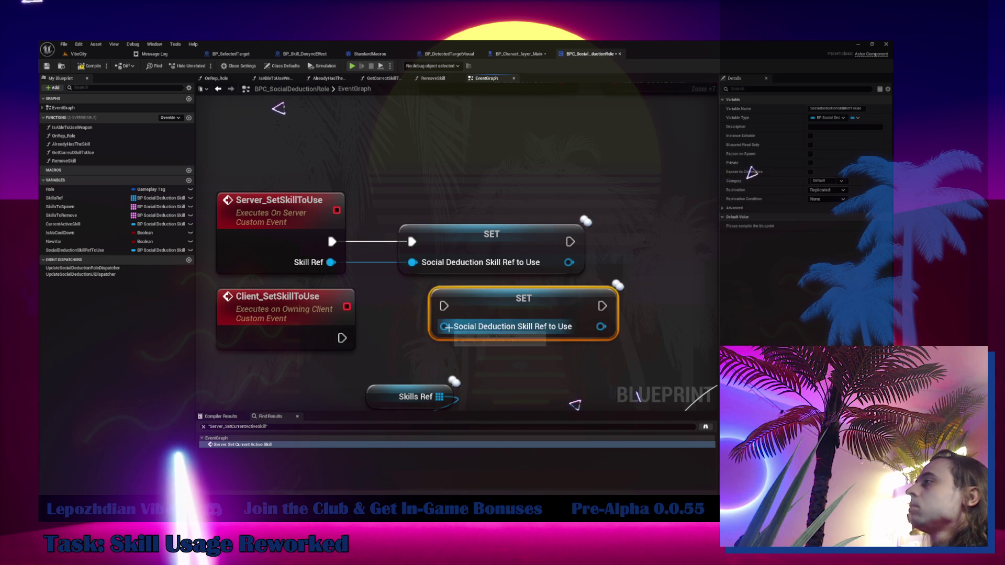
mouse_move(444, 326)
left_mouse_down()
mouse_move(335, 335)
mouse_move(419, 325)
mouse_move(444, 306)
mouse_move(464, 335)
mouse_move(452, 344)
left_mouse_up()
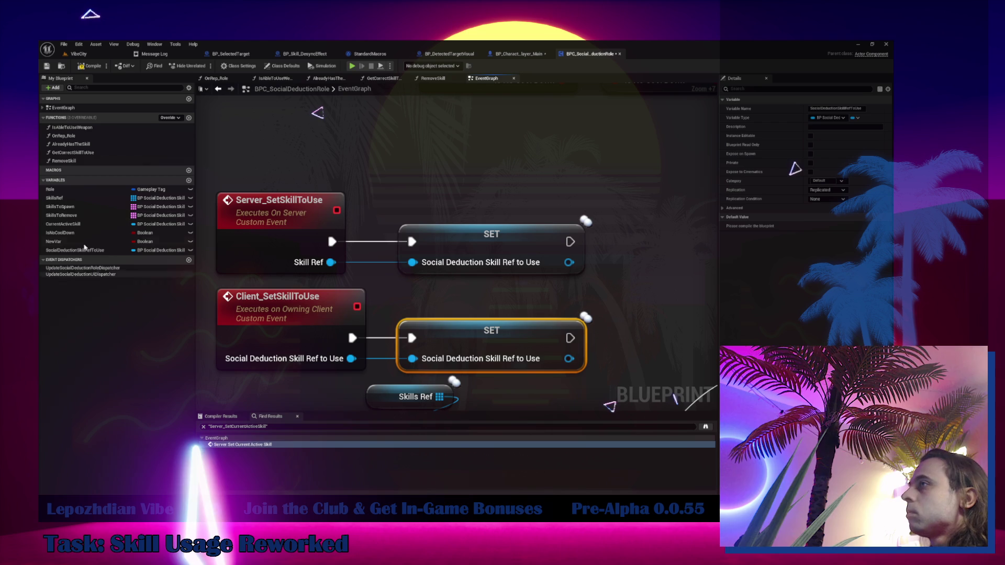
- Place a Client_SetSkillToUse call in the graph and compile
left_click(43, 107)
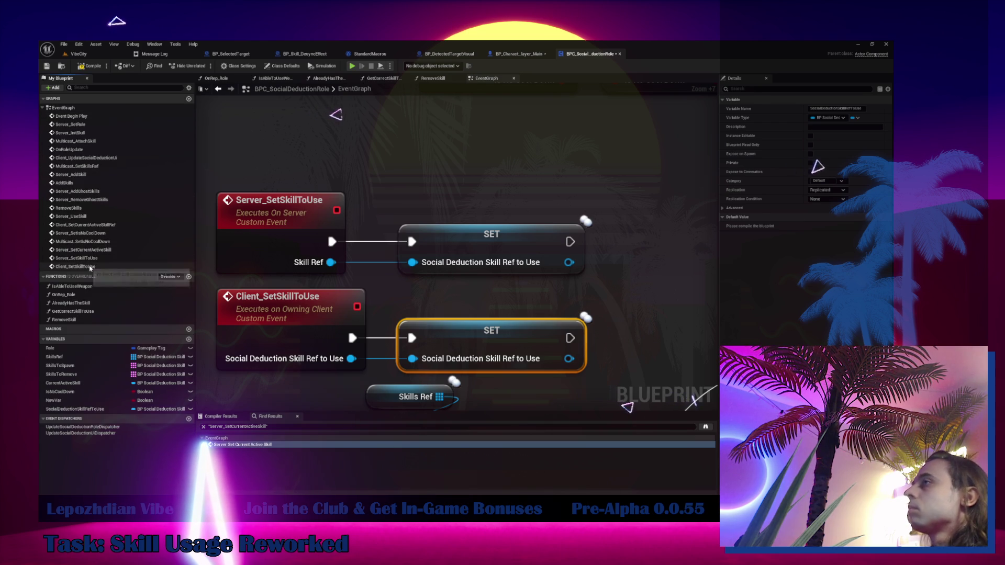
mouse_move(90, 268)
left_mouse_down()
mouse_move(576, 162)
mouse_move(550, 153)
left_mouse_up()
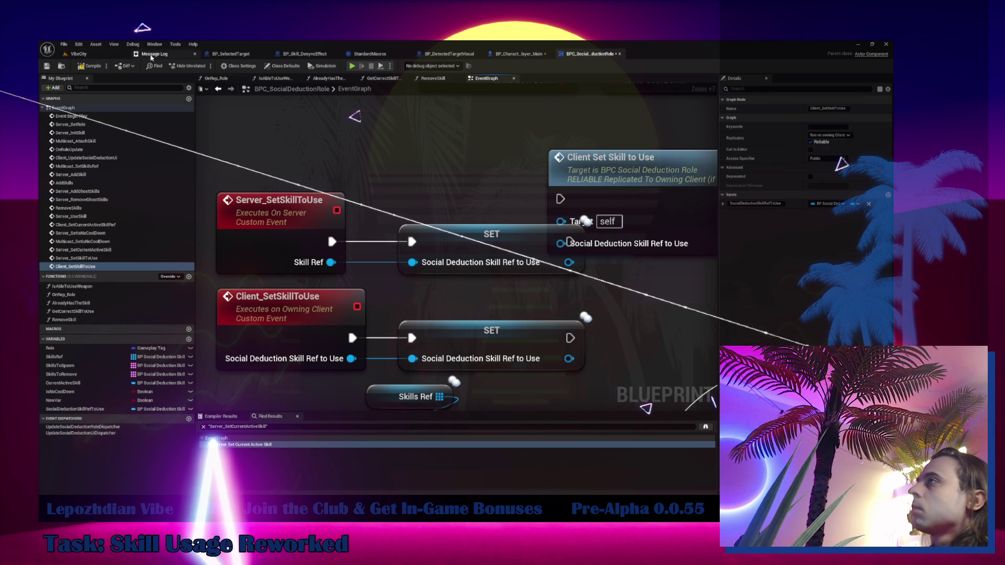
left_click(89, 66)
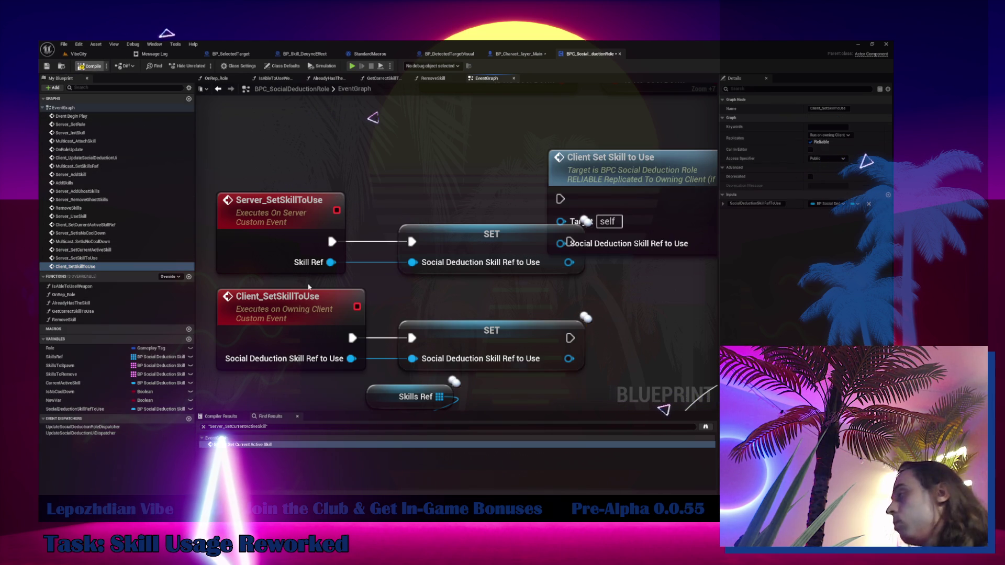
- Rename the client event's input to SkillRef and add a new event dispatcher
left_click(319, 320)
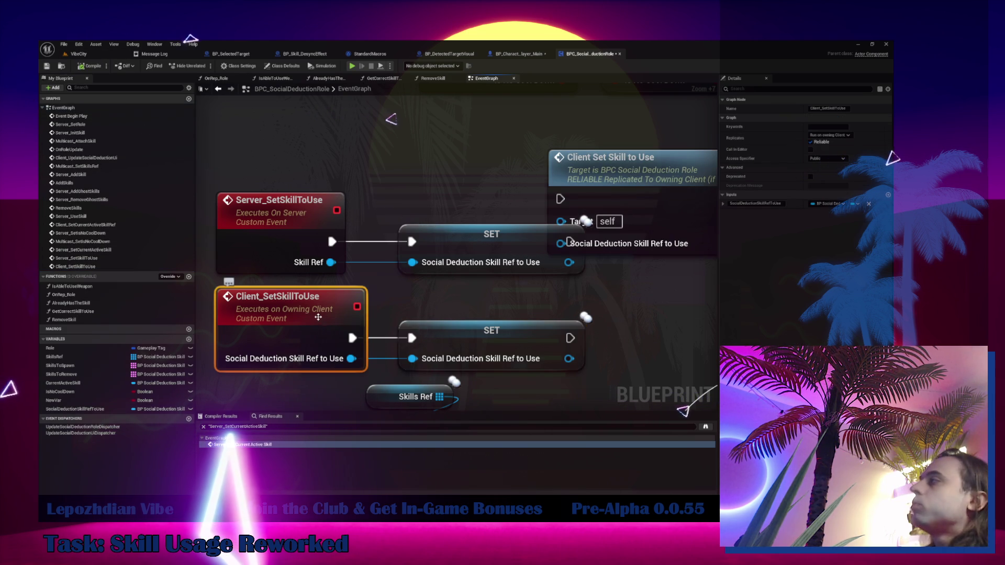
left_click(771, 204)
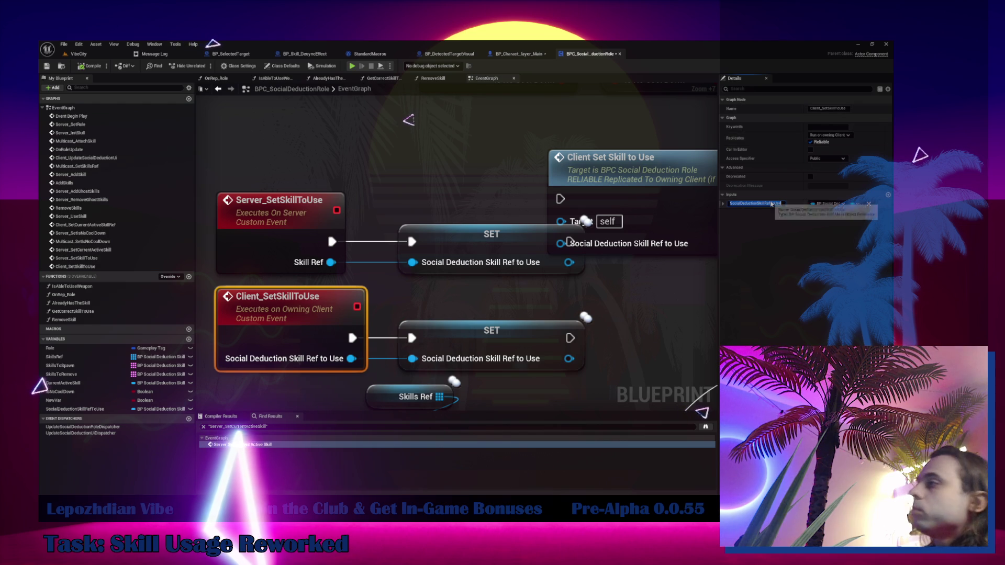
type("SkillRef")
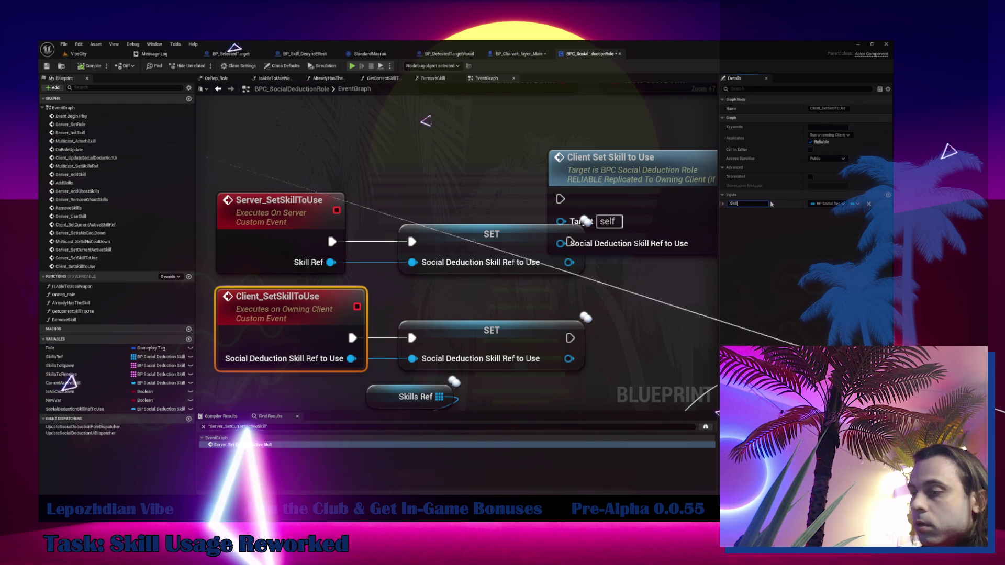
key("Return")
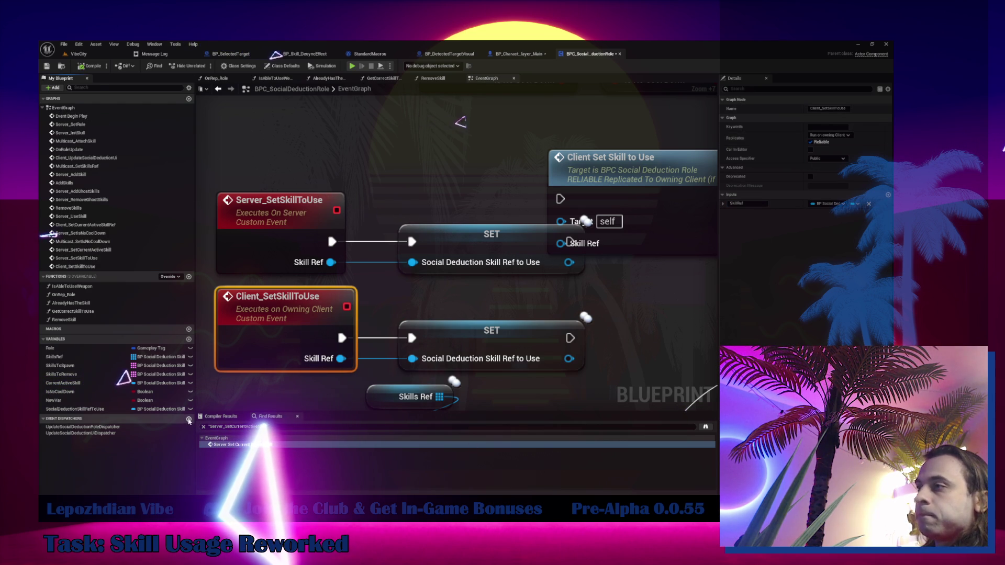
left_click(189, 420)
type("UpdateSkillToUseDispatcher")
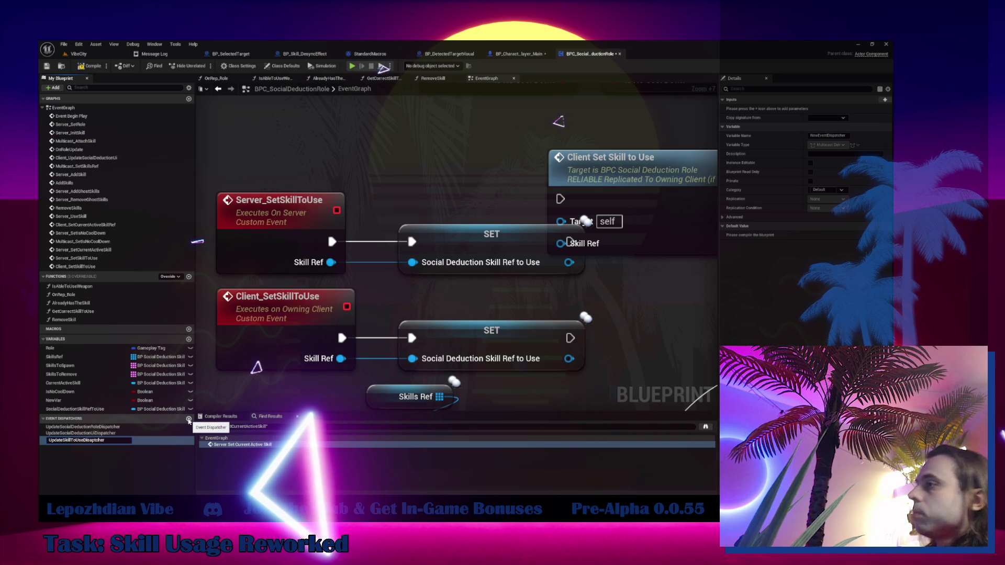
- Name the dispatcher UpdateSkillToUseDispatcher with a SkillRef input of BP Social Deduction Skill Main object reference type
key("Return")
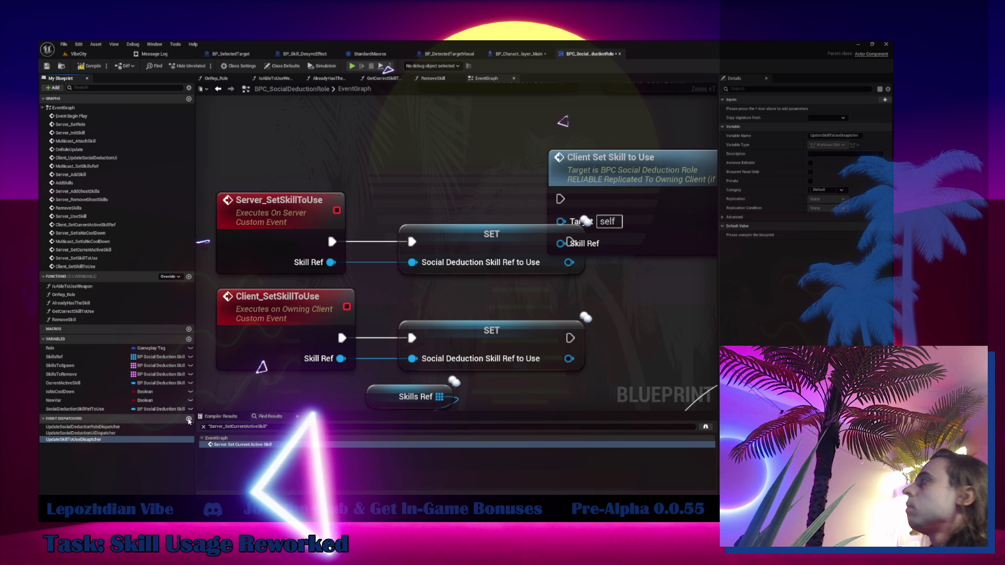
left_click(888, 103)
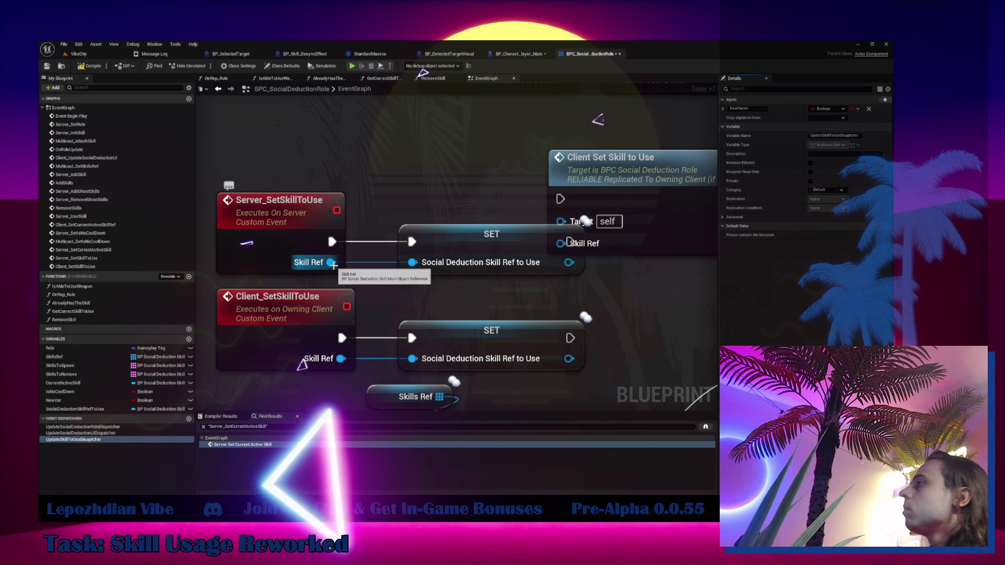
left_click(839, 109)
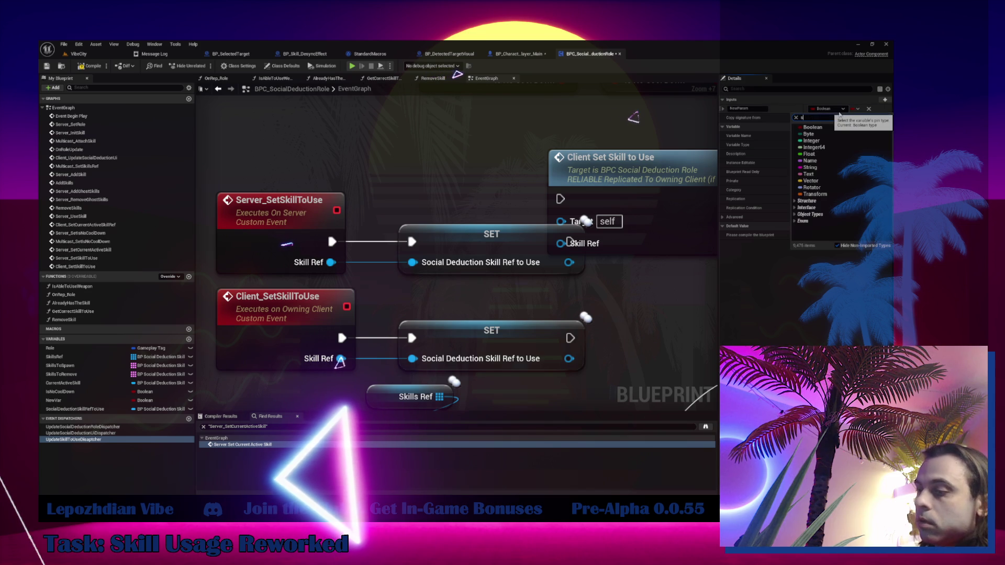
type("kill main")
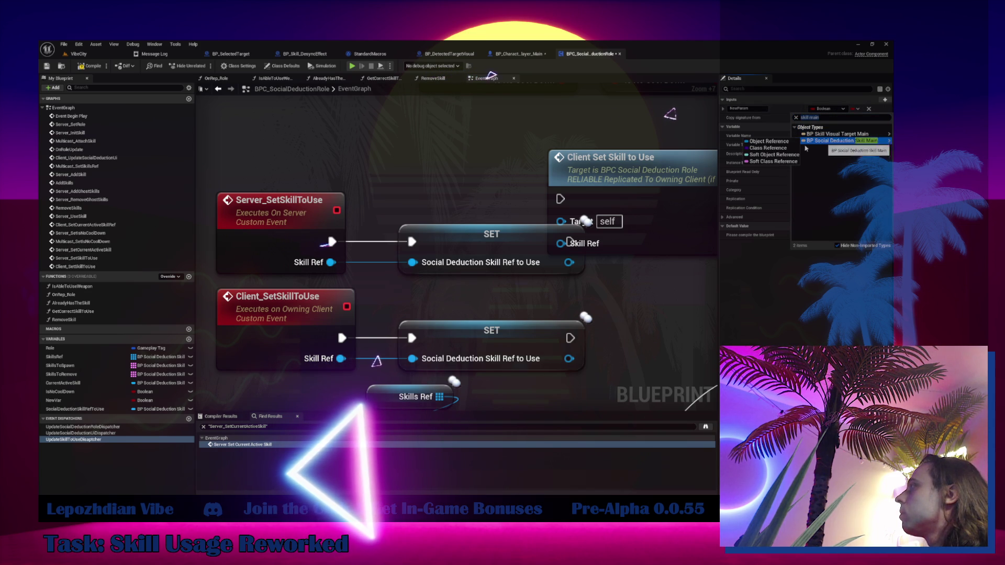
left_click(788, 142)
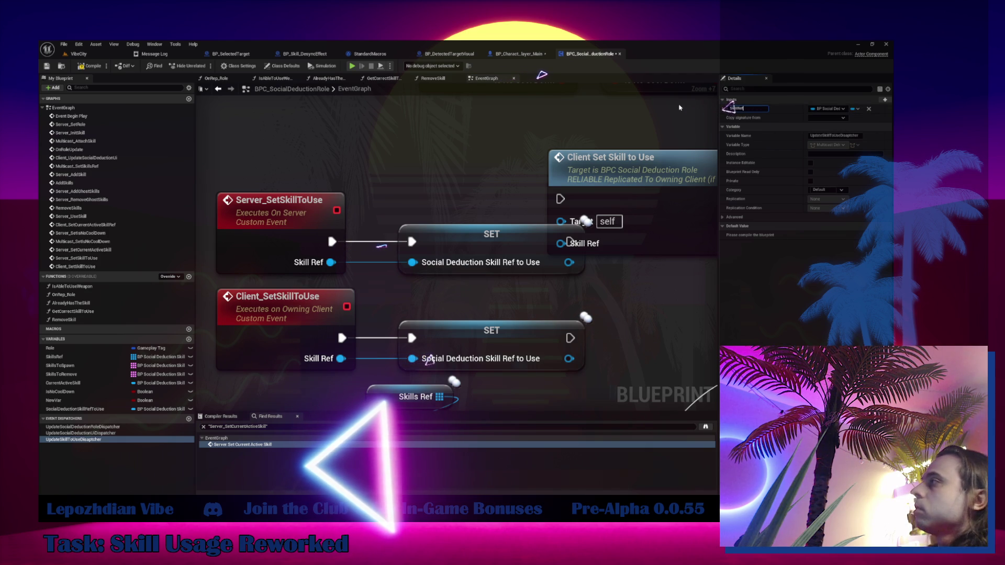
scroll(287, 197, "down", 7)
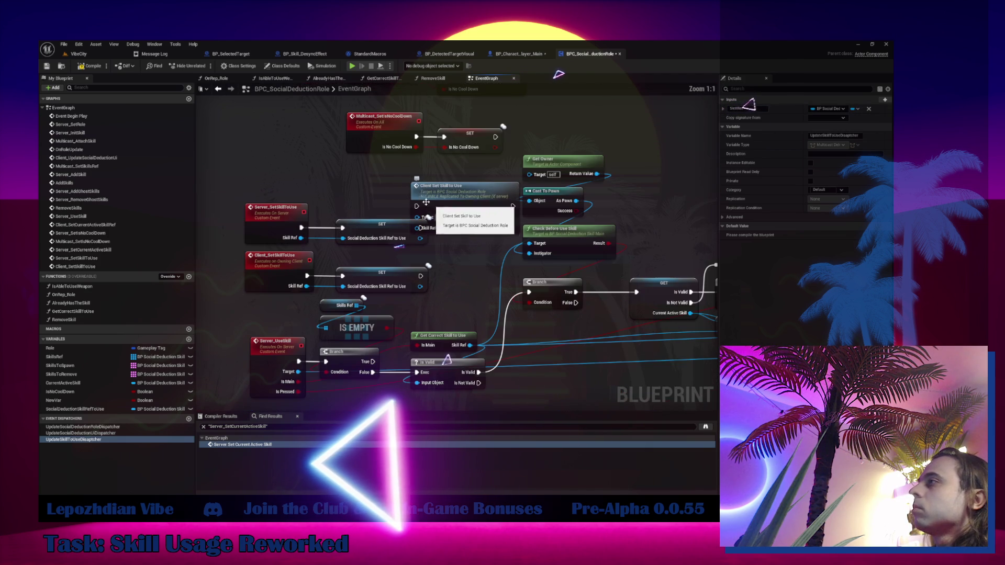
- Wire the server event's SET node into the Client Set Skill to Use call
left_click(286, 198)
scroll(405, 341, "down", 5)
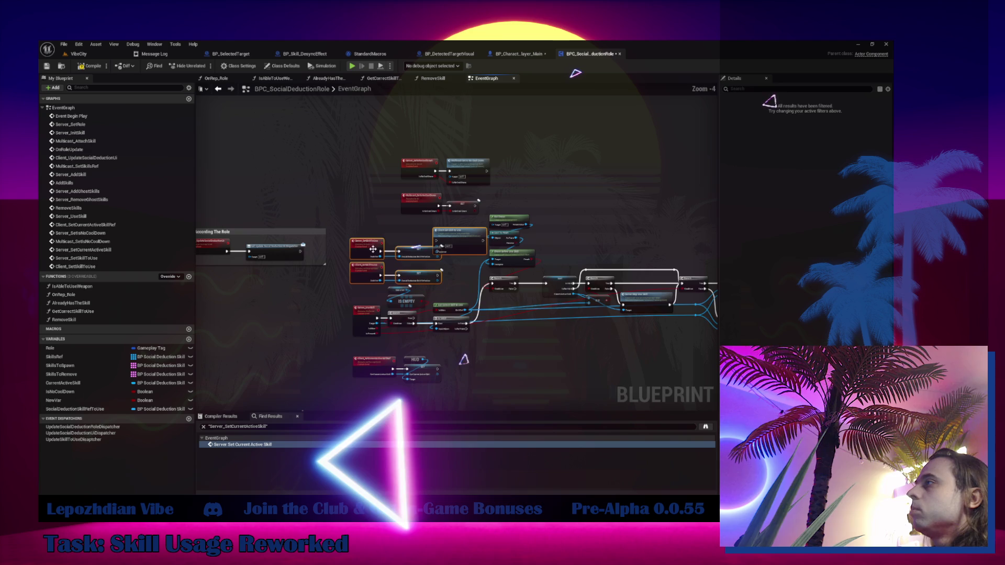
scroll(442, 283, "up", 5)
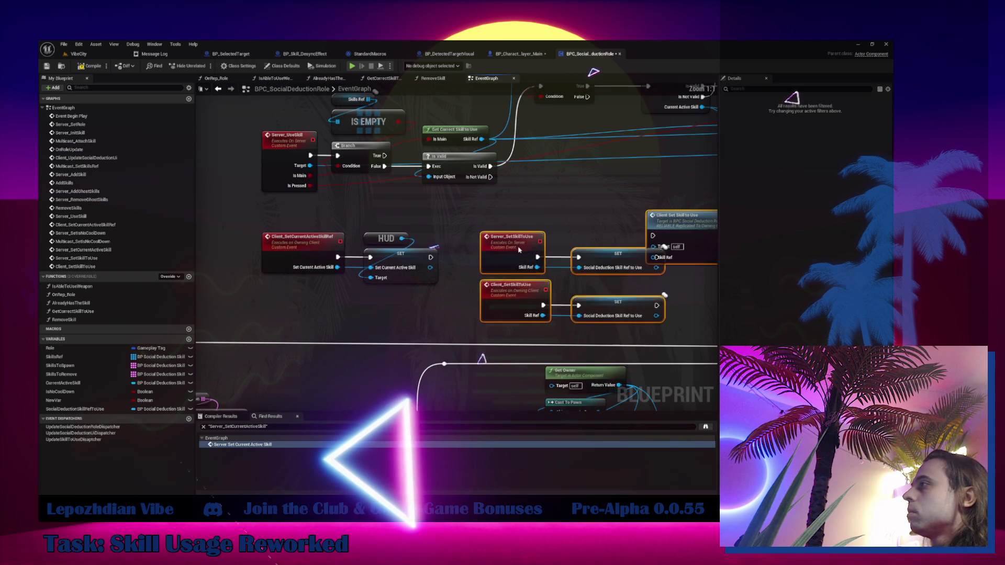
left_click_drag(545, 220, 382, 223)
left_click_drag(518, 201, 556, 216)
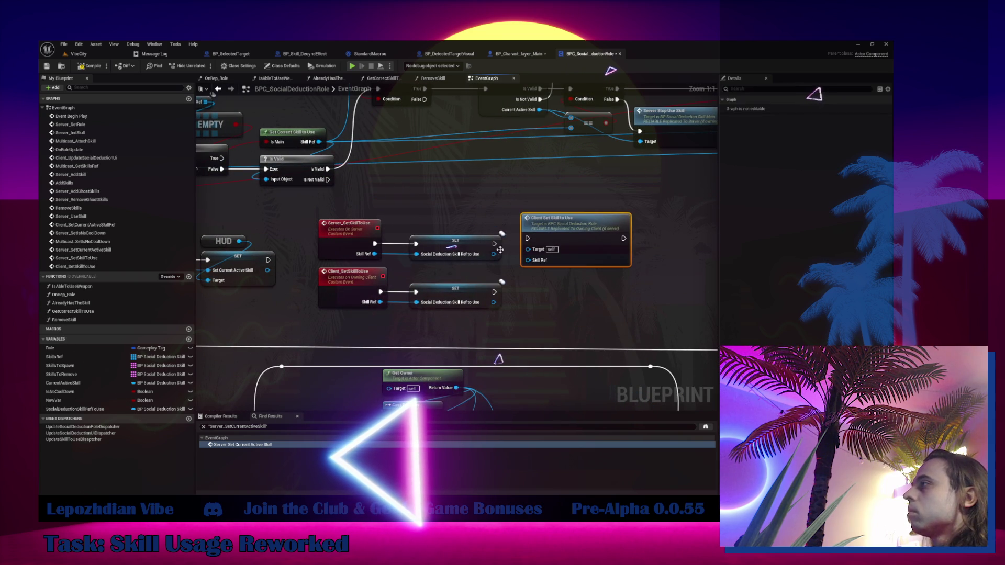
mouse_move(494, 254)
left_mouse_down()
mouse_move(533, 264)
mouse_move(528, 239)
left_mouse_up()
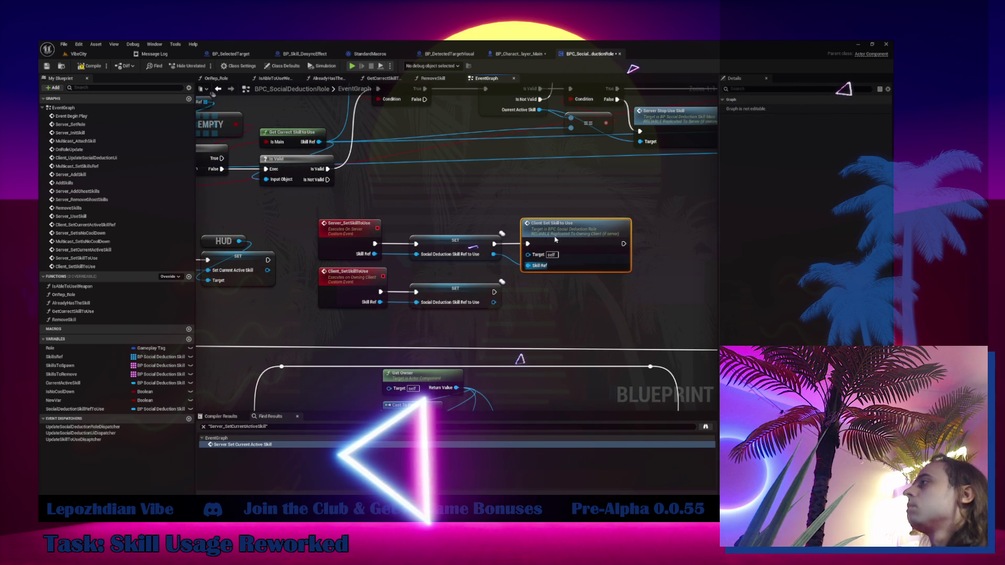
- Call UpdateSkillToUseDispatcher after the client SET with the skill reference, then compile and save BPC_SocialDeductionRole
left_click(82, 440)
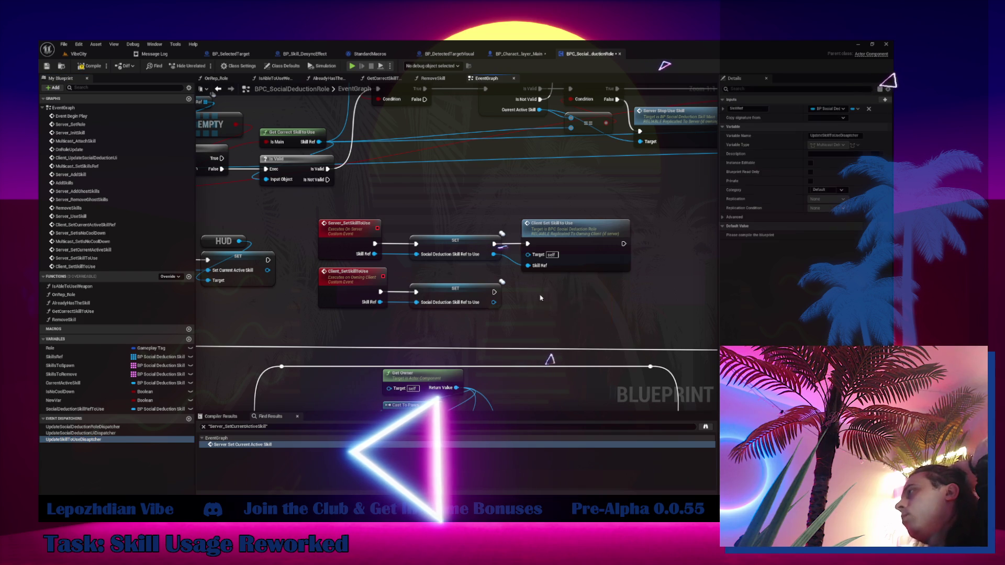
left_click_drag(541, 298, 525, 287)
mouse_move(529, 322)
left_mouse_down()
mouse_move(528, 297)
mouse_move(564, 296)
left_mouse_up()
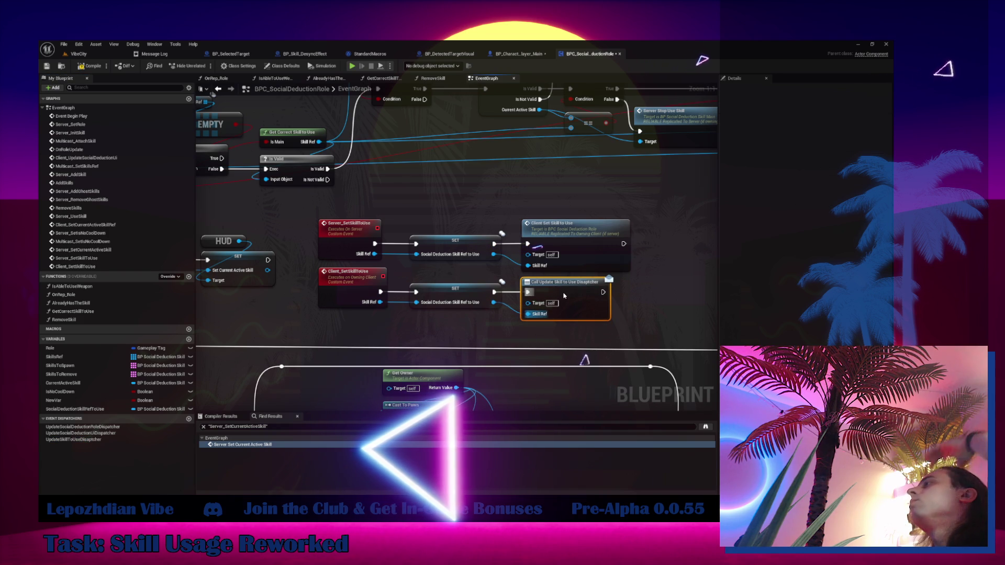
left_click(89, 66)
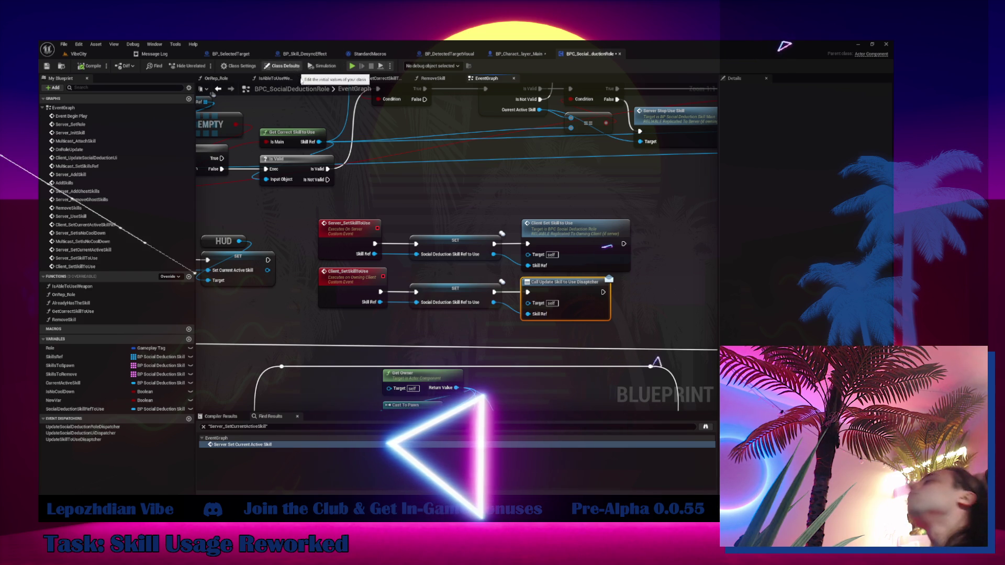
left_click(47, 67)
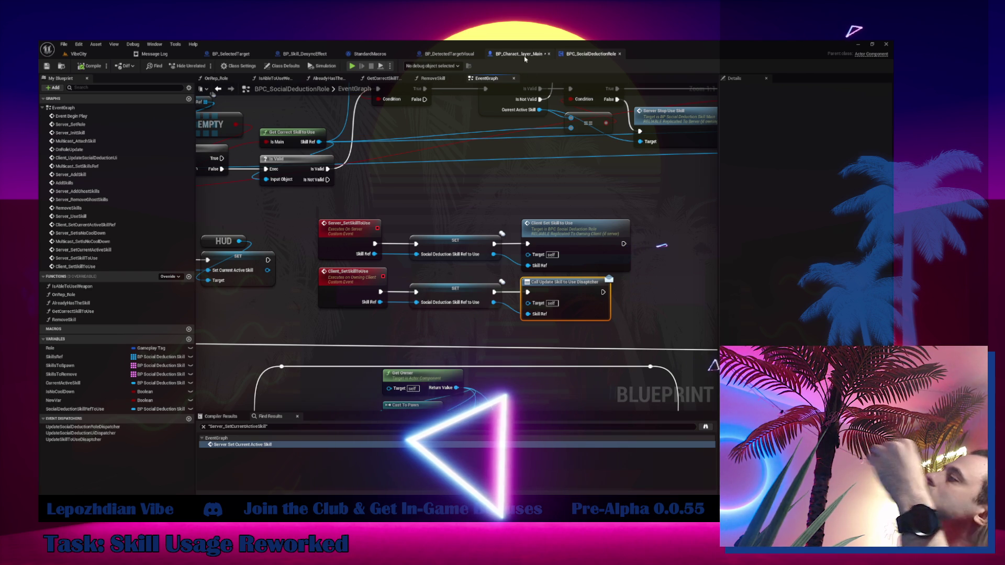
- In BP_Character_Player_Main, add a validated Get of Social Deduction Skill Ref to Use from the role reference
left_click(524, 56)
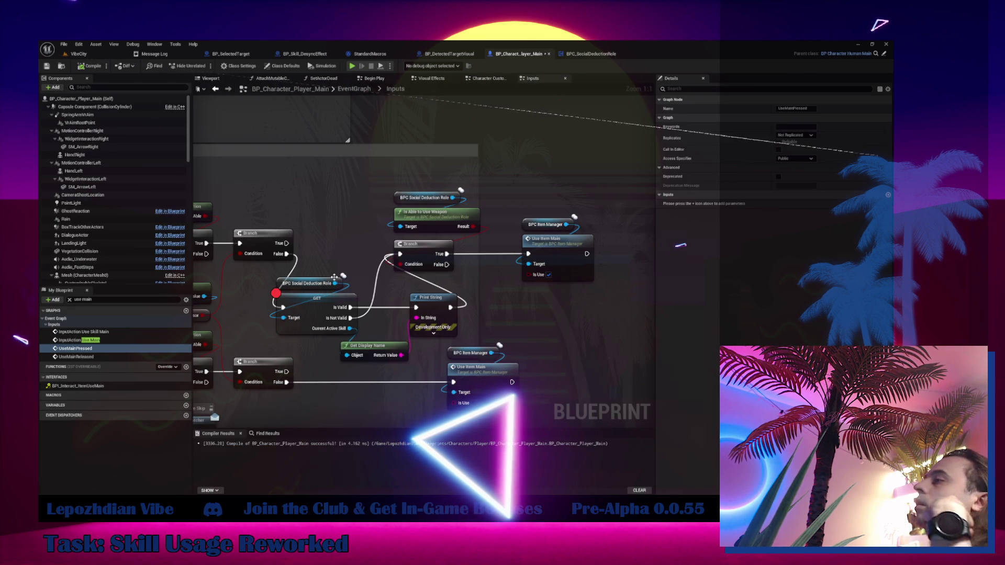
left_click_drag(335, 283, 345, 259)
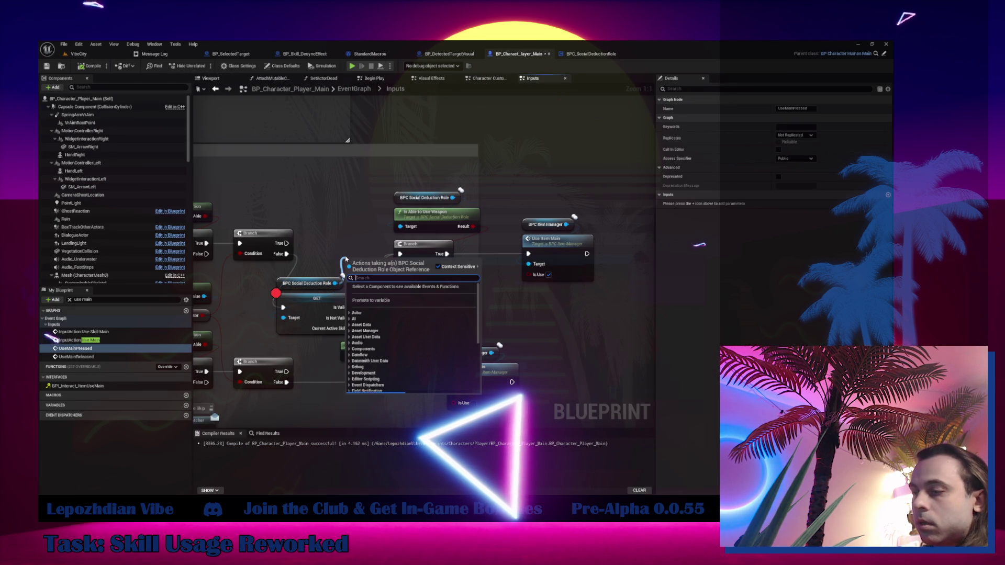
type("skill to")
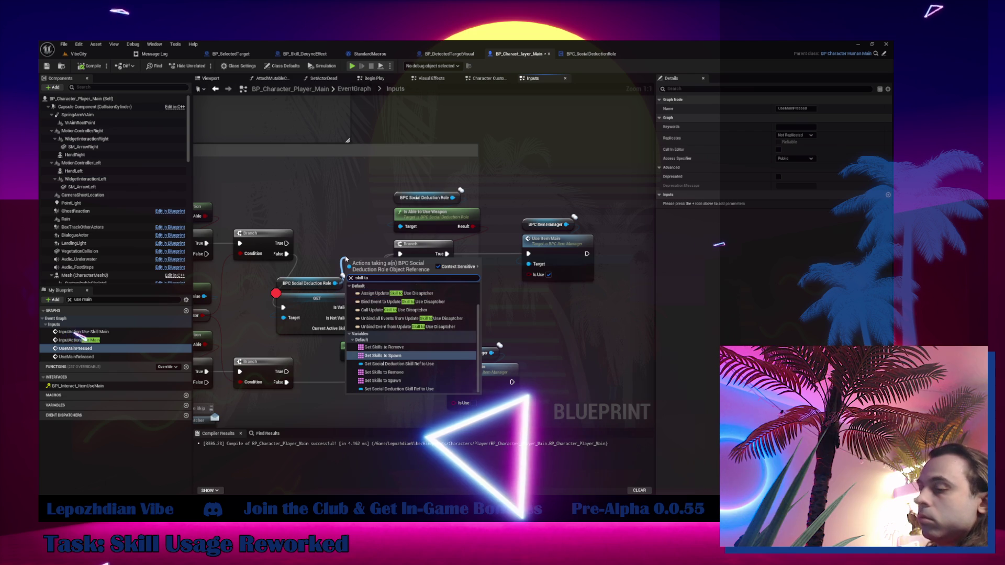
type(" use")
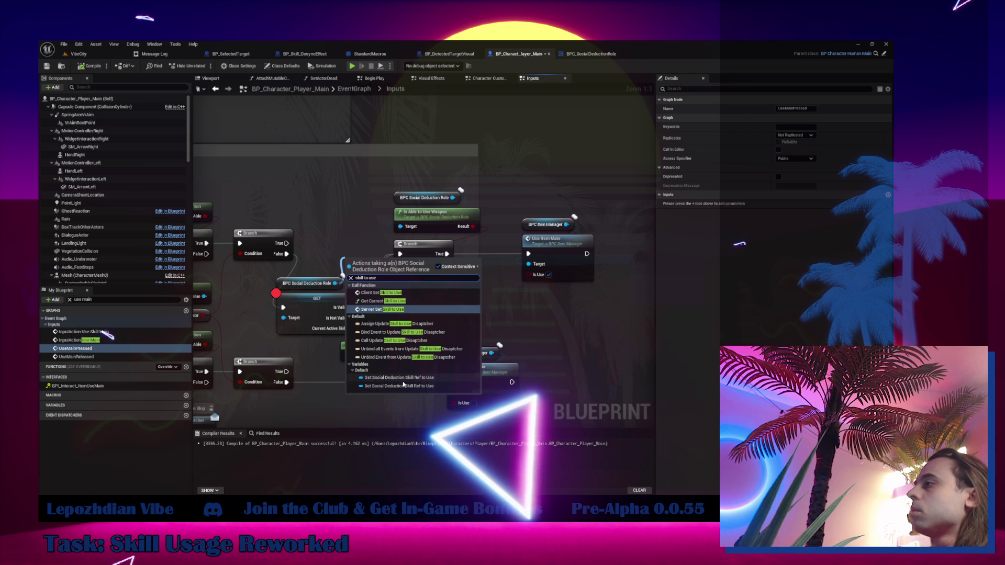
left_click(401, 377)
left_click_drag(471, 269, 391, 195)
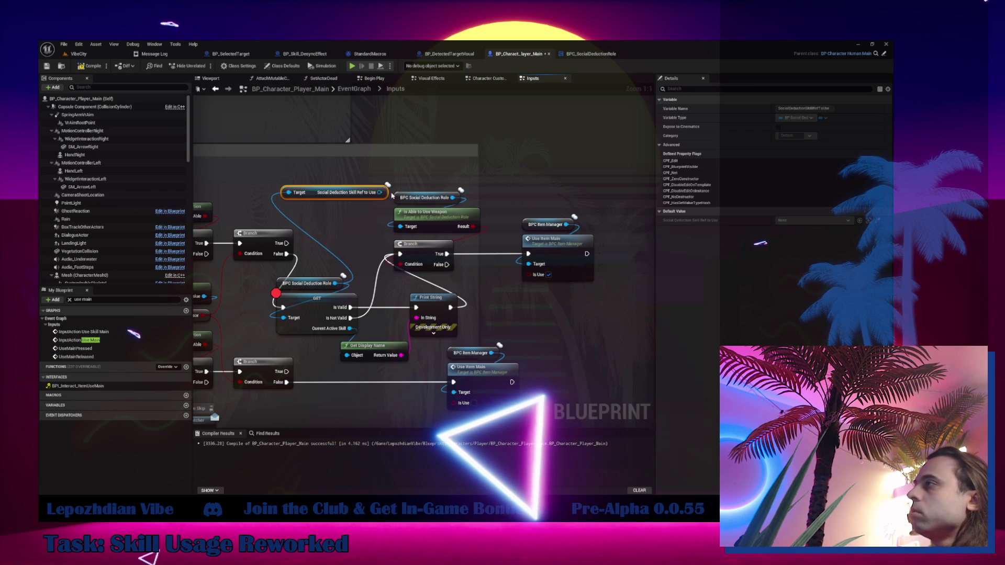
right_click(381, 195)
left_click(415, 258)
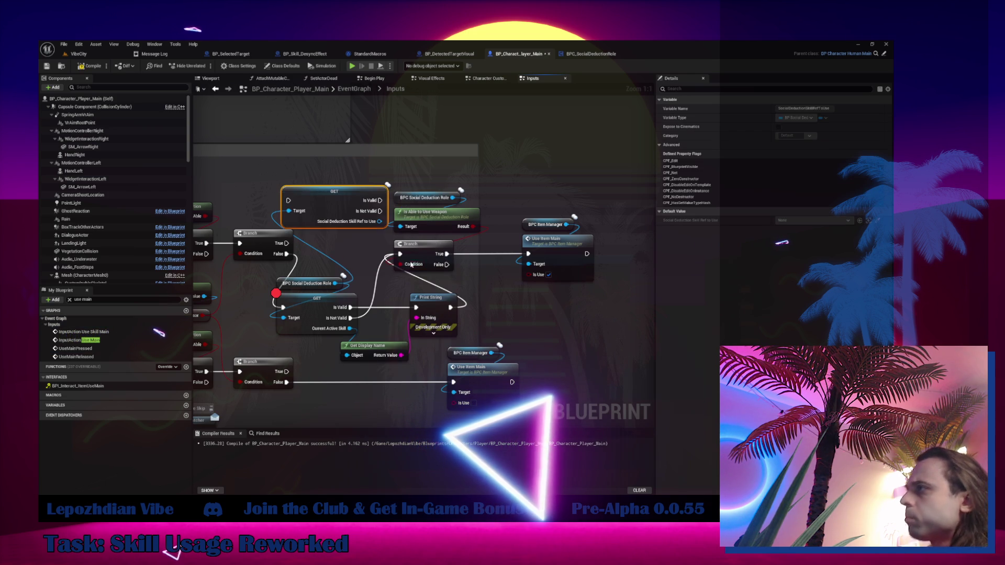
- Rewire the input logic to the new check, delete the Current Active Skill get, and compile
left_click_drag(297, 257, 289, 200)
left_click(375, 313)
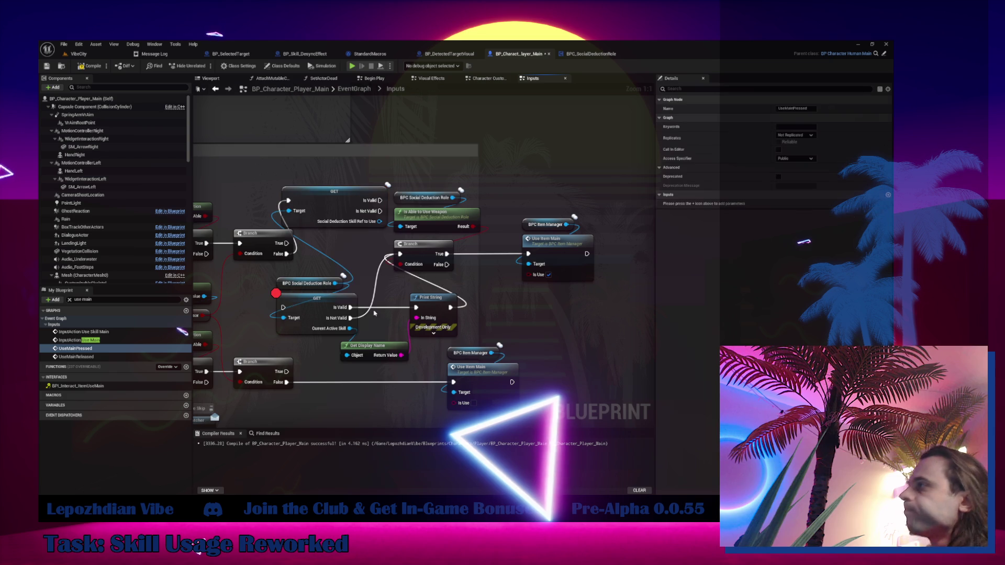
mouse_move(350, 317)
left_mouse_down()
mouse_move(398, 230)
mouse_move(373, 241)
mouse_move(400, 254)
left_mouse_up()
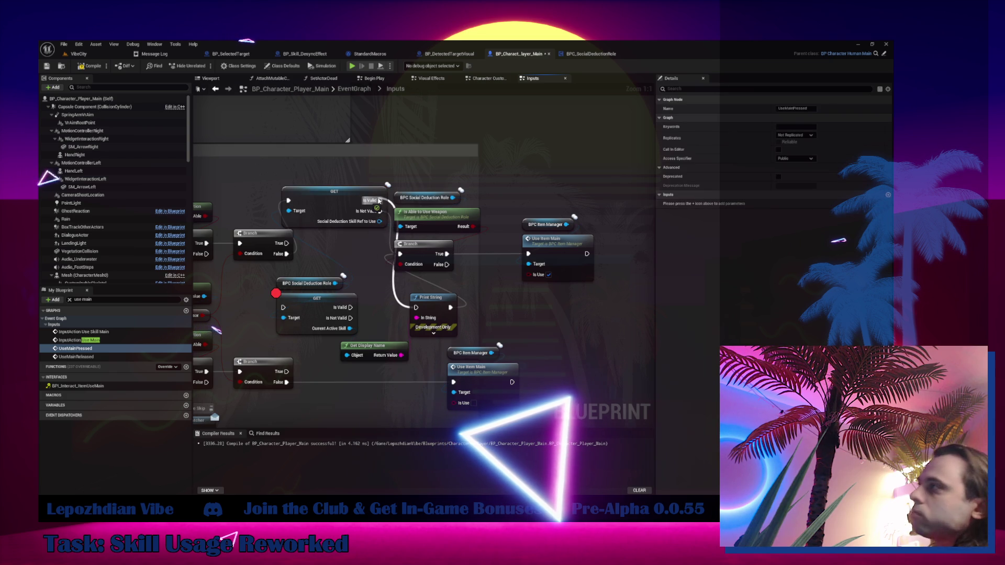
mouse_move(350, 335)
left_mouse_down()
mouse_move(355, 344)
mouse_move(379, 223)
mouse_move(349, 323)
left_mouse_up()
left_click(349, 323)
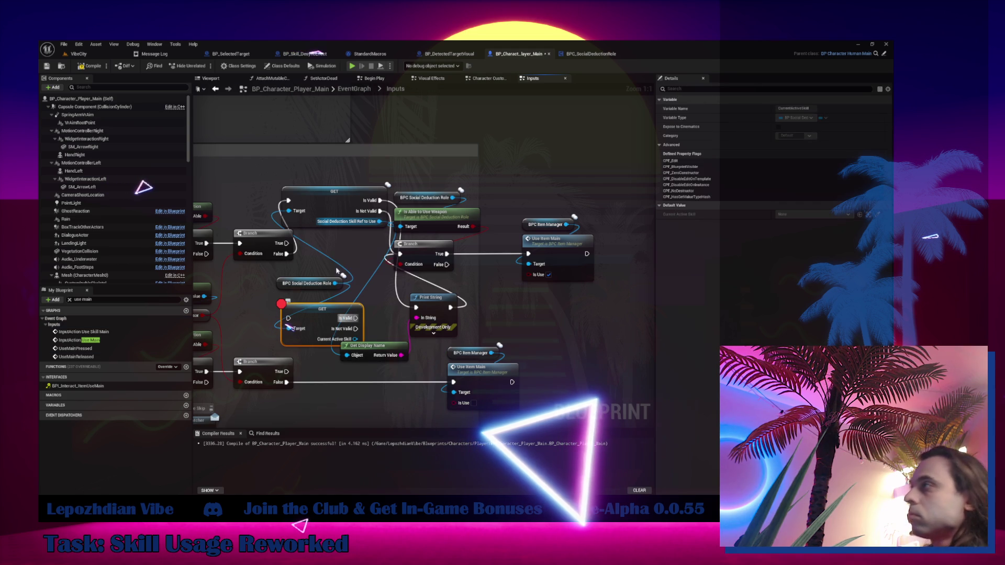
key("Delete")
mouse_move(336, 207)
left_mouse_down()
mouse_move(326, 314)
mouse_move(354, 308)
left_mouse_up()
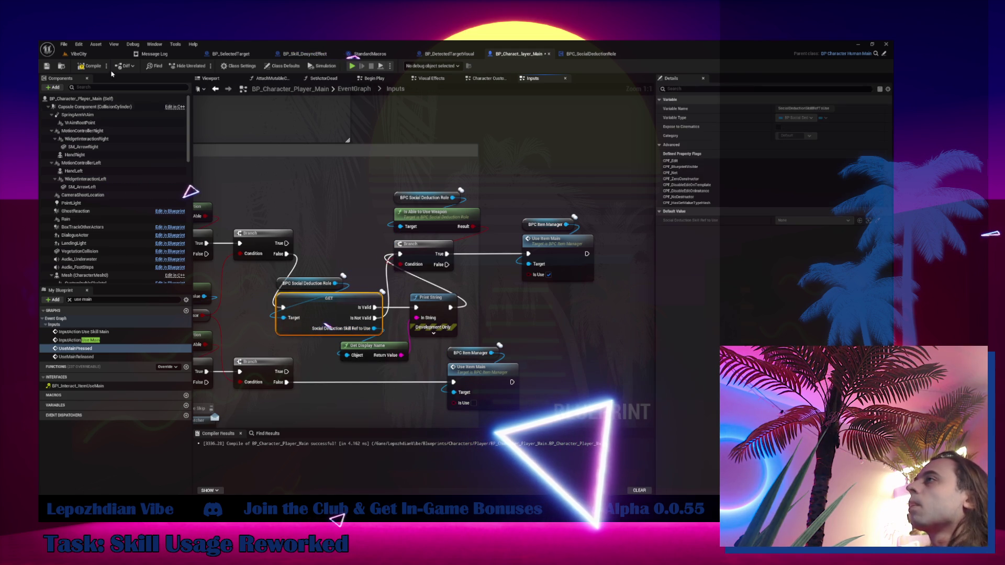
left_click(89, 66)
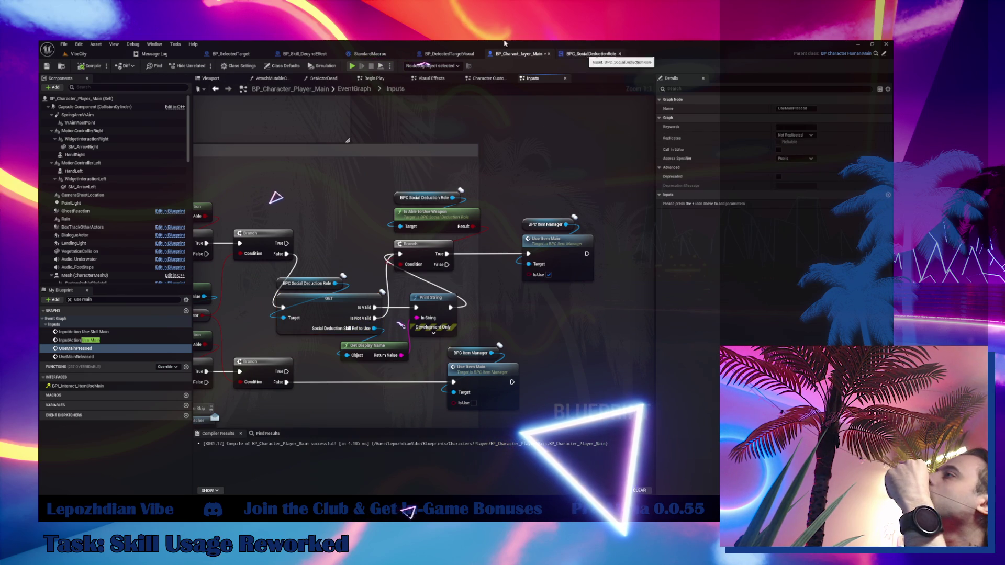
- In BP_Skill_DesyncEffect's FindTheBestTarget function, add a Get Instigator node
left_click(312, 56)
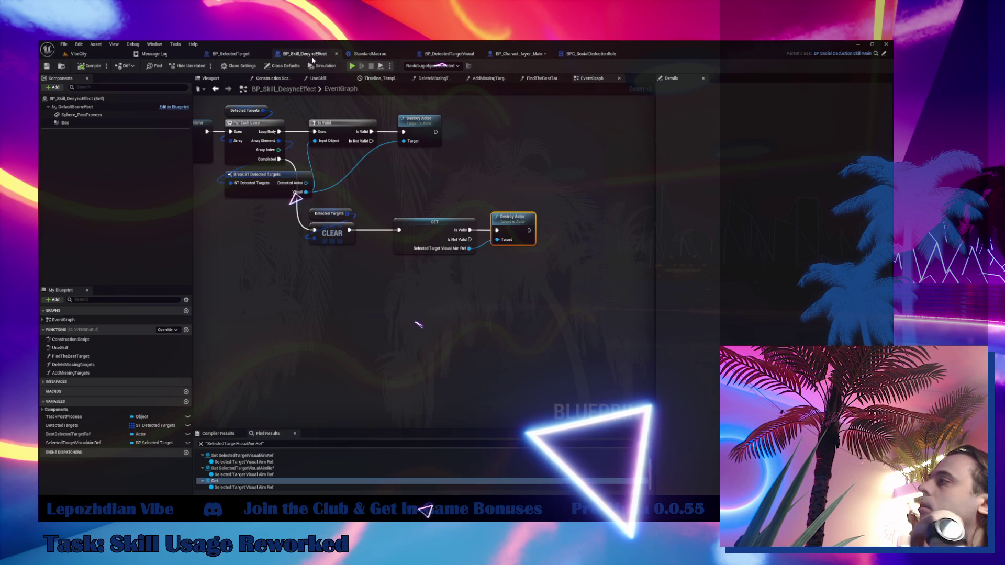
mouse_move(359, 200)
left_mouse_down()
mouse_move(314, 197)
mouse_move(325, 200)
left_mouse_up()
left_click_drag(438, 344, 766, 315)
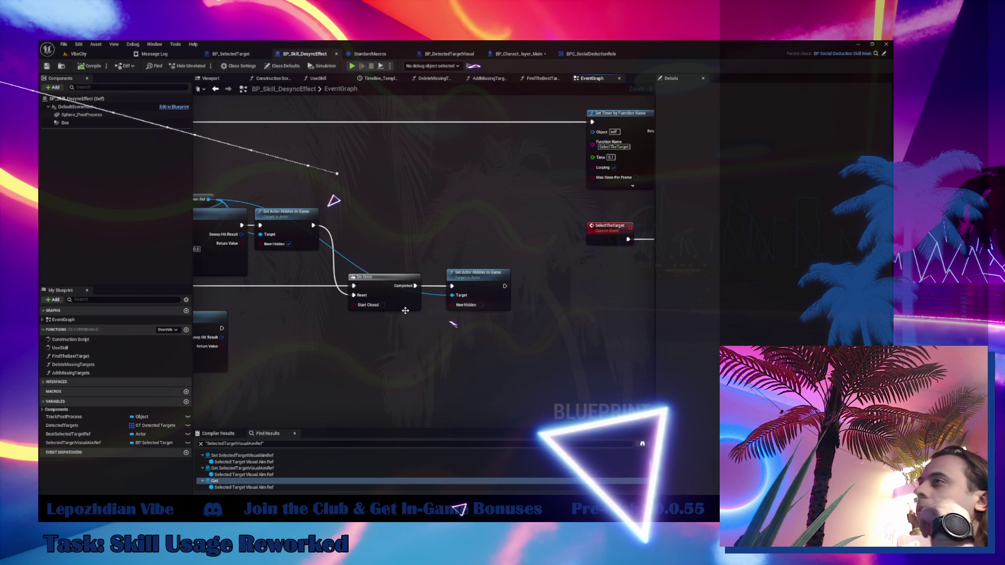
left_click(104, 357)
double_click(104, 358)
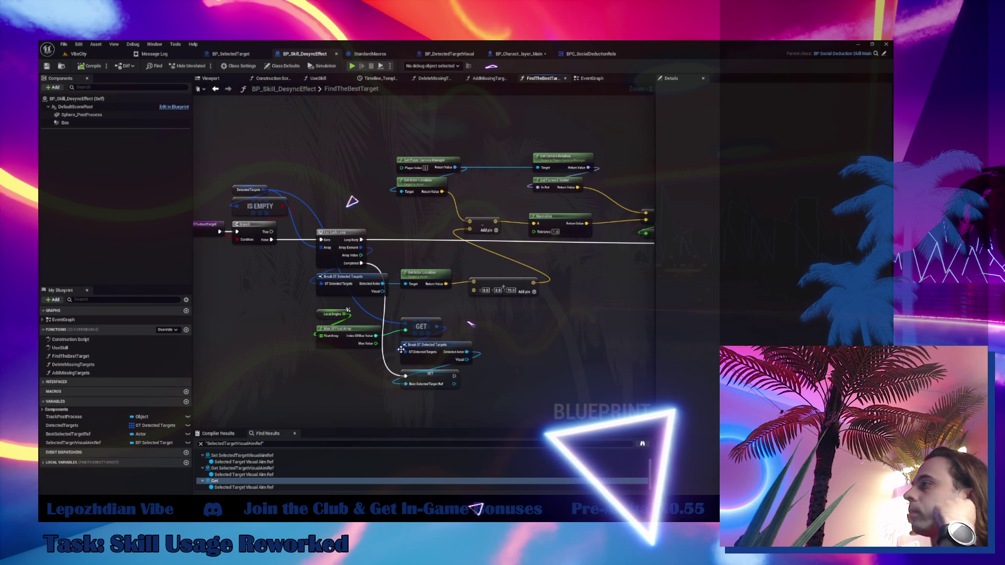
mouse_move(429, 371)
left_mouse_down()
mouse_move(453, 363)
mouse_move(452, 341)
left_mouse_up()
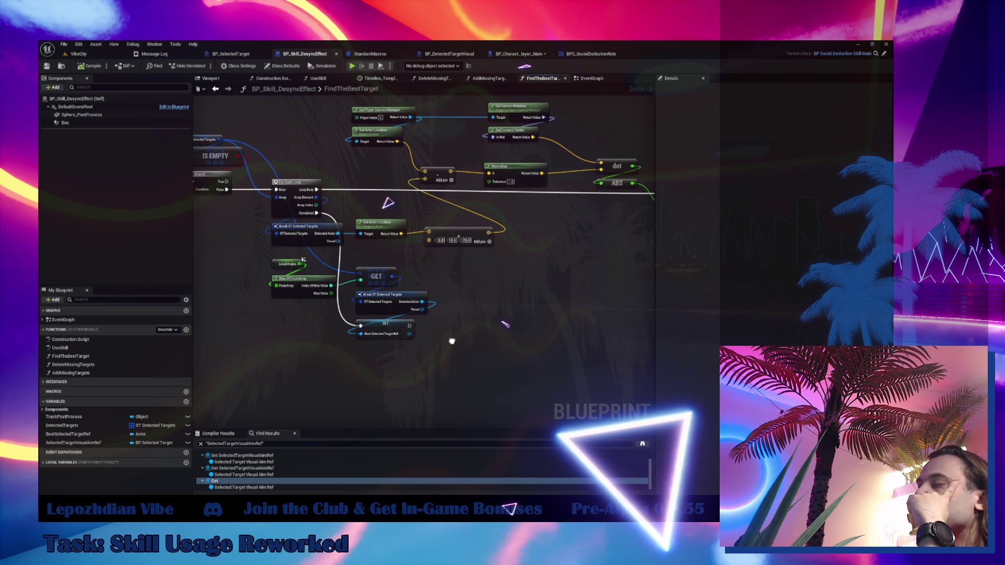
right_click(371, 376)
type("get instigat")
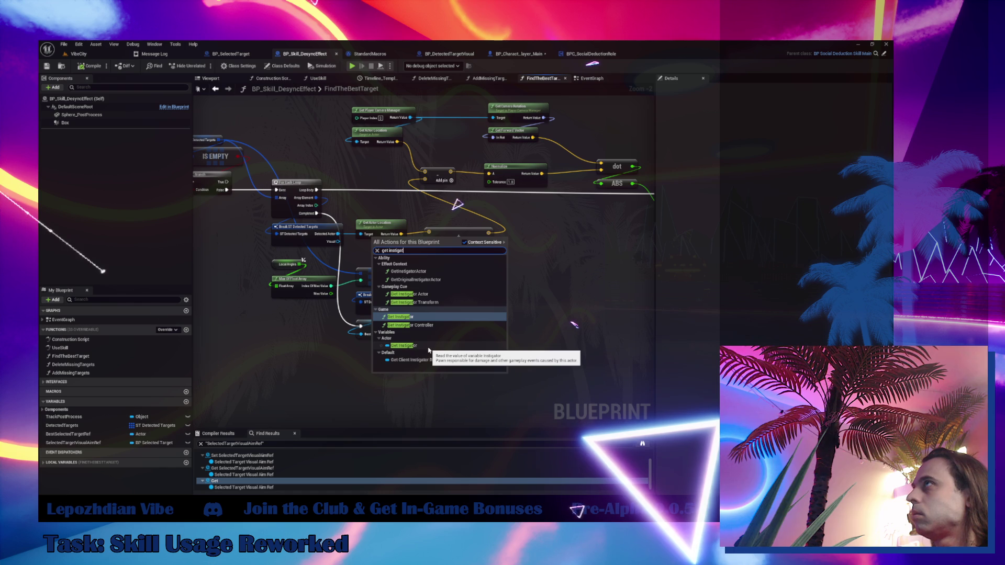
left_click(430, 346)
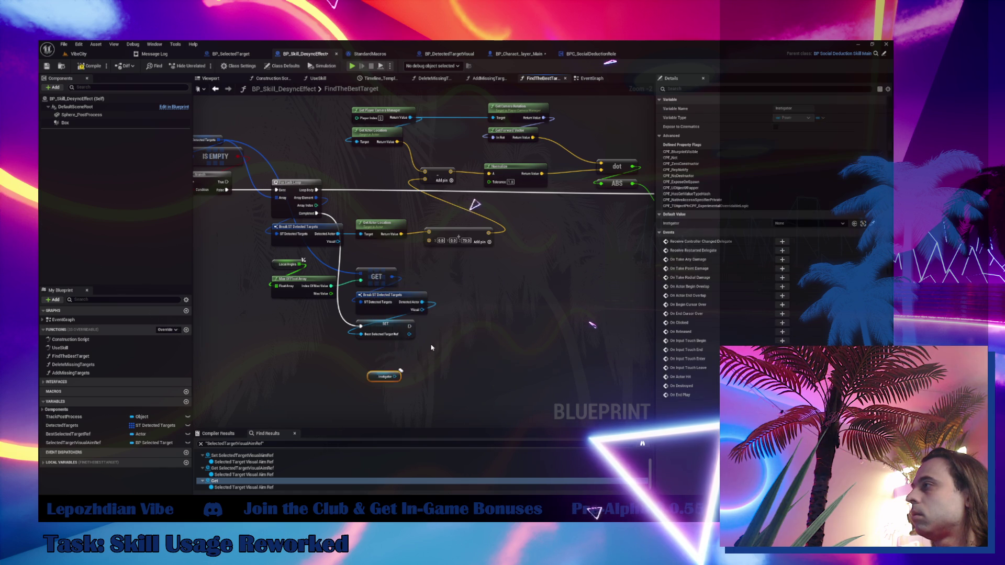
- Add Get Component by Class on the Instigator with class BPC_SocialDeductionRole
scroll(432, 348, "up", 2)
left_click_drag(379, 391, 404, 387)
type("get")
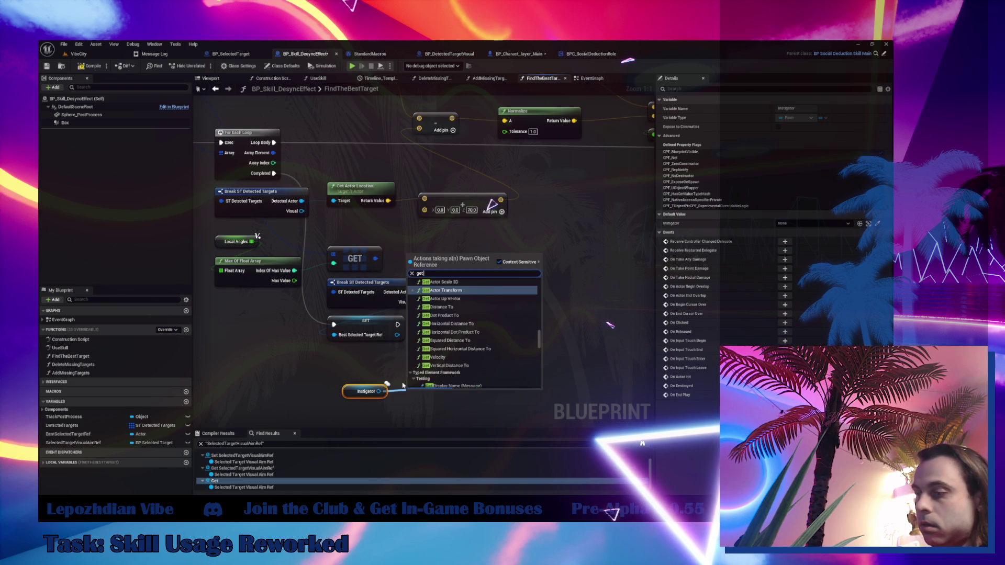
type(" component by")
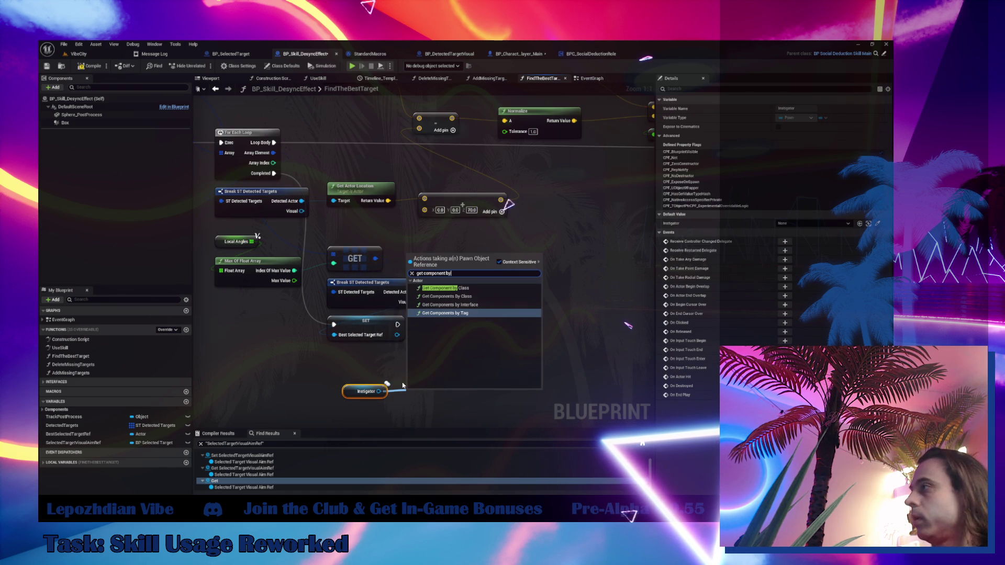
left_click(481, 291)
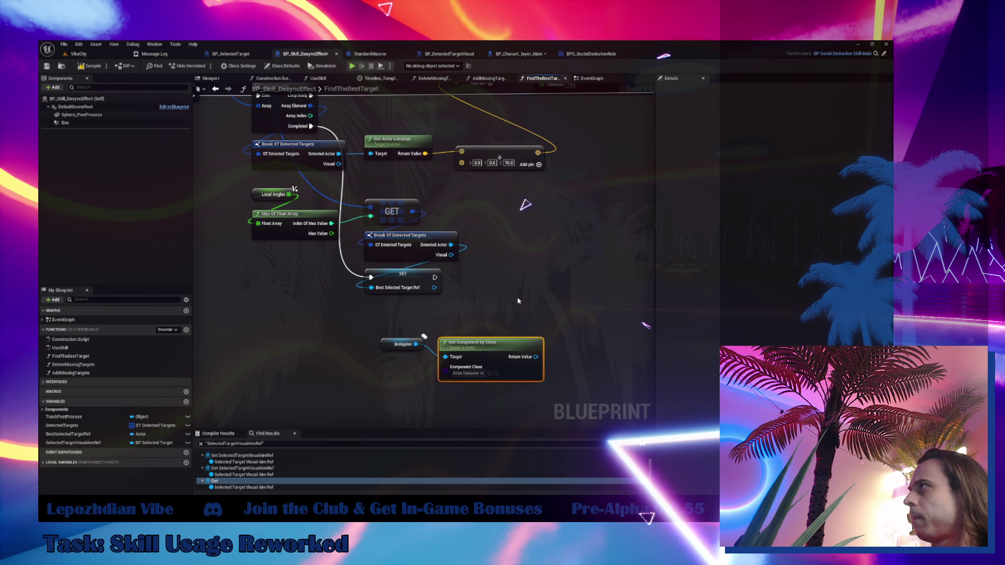
left_click(477, 374)
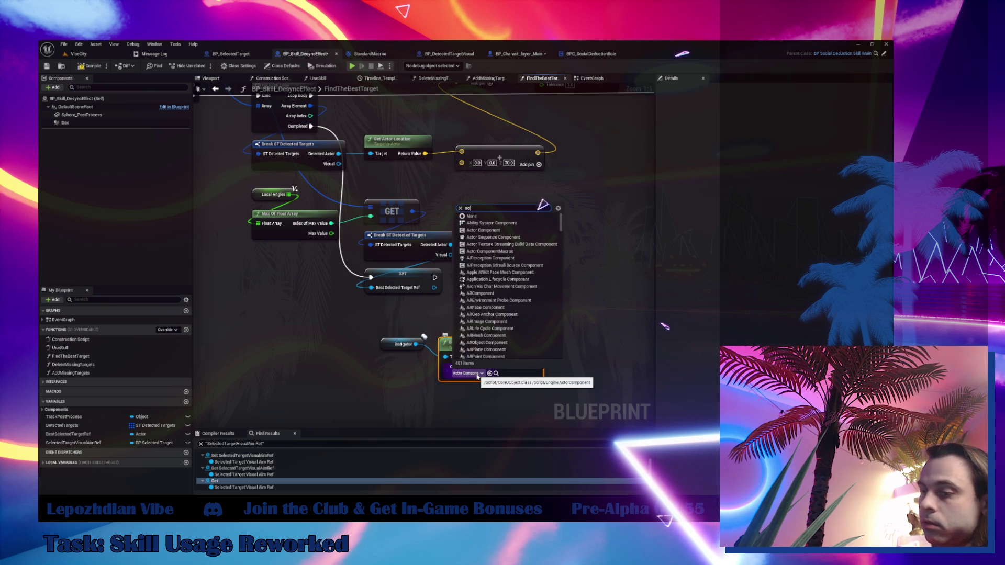
type("social dedu")
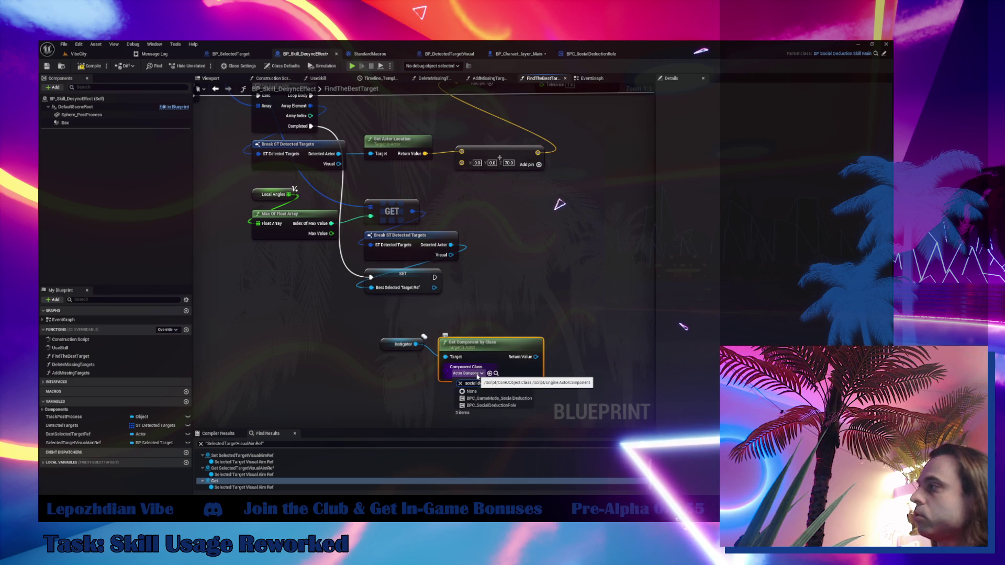
left_click(489, 406)
left_click_drag(471, 343, 412, 360)
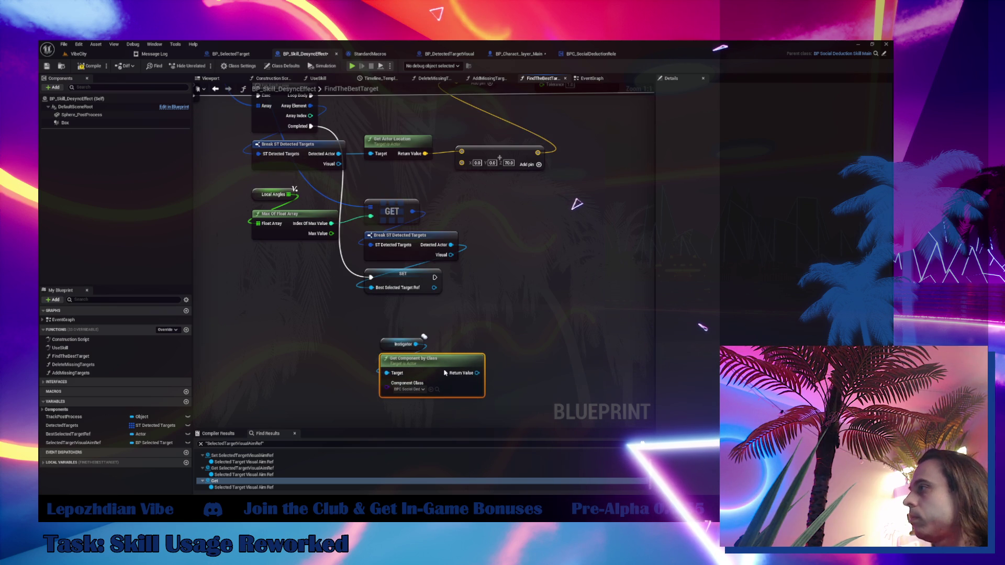
- Call Server Set Skill to Use on the found role component
left_click_drag(477, 373, 497, 359)
type("server")
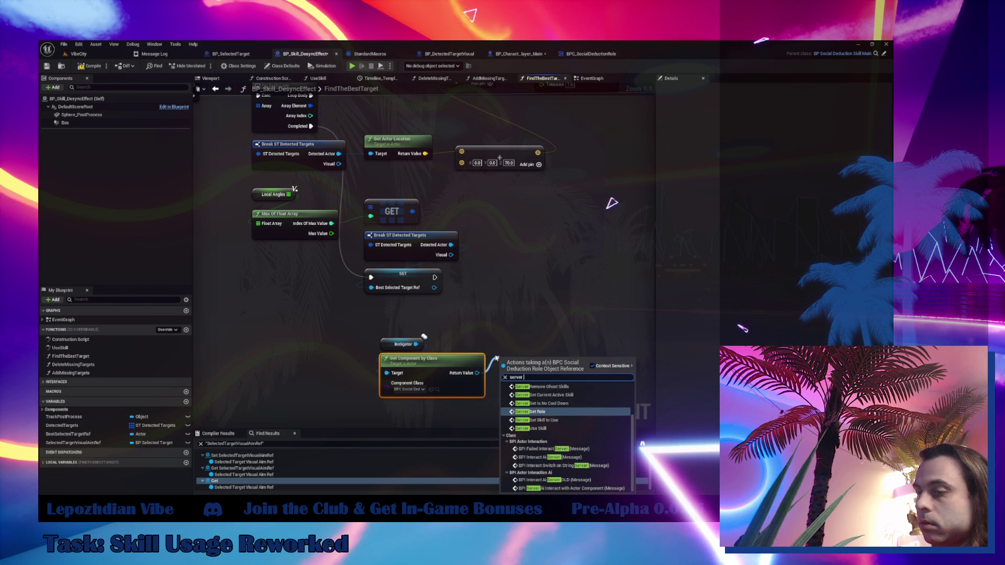
type(" skill")
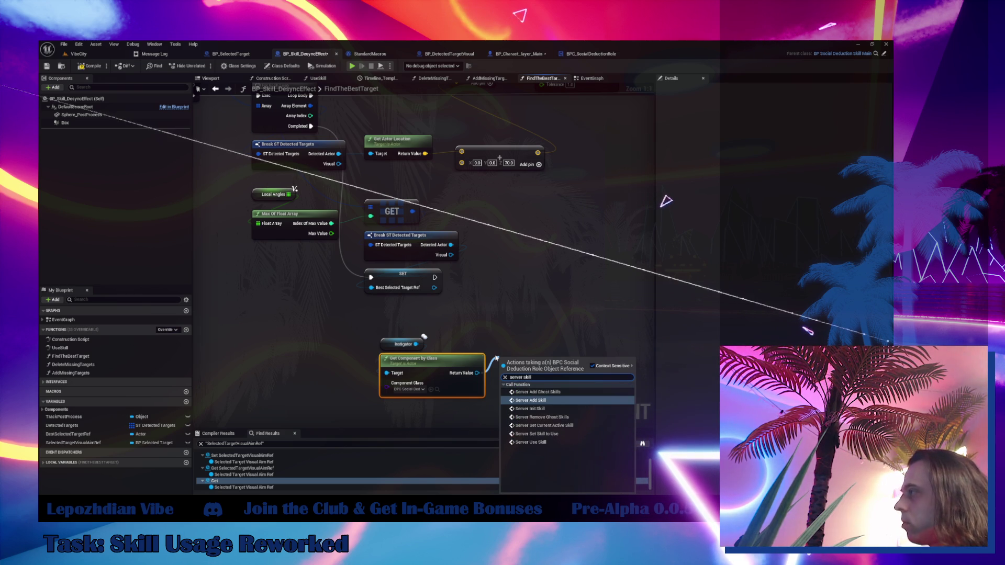
left_click(544, 426)
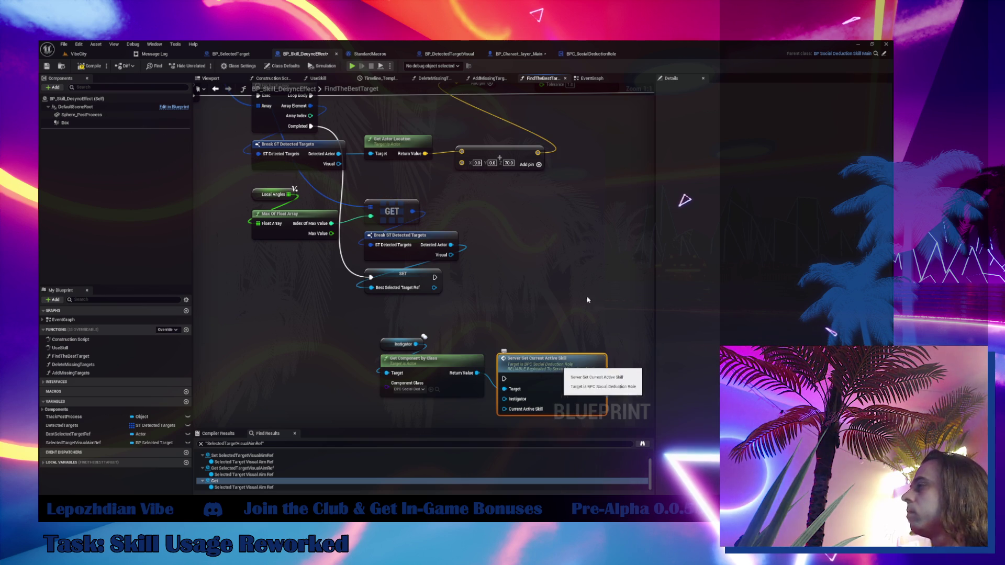
left_click(591, 53)
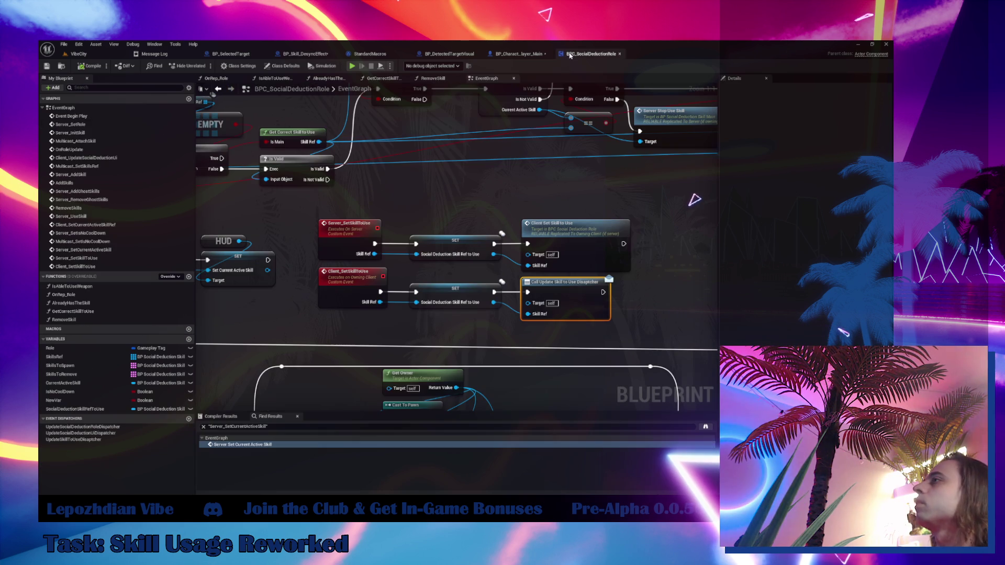
left_click(359, 244)
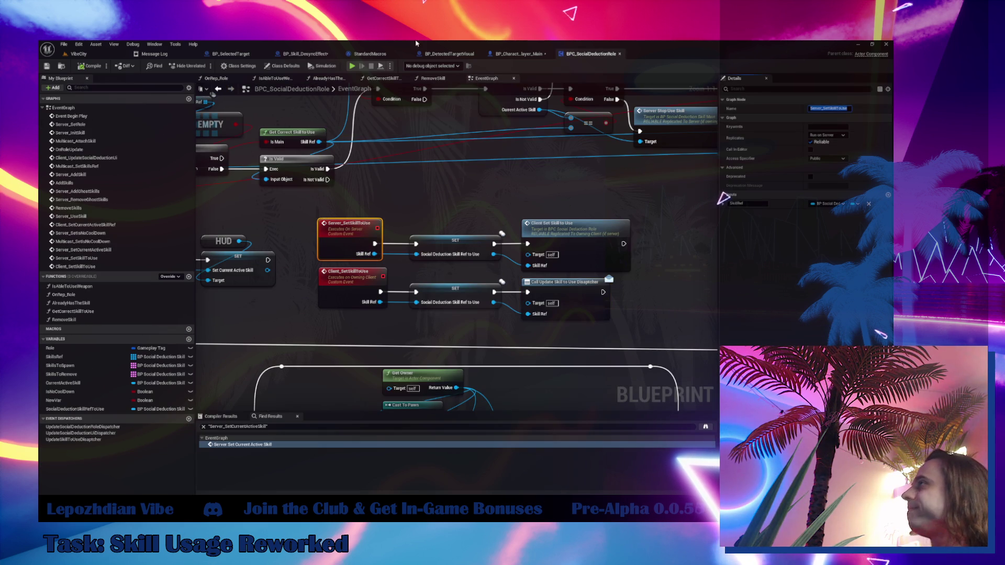
left_click(305, 54)
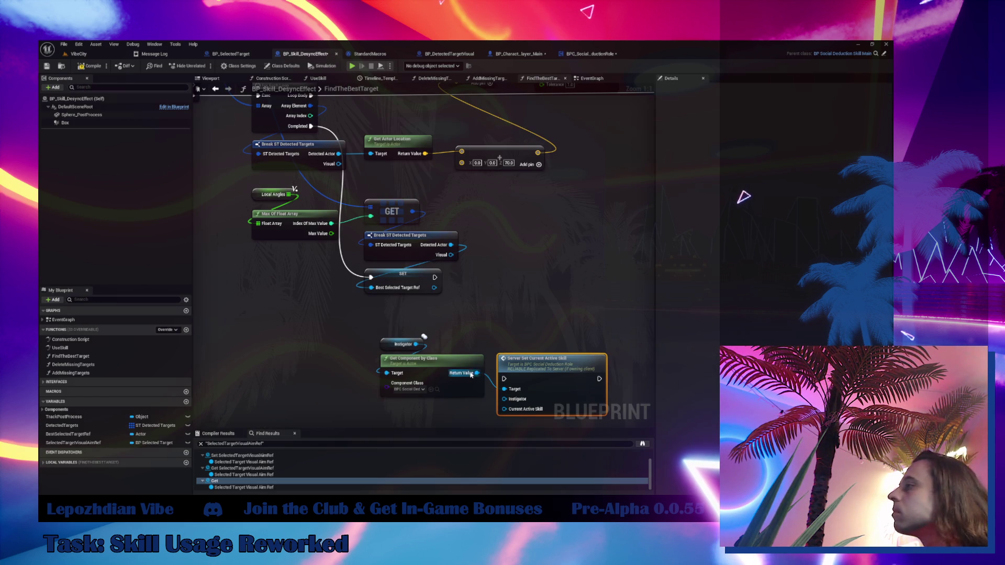
left_click_drag(470, 374, 539, 259)
type("Server_SetSkillToUse")
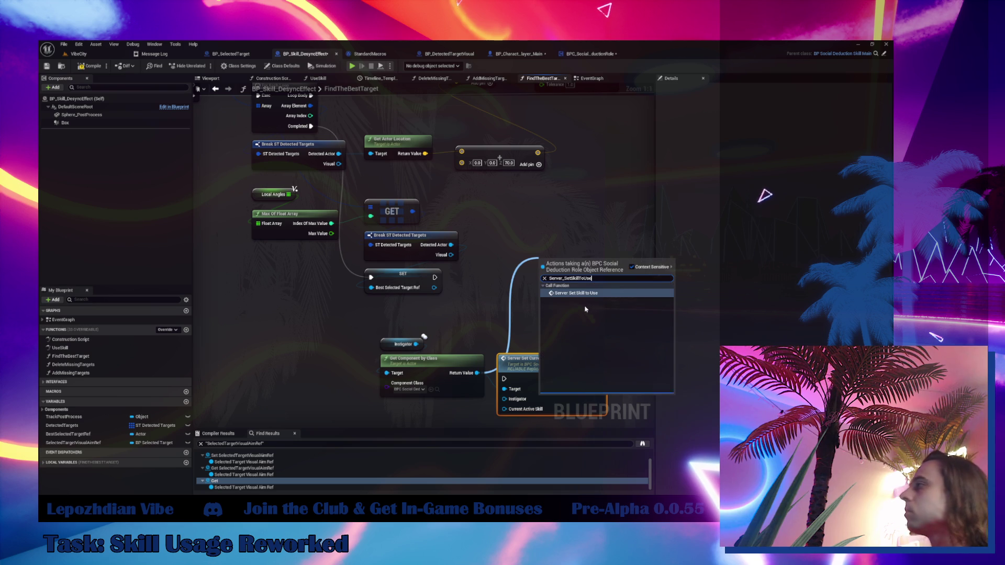
key("Return")
- Pass Self as the Skill Ref and delete the stray Server Set Current Active Skill node
left_click_drag(496, 267, 448, 287)
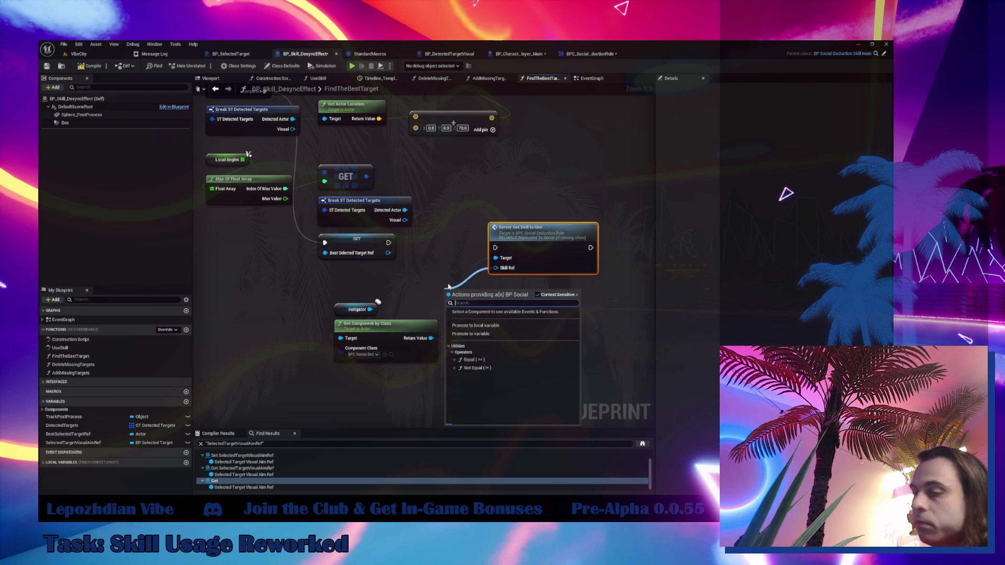
type("self")
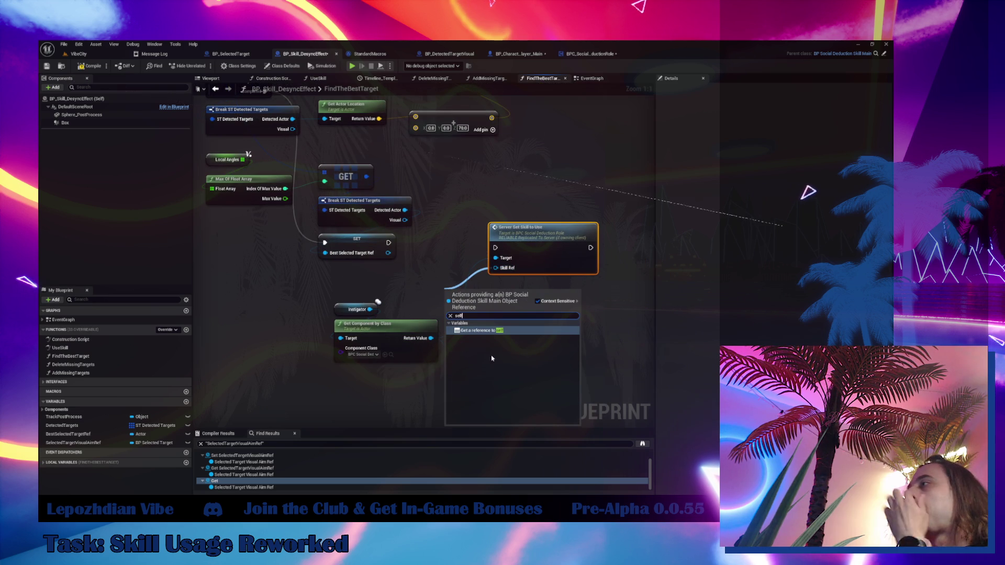
key("Return")
left_click_drag(431, 338, 468, 348)
left_click(505, 359)
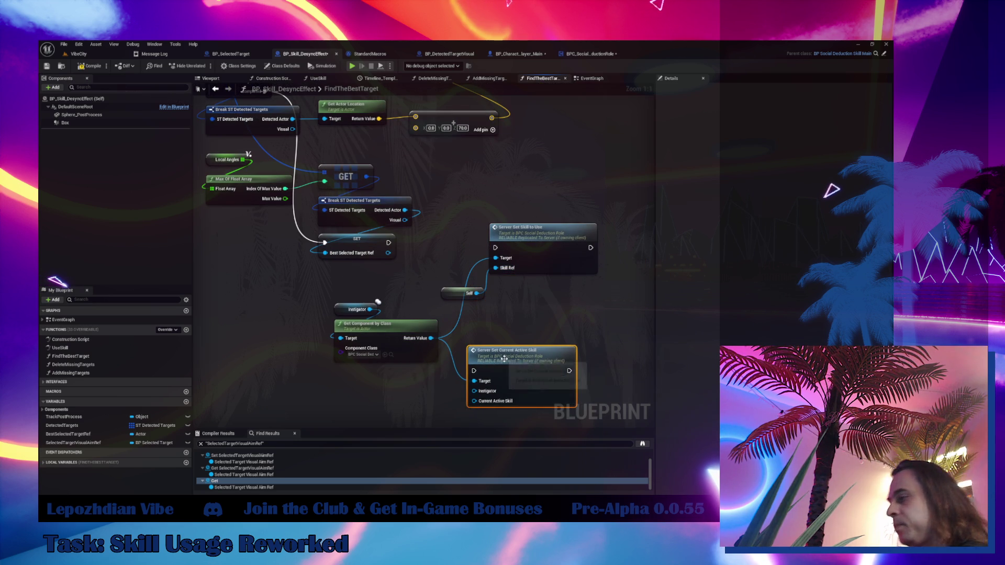
key("Delete")
left_click_drag(454, 293, 505, 223)
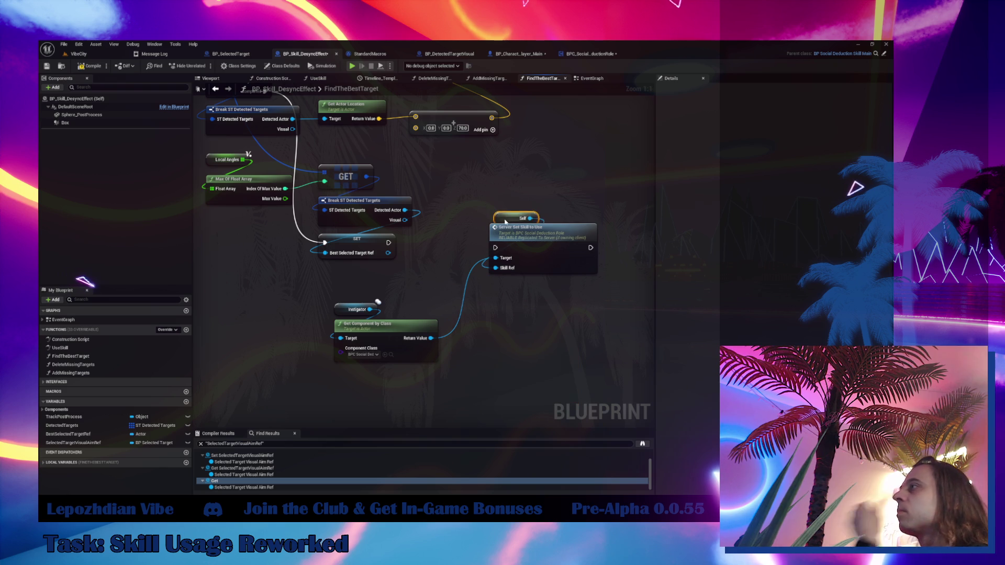
scroll(490, 313, "down", 2)
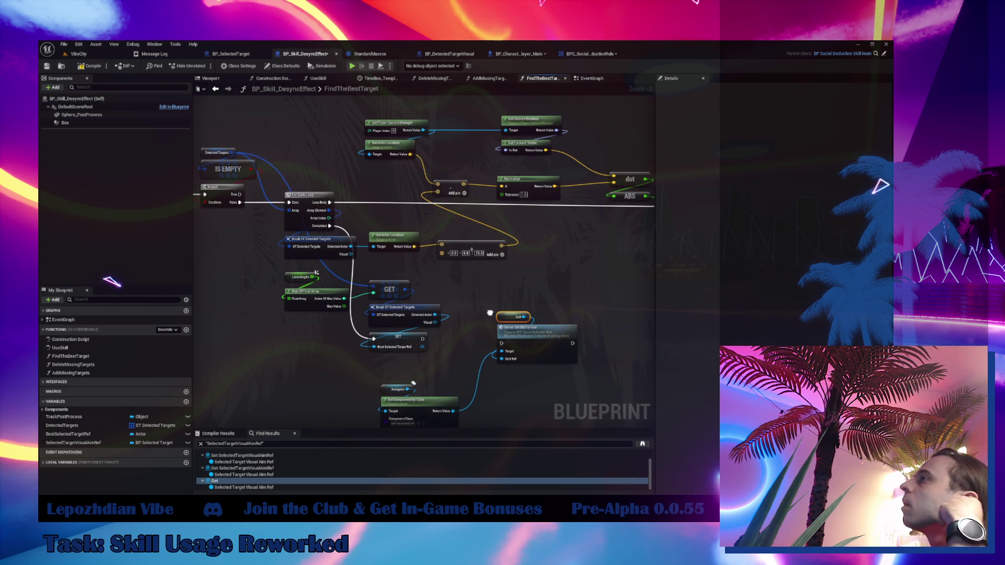
- Duplicate the SET Best Selected Target Ref node and connect the Branch True output to it
left_click(411, 344)
left_click_drag(326, 173, 351, 191)
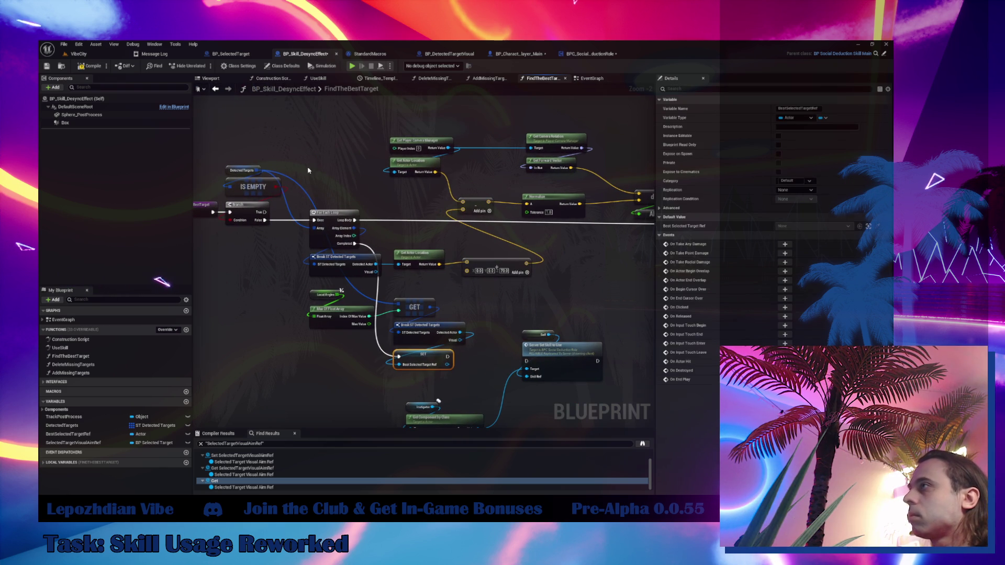
key("ctrl+c")
key("ctrl+v")
left_click_drag(264, 212, 323, 161)
- Inspect the SelectTheTarget nodes in the EventGraph, then reopen FindTheBestTarget
left_click(592, 79)
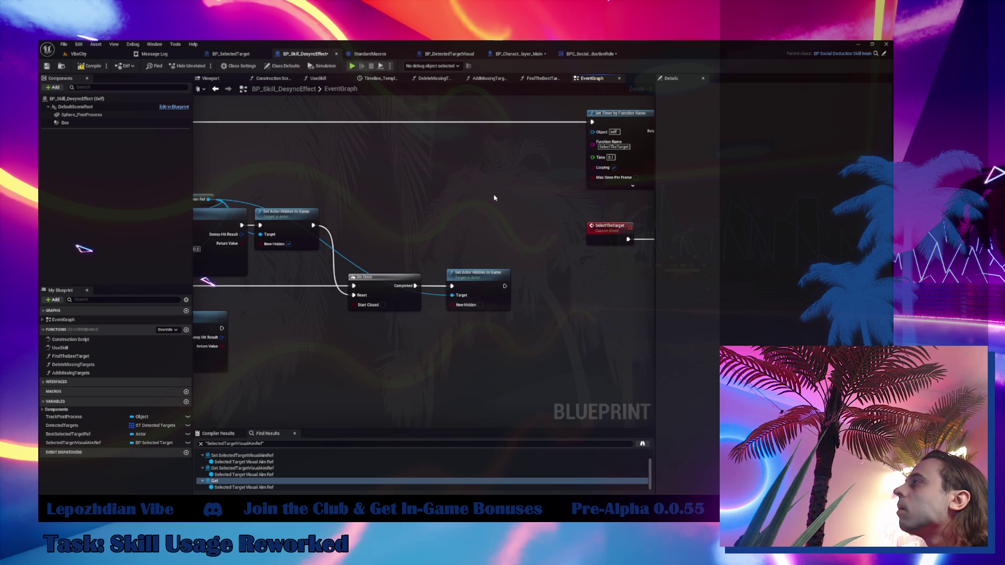
mouse_move(495, 198)
left_mouse_down()
mouse_move(451, 218)
mouse_move(208, 210)
left_mouse_up()
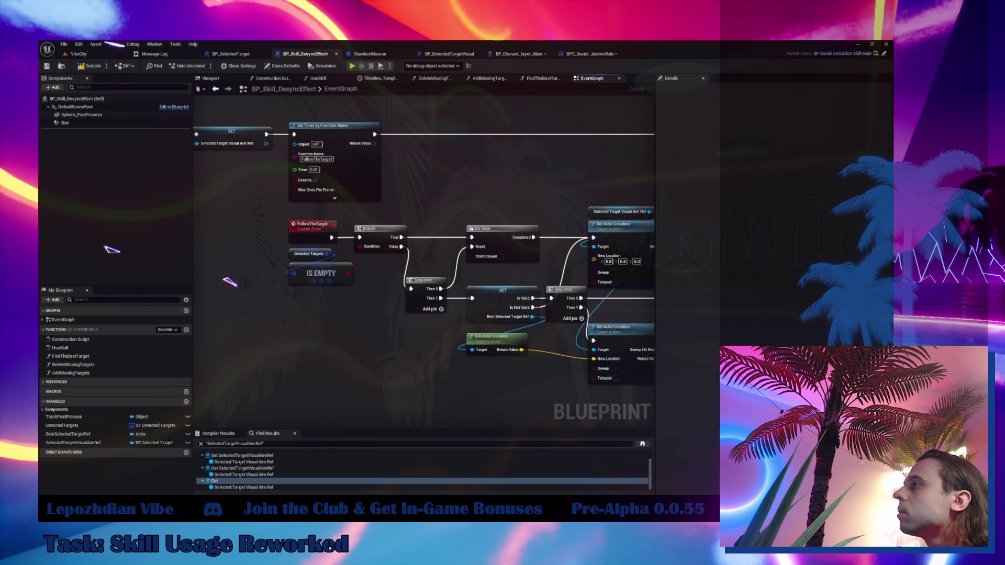
left_click_drag(572, 213, 247, 230)
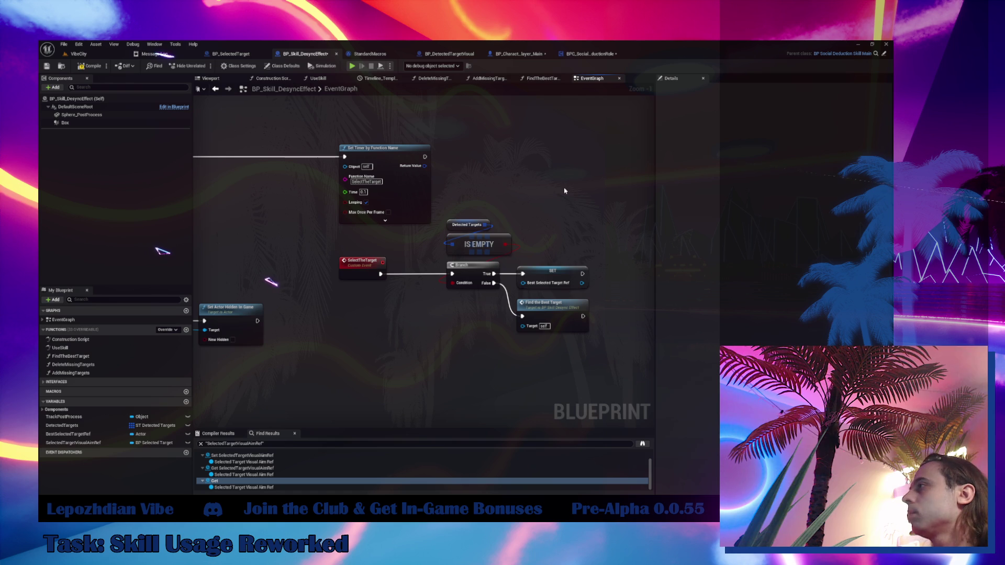
left_click_drag(564, 191, 445, 356)
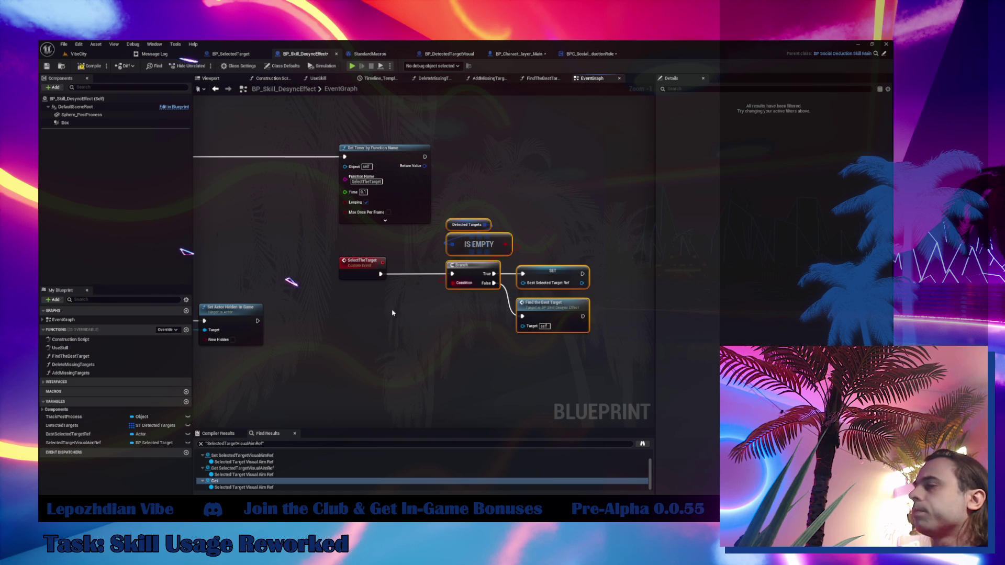
double_click(528, 325)
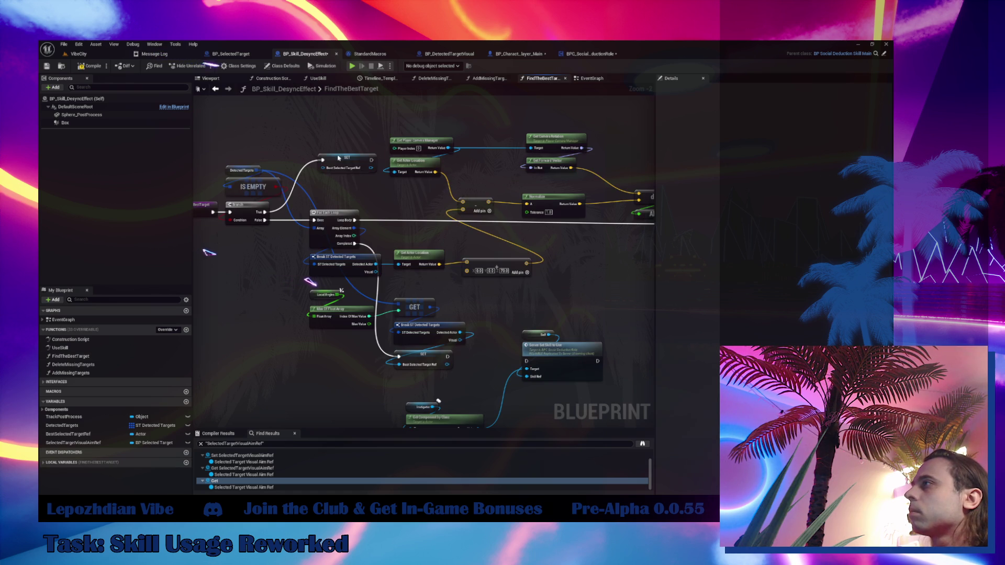
- Delete the copied SET, IS EMPTY and Branch nodes so the loop runs directly from the entry
left_click(341, 171)
key("Delete")
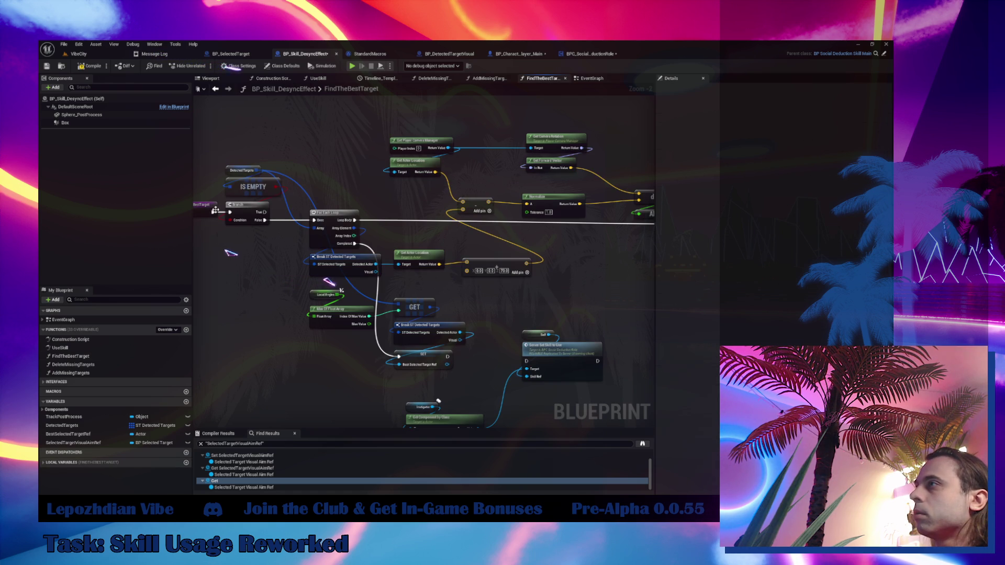
left_click_drag(241, 246, 257, 202)
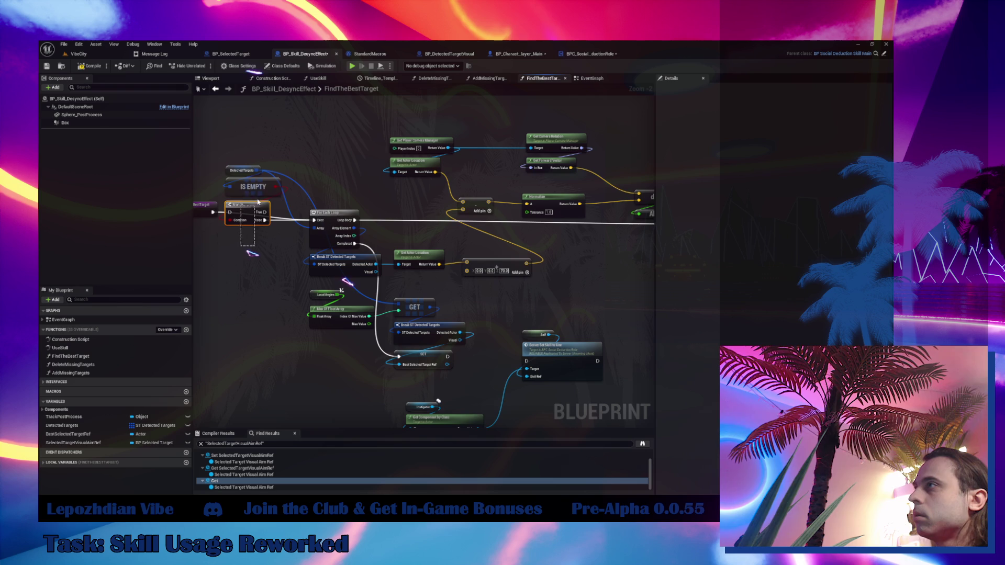
right_click(259, 192)
key("Escape")
key("Delete")
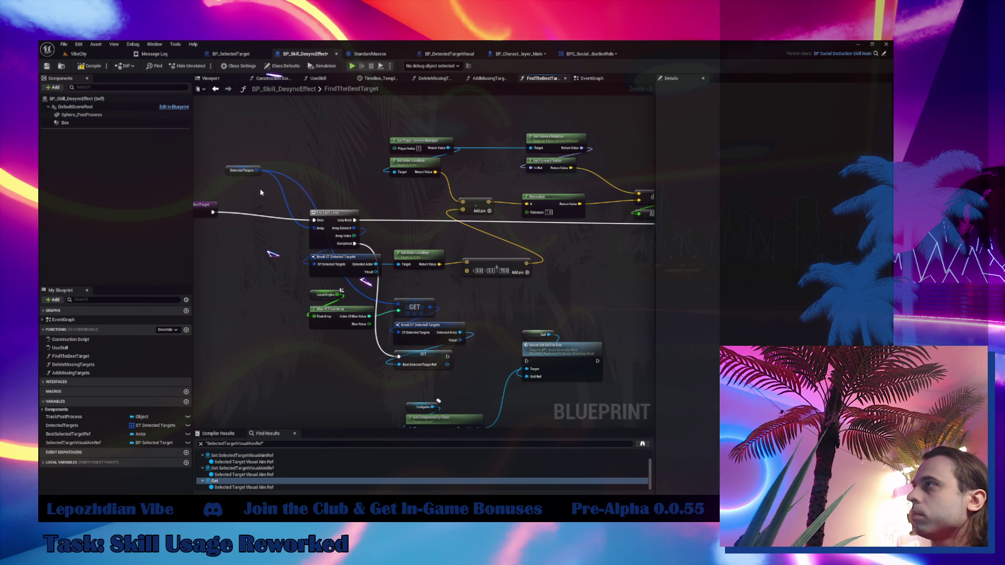
mouse_move(250, 180)
left_mouse_down()
mouse_move(278, 217)
mouse_move(331, 208)
left_mouse_up()
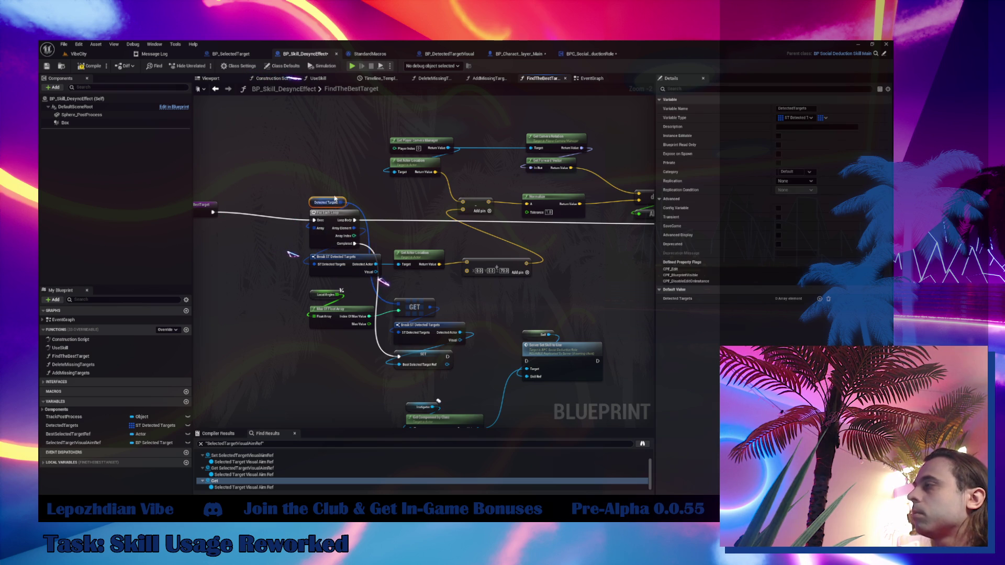
scroll(334, 198, "down", 4)
left_click_drag(325, 167, 456, 293)
scroll(380, 278, "up", 6)
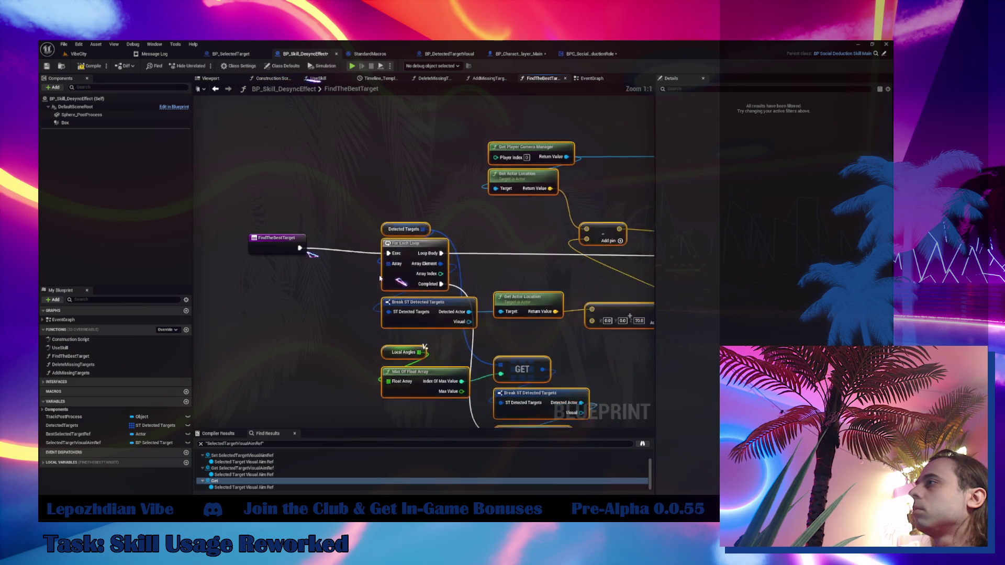
left_click_drag(380, 278, 350, 269)
- Cut the Self, Server Set Skill to Use, Instigator and Get Component by Class nodes for the EventGraph
left_click_drag(575, 269, 358, 113)
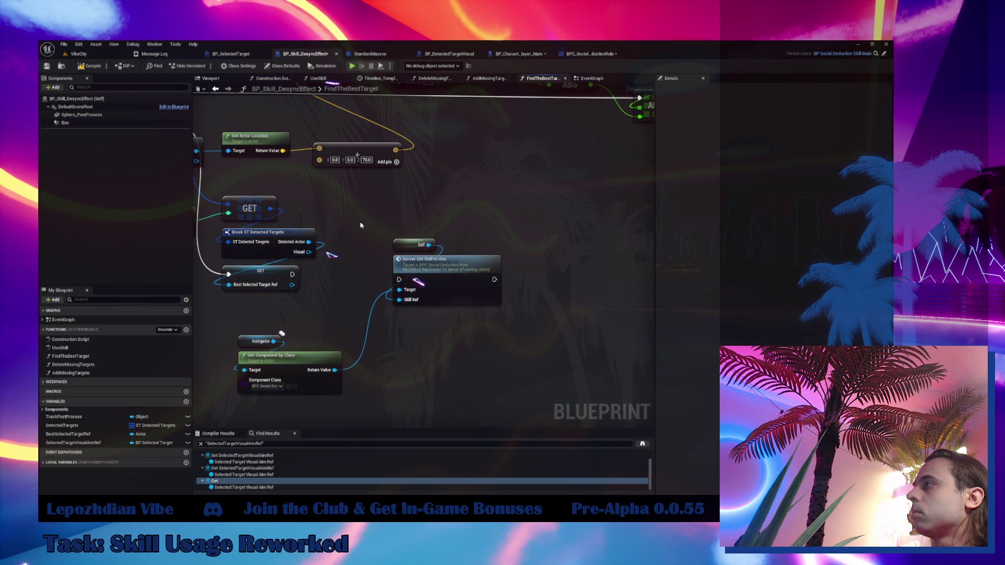
left_click_drag(504, 308, 360, 222)
left_click(260, 341, "ctrl")
left_click(291, 356, "ctrl")
key("ctrl+x")
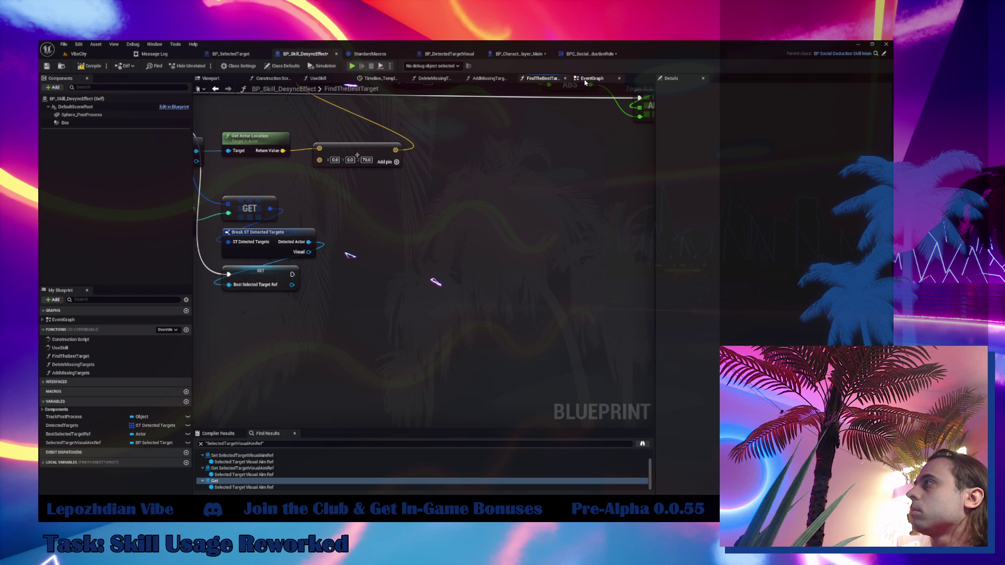
left_click(586, 82)
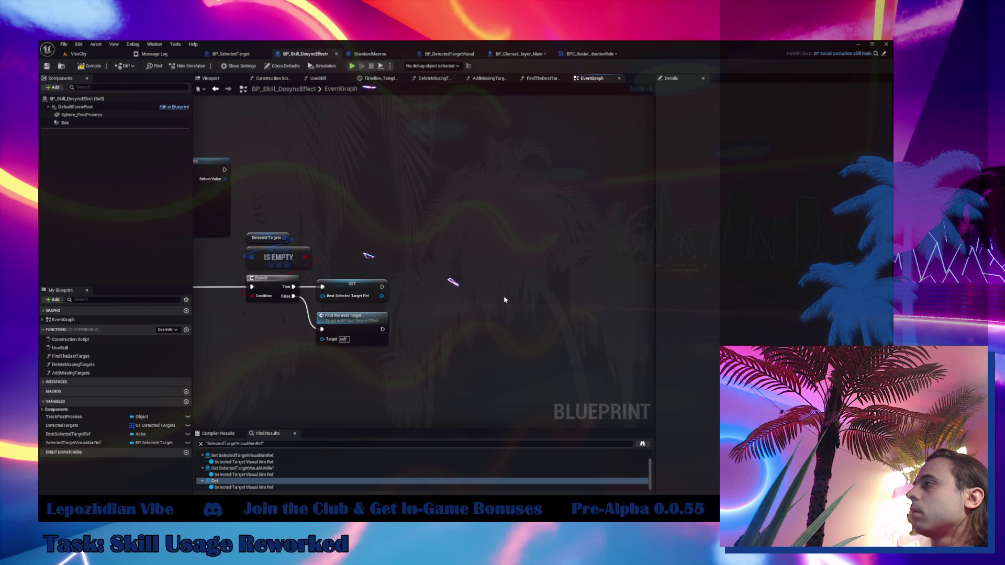
- Paste the Instigator, Get Component by Class and Server Set Skill to Use nodes, and wire Find the Best Target into the server call
key("ctrl+v")
left_click_drag(462, 316, 420, 237)
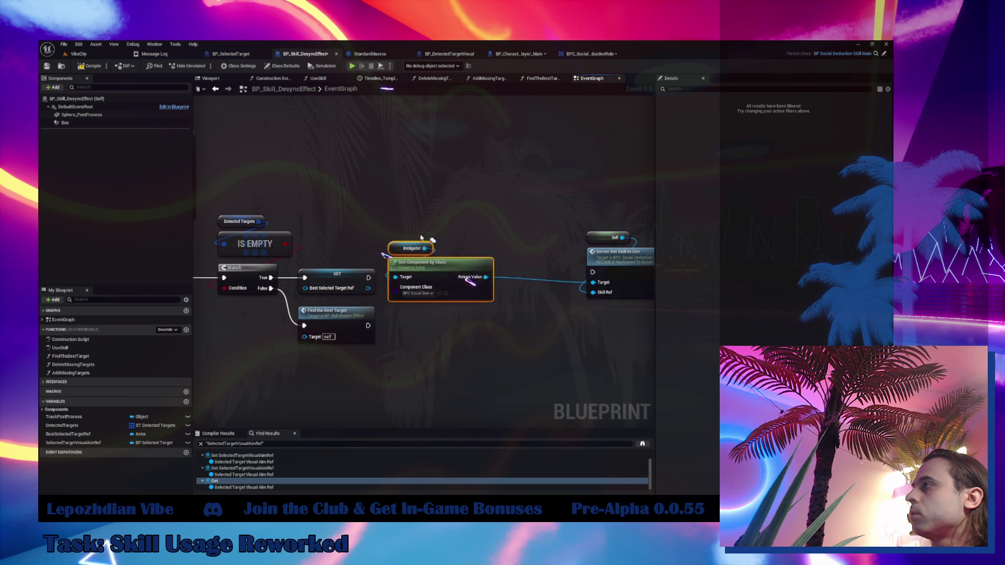
left_click_drag(434, 277, 413, 234)
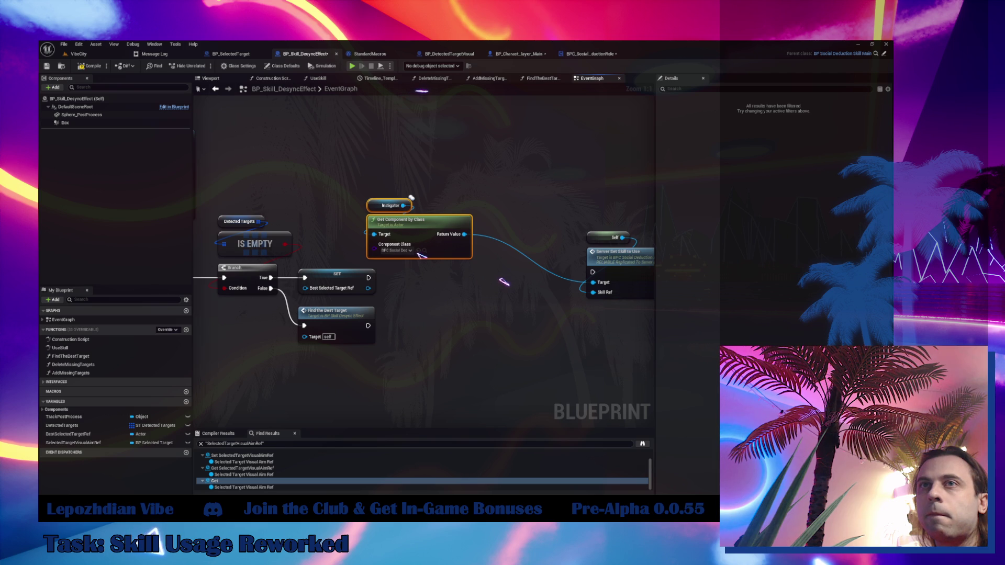
left_click(498, 289)
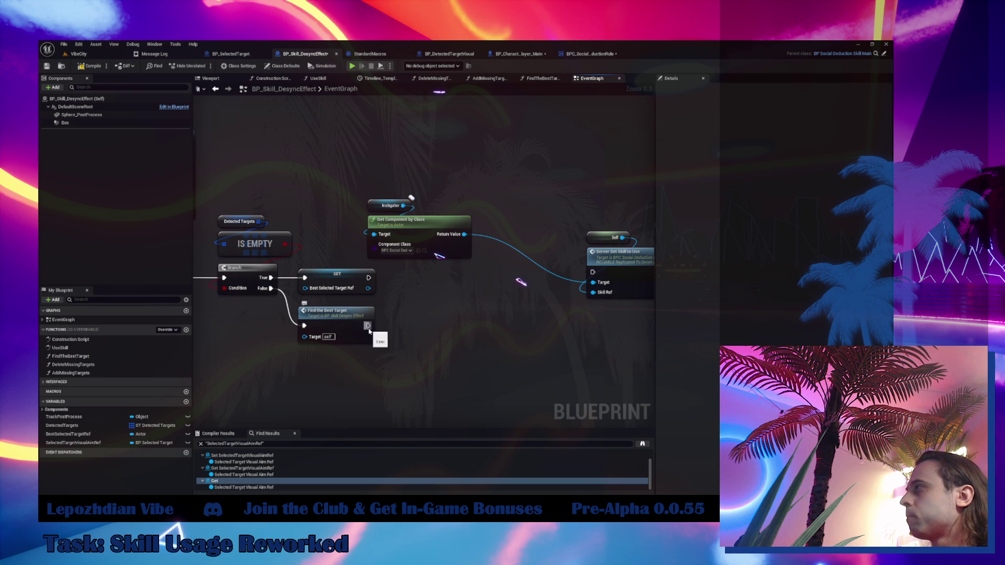
mouse_move(369, 329)
left_mouse_down()
mouse_move(527, 281)
mouse_move(593, 276)
mouse_move(610, 254)
mouse_move(455, 310)
mouse_move(471, 310)
left_mouse_up()
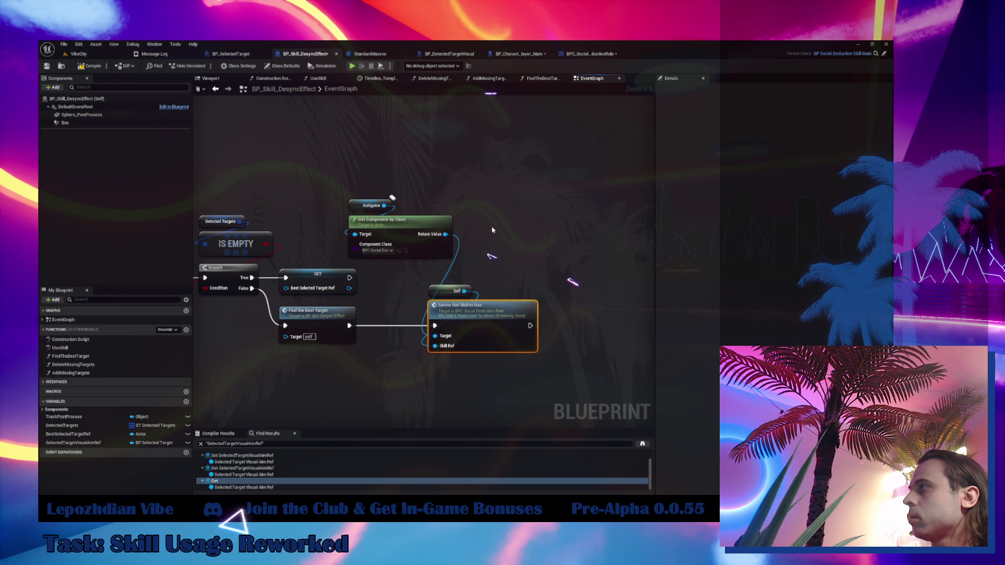
- Duplicate Server Set Skill to Use for the SET path, wire its Target to the component, and arrange the nodes
key("ctrl+w")
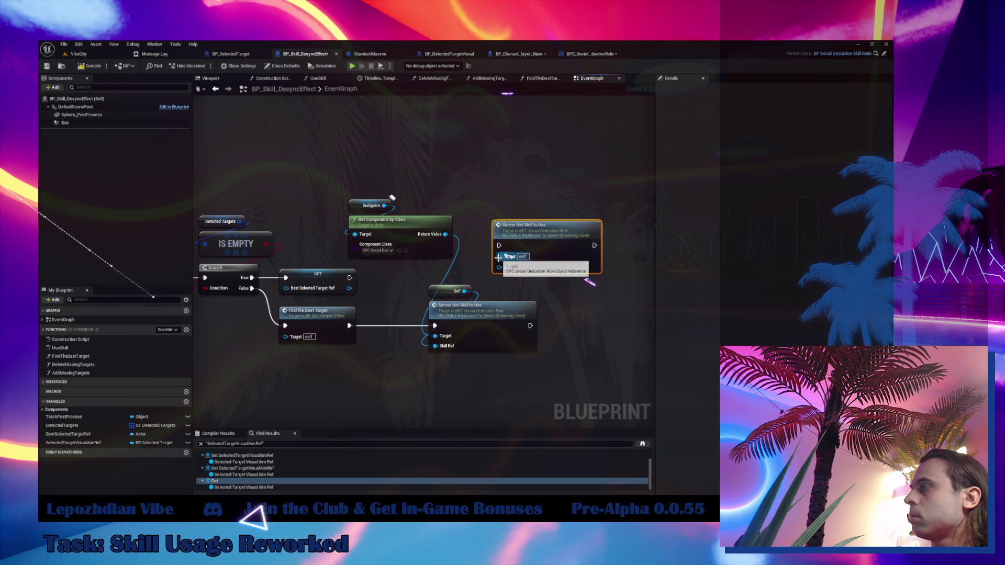
left_click_drag(500, 256, 445, 234)
left_click_drag(350, 277, 499, 245)
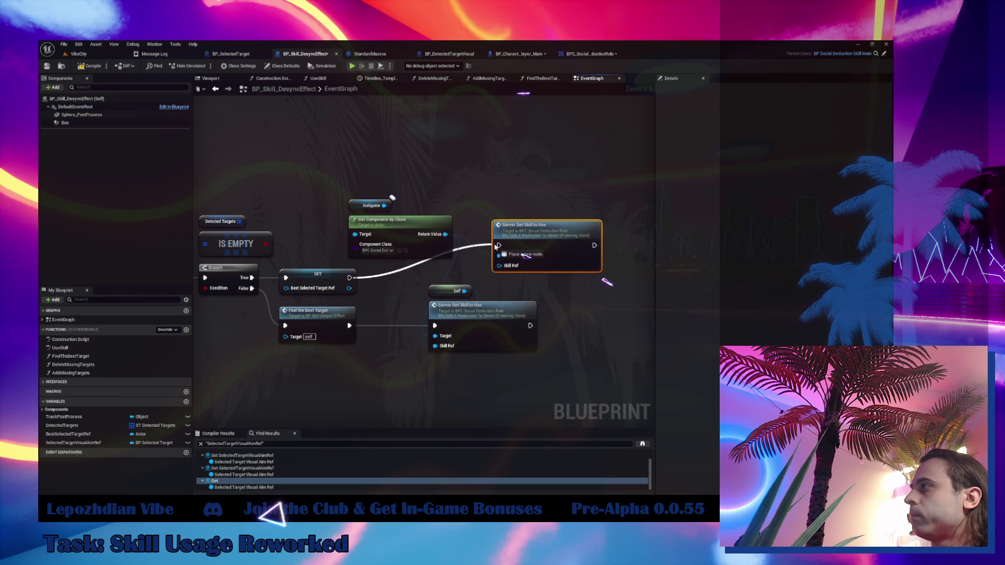
left_click_drag(343, 194, 461, 261)
mouse_move(447, 225)
left_mouse_down()
mouse_move(505, 182)
mouse_move(590, 182)
left_mouse_up()
left_click(569, 244, "shift")
left_click_drag(568, 243, 506, 251)
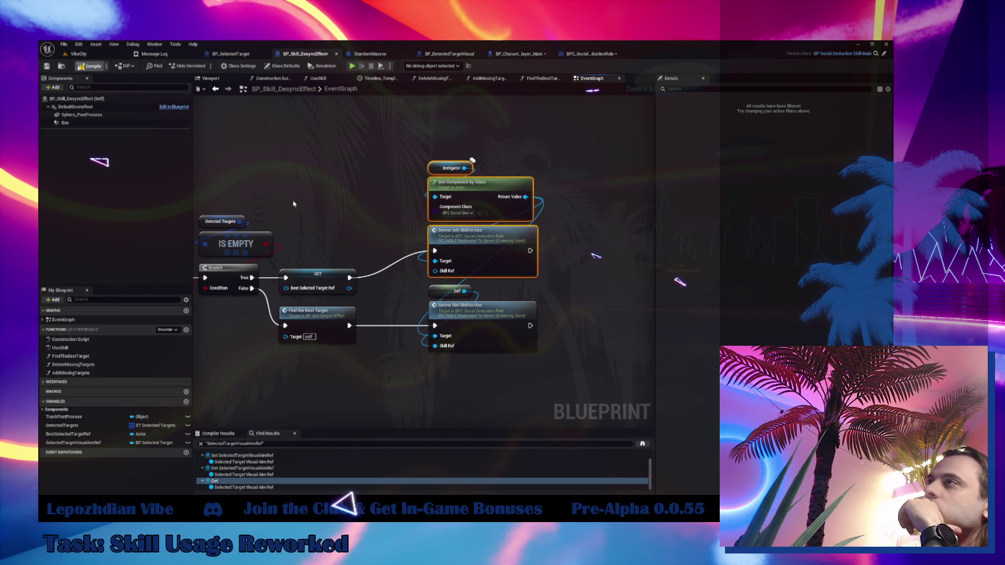
- Save the BP_Skill_DesyncEffect blueprint and return to the VibeCity level
mouse_move(293, 203)
left_mouse_down()
mouse_move(482, 192)
mouse_move(496, 206)
mouse_move(355, 222)
left_mouse_up()
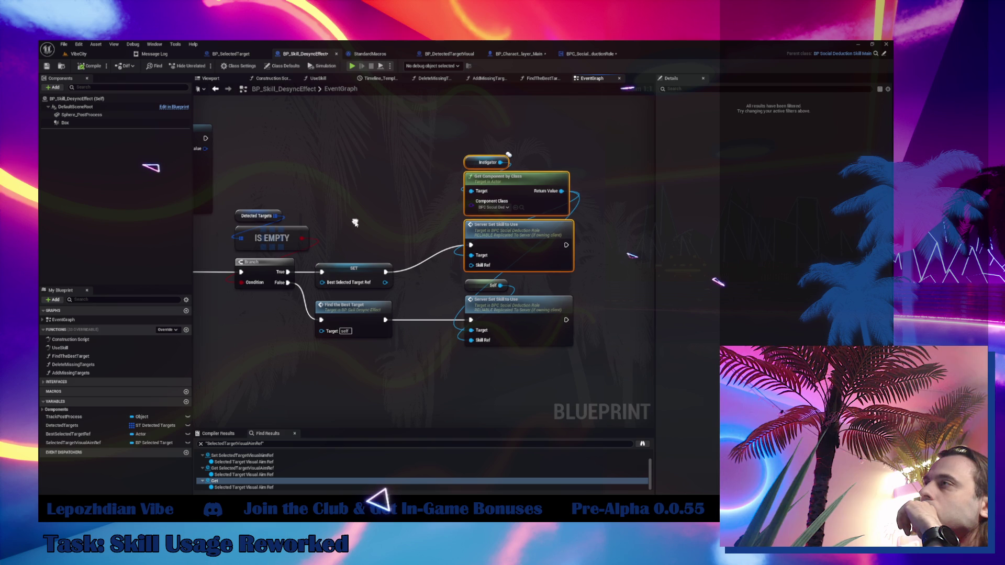
left_click(45, 66)
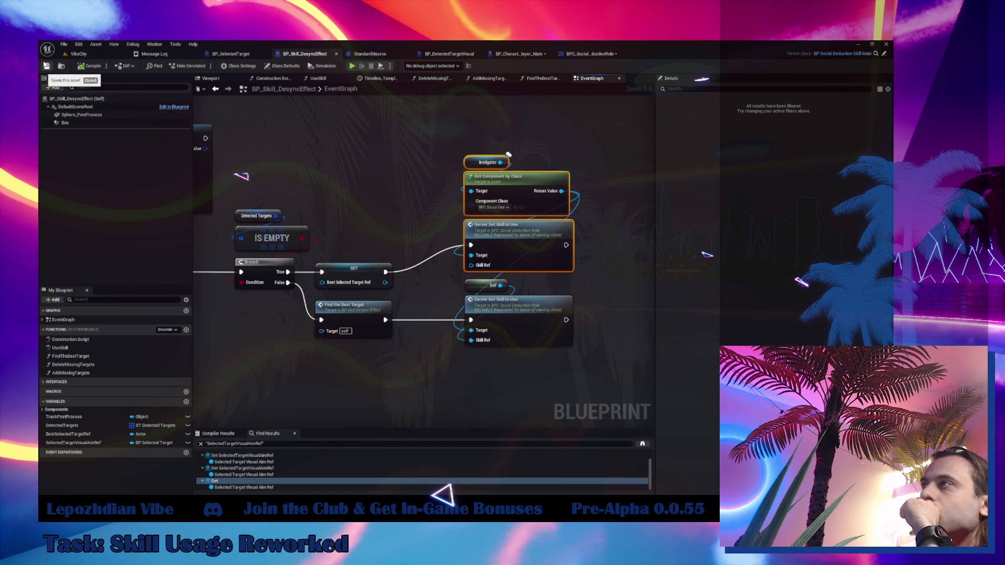
left_click(71, 55)
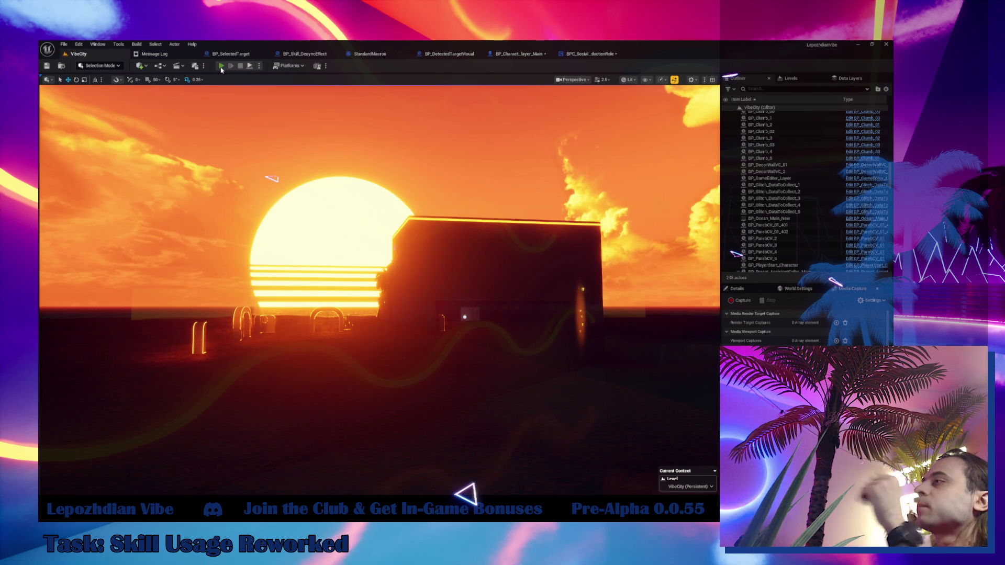